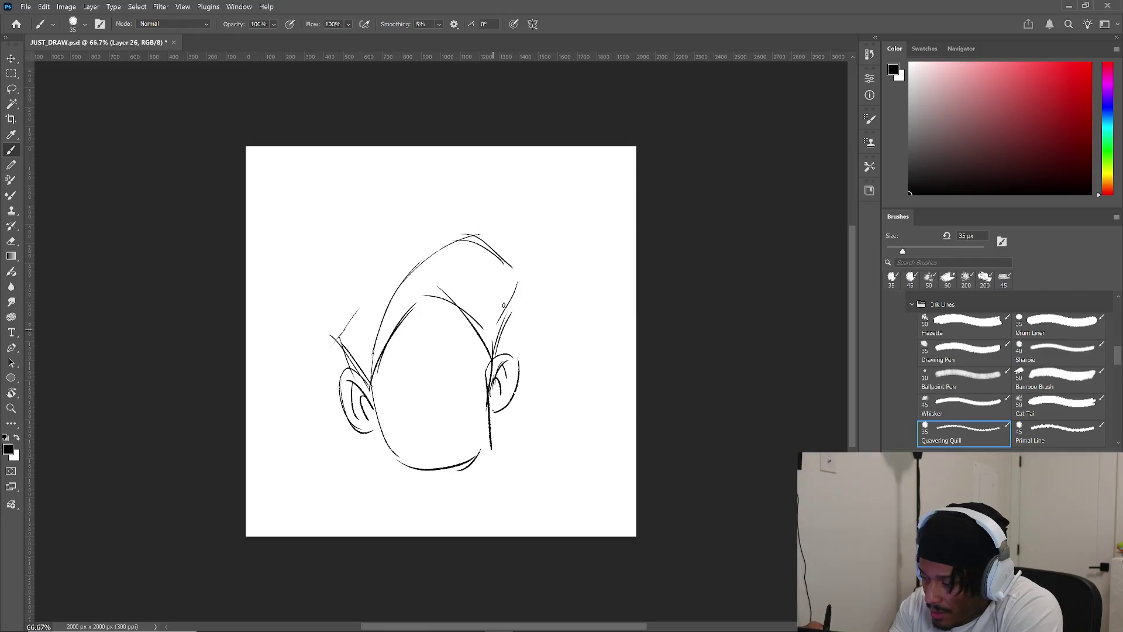
# - Add rough hair strokes along the top and upper-left side of the head sketch
pyautogui.moveTo(403, 278)
pyautogui.mouseDown()
pyautogui.moveTo(345, 317)
pyautogui.moveTo(395, 282)
pyautogui.mouseUp()
pyautogui.moveTo(388, 283)
pyautogui.mouseDown()
pyautogui.moveTo(345, 330)
pyautogui.moveTo(370, 292)
pyautogui.mouseUp()
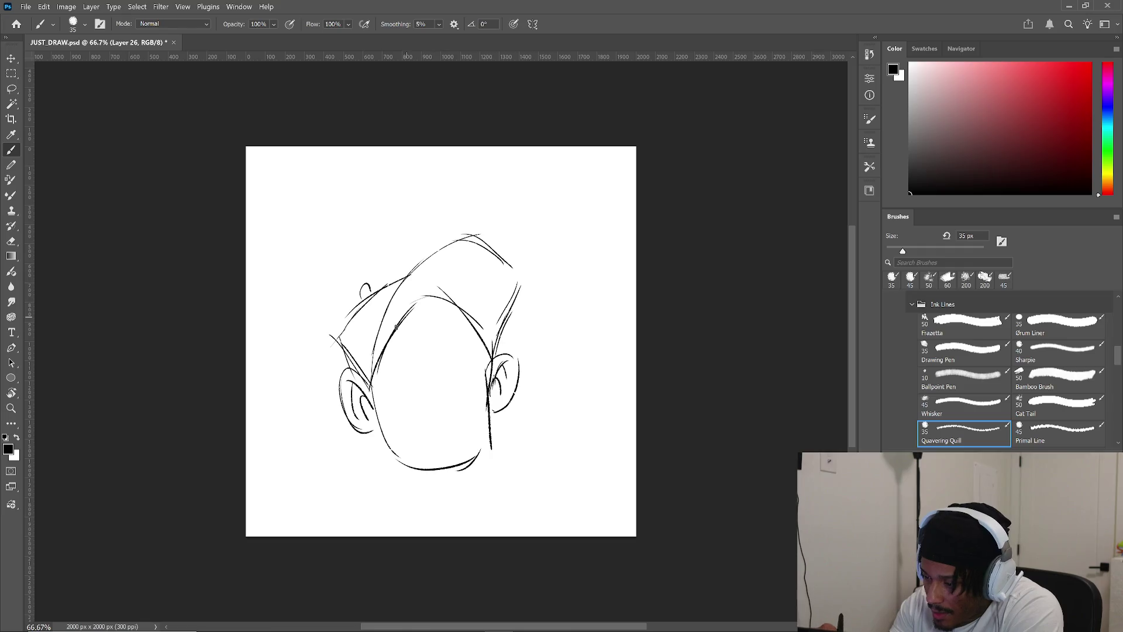
pyautogui.moveTo(388, 285)
pyautogui.mouseDown()
pyautogui.moveTo(358, 358)
pyautogui.moveTo(373, 367)
pyautogui.mouseUp()
pyautogui.moveTo(366, 300)
pyautogui.mouseDown()
pyautogui.moveTo(337, 345)
pyautogui.moveTo(350, 372)
pyautogui.mouseUp()
# - Add a stroke on the head's right side and a top curve, then lasso-select the hair
pyautogui.moveTo(516, 301); pyautogui.dragTo(492, 350)
pyautogui.moveTo(411, 266)
pyautogui.mouseDown()
pyautogui.moveTo(502, 253)
pyautogui.moveTo(524, 275)
pyautogui.mouseUp()
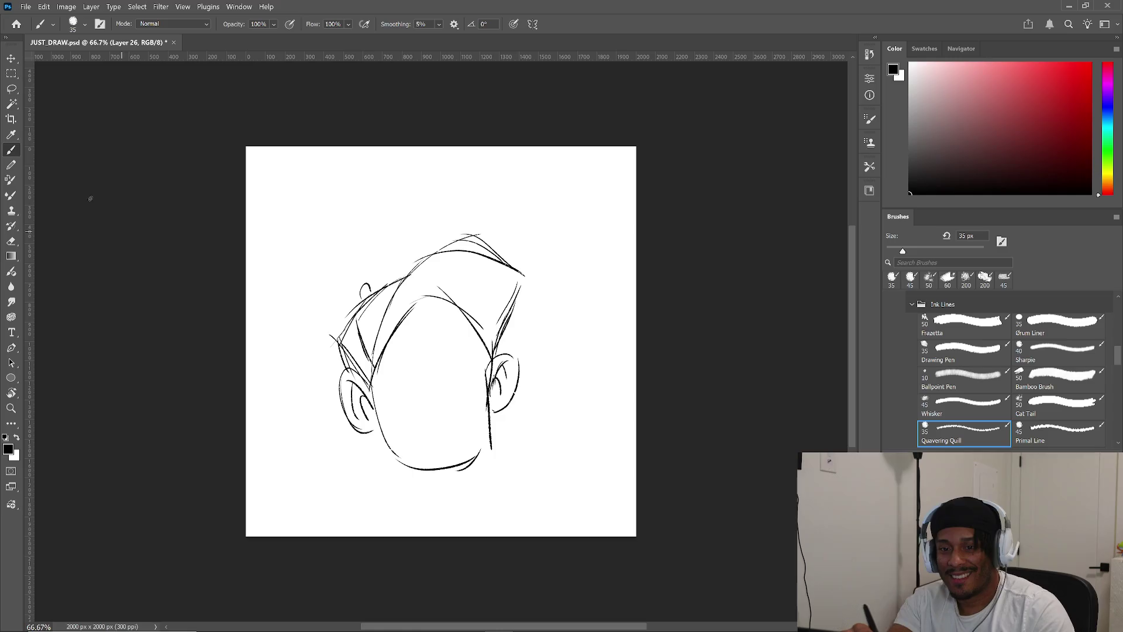
pyautogui.press('l')
pyautogui.moveTo(495, 363)
pyautogui.mouseDown()
pyautogui.moveTo(321, 373)
pyautogui.moveTo(535, 330)
pyautogui.mouseUp()
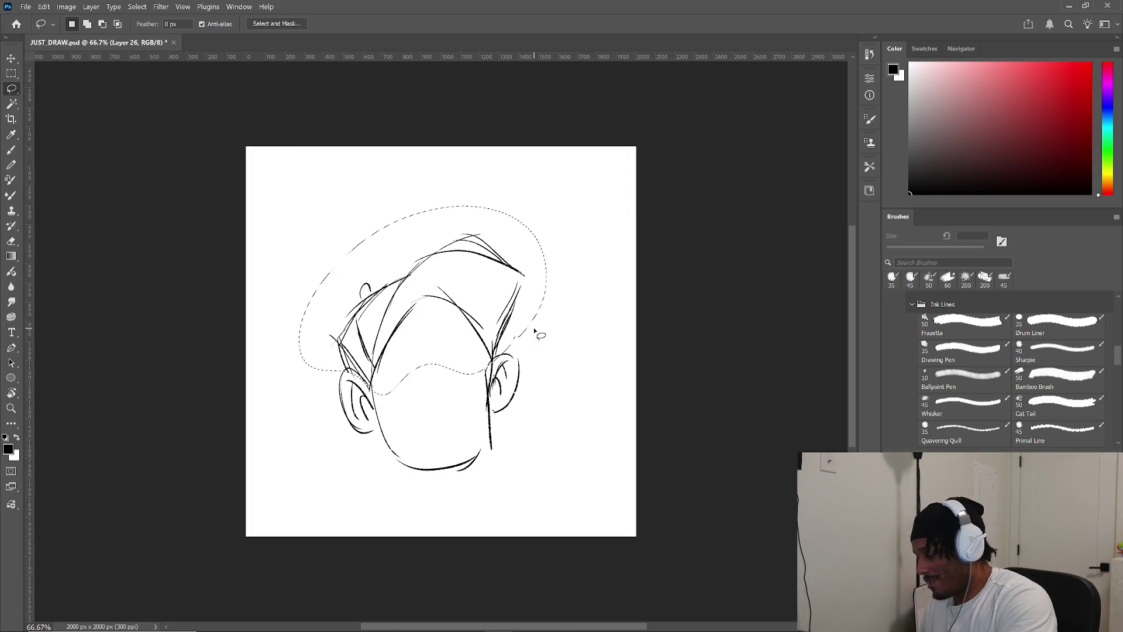
# - Delete the selected rough hair strokes, return to the brush and deselect
pyautogui.press('Delete')
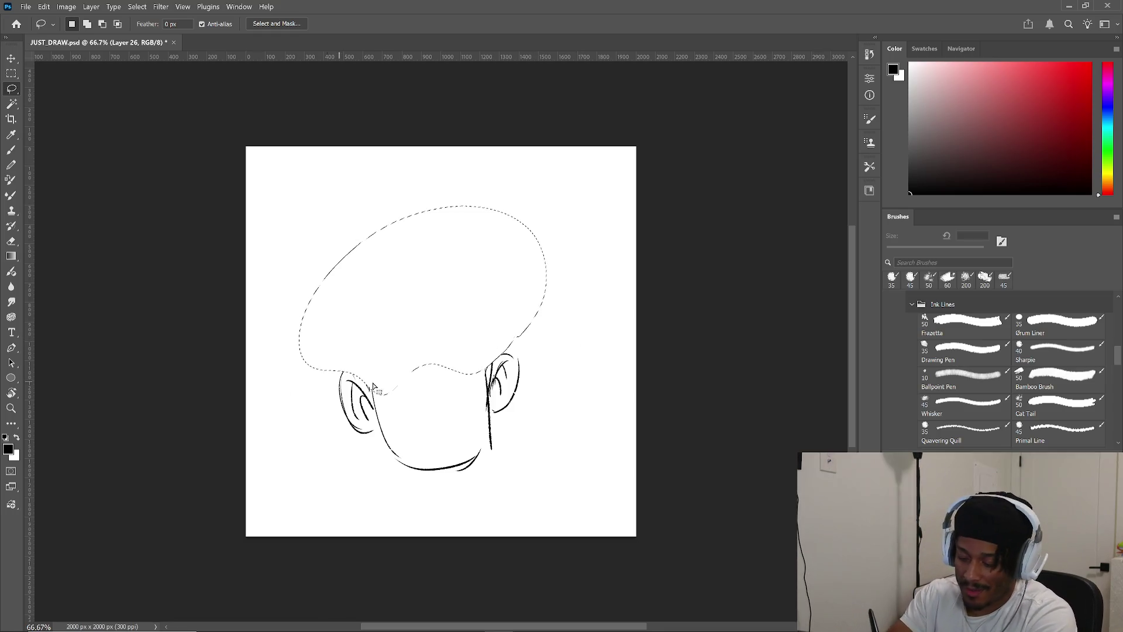
pyautogui.press('b')
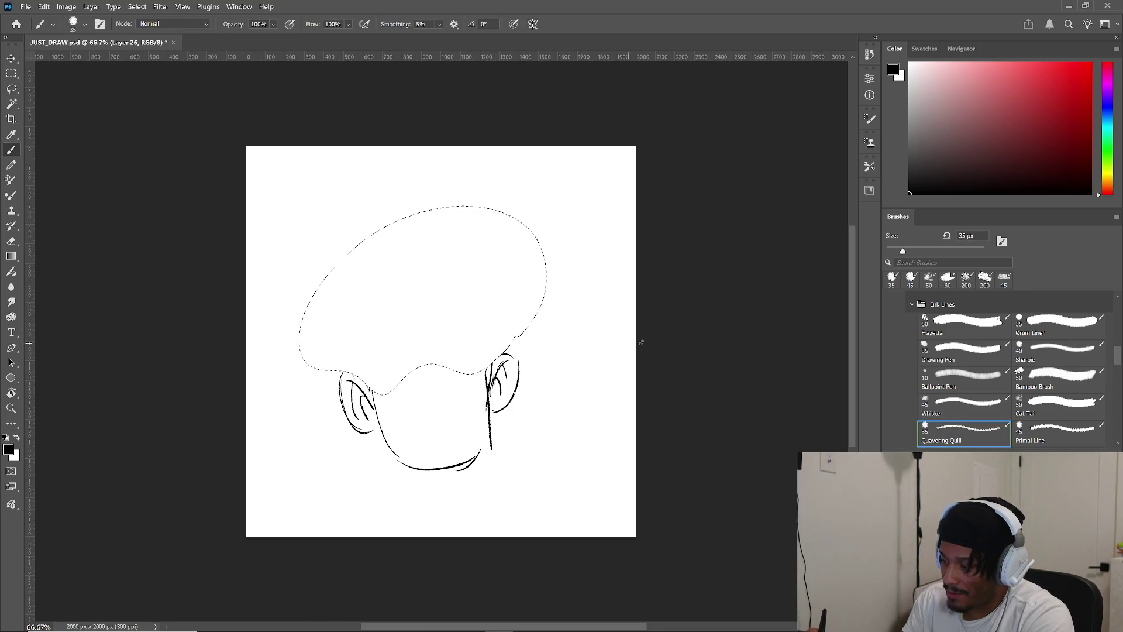
pyautogui.hotkey('ctrl', 'd')
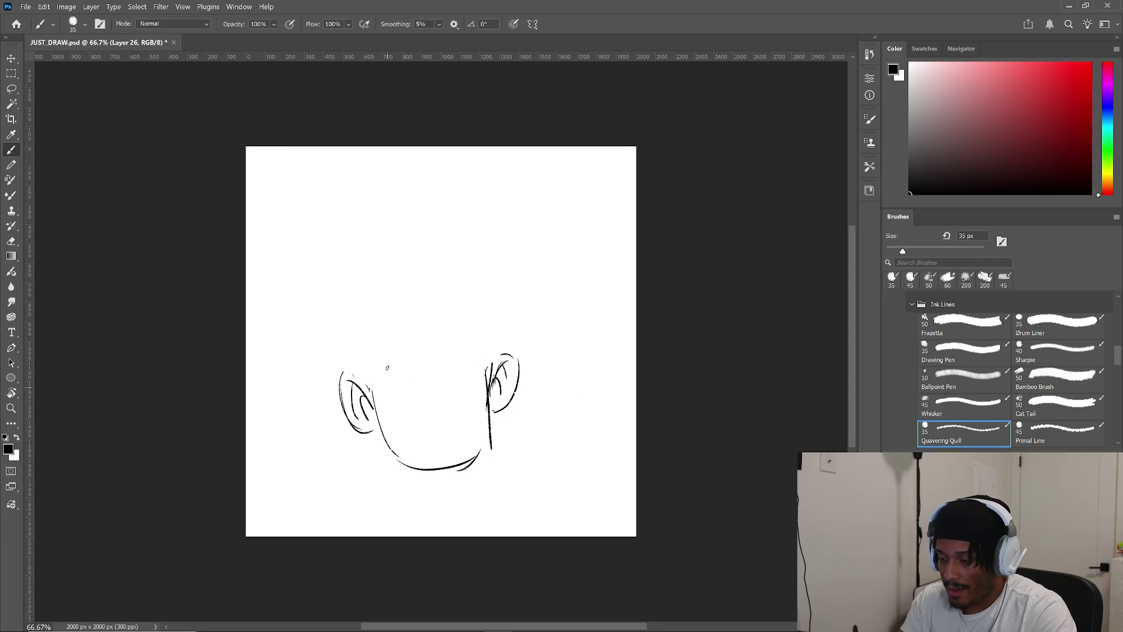
# - Draw the upper and lower lips below the nose with some hatching
pyautogui.moveTo(410, 433)
pyautogui.mouseDown()
pyautogui.moveTo(443, 393)
pyautogui.moveTo(460, 402)
pyautogui.moveTo(445, 413)
pyautogui.moveTo(464, 416)
pyautogui.mouseUp()
pyautogui.moveTo(442, 435)
pyautogui.mouseDown()
pyautogui.moveTo(414, 438)
pyautogui.moveTo(455, 427)
pyautogui.mouseUp()
pyautogui.moveTo(433, 440)
pyautogui.mouseDown()
pyautogui.moveTo(465, 417)
pyautogui.moveTo(462, 428)
pyautogui.moveTo(407, 445)
pyautogui.mouseUp()
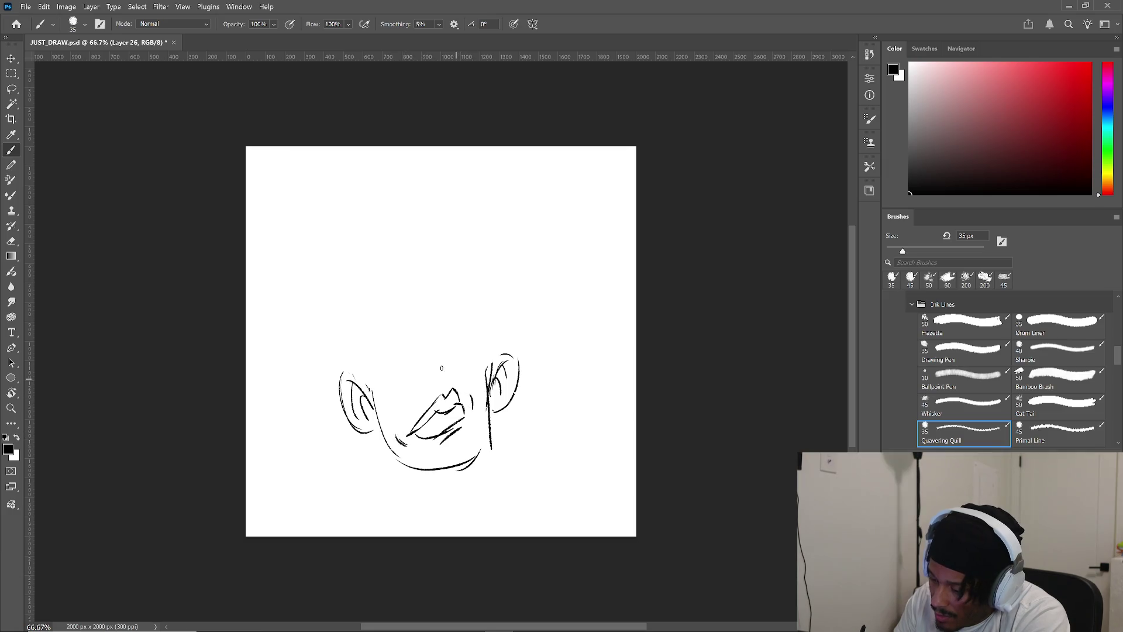
# - Draw the nose bottom and bridge, the brow ridge, and the left eye's pupil
pyautogui.moveTo(424, 379)
pyautogui.mouseDown()
pyautogui.moveTo(458, 377)
pyautogui.moveTo(445, 365)
pyautogui.mouseUp()
pyautogui.moveTo(375, 357); pyautogui.dragTo(424, 352)
pyautogui.moveTo(384, 372); pyautogui.dragTo(477, 345)
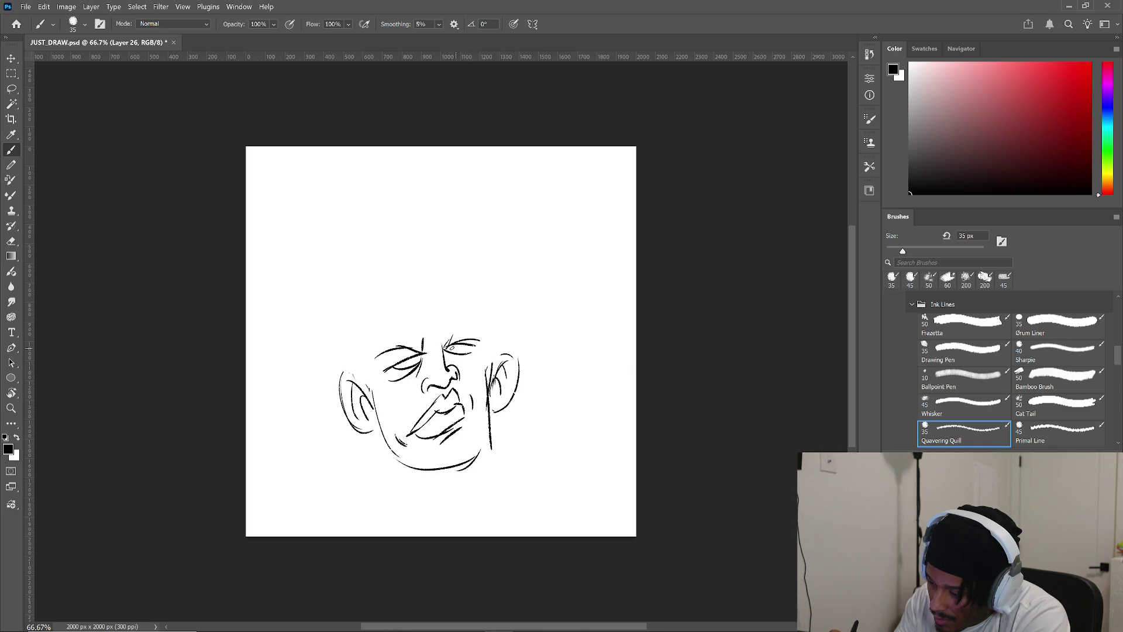
pyautogui.moveTo(409, 359); pyautogui.dragTo(420, 359)
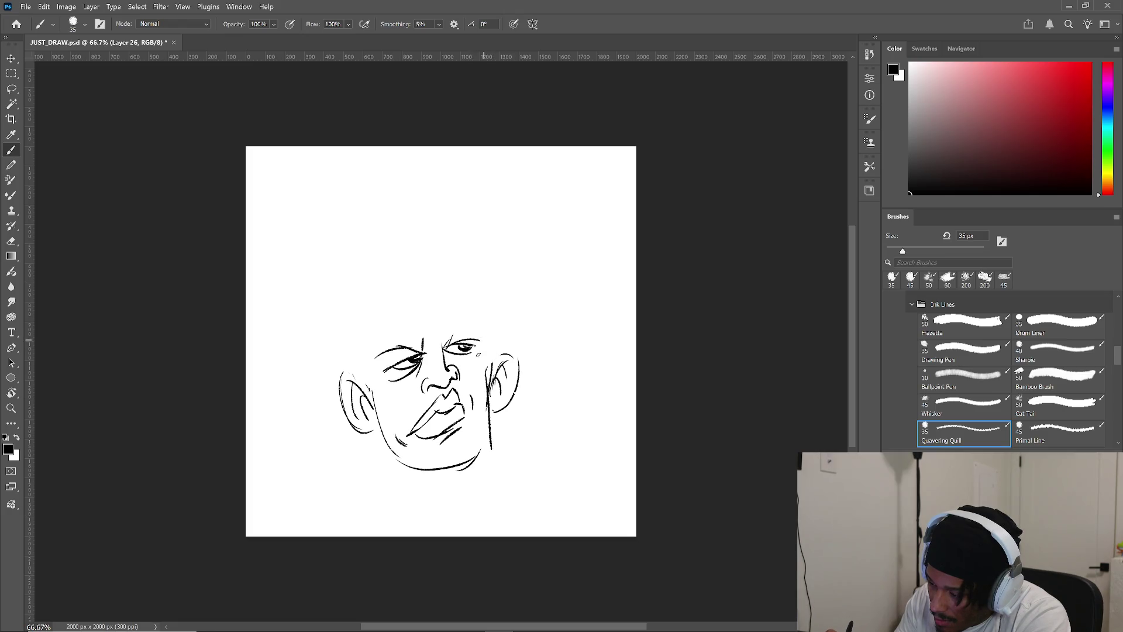
# - Draw long left and right neck lines down from the jaw
pyautogui.moveTo(371, 416); pyautogui.dragTo(392, 500)
pyautogui.moveTo(381, 459); pyautogui.dragTo(394, 506)
pyautogui.moveTo(487, 400); pyautogui.dragTo(493, 481)
pyautogui.moveTo(489, 426)
pyautogui.mouseDown()
pyautogui.moveTo(494, 482)
pyautogui.moveTo(489, 401)
pyautogui.mouseUp()
pyautogui.moveTo(455, 468)
pyautogui.mouseDown()
pyautogui.moveTo(449, 496)
pyautogui.moveTo(499, 491)
pyautogui.mouseUp()
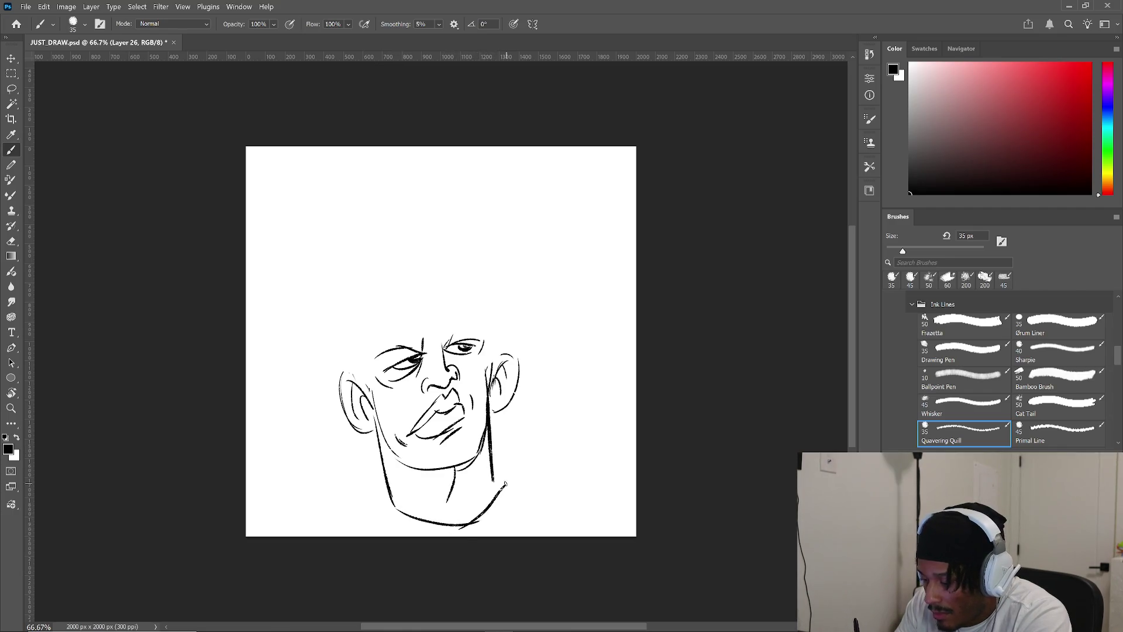
# - Draw both shoulders sloping from the neck and touch up the tops of both ears
pyautogui.moveTo(359, 528); pyautogui.dragTo(351, 535)
pyautogui.moveTo(499, 481); pyautogui.dragTo(546, 535)
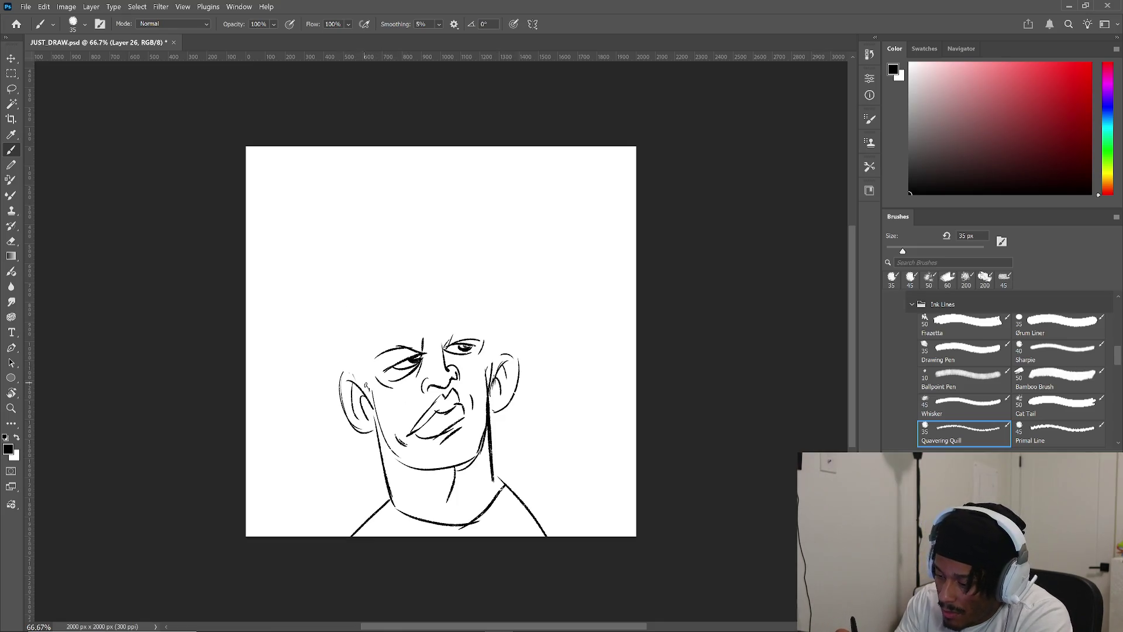
pyautogui.moveTo(343, 376); pyautogui.dragTo(365, 381)
pyautogui.moveTo(492, 361); pyautogui.dragTo(509, 355)
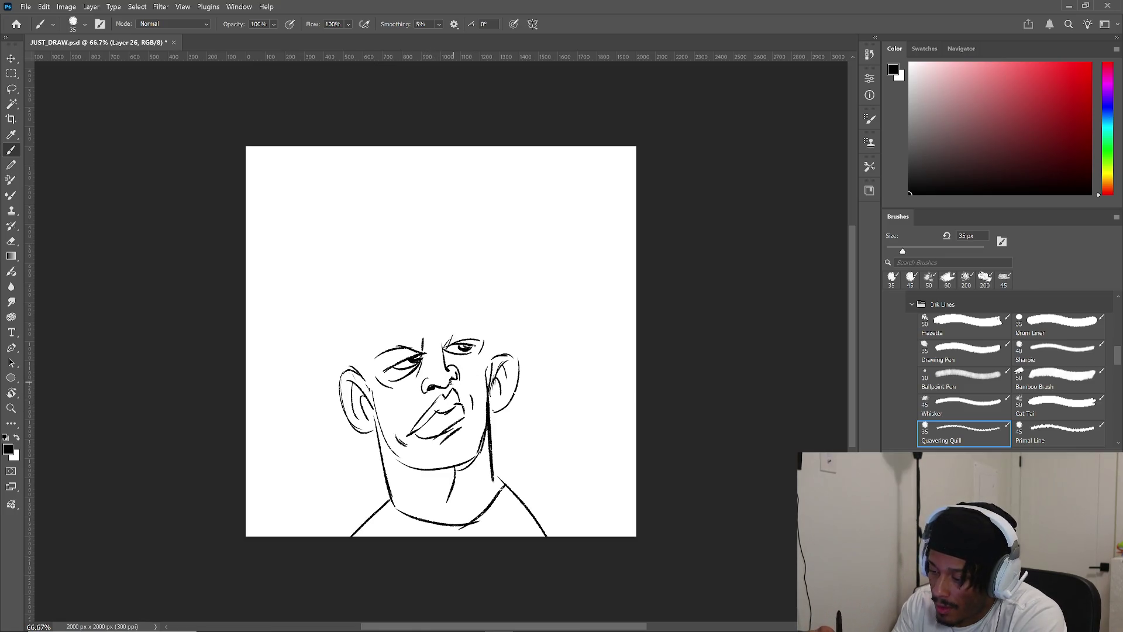
# - Add cheek lines on both sides, then the skull's left side and outer bald curve
pyautogui.moveTo(428, 377)
pyautogui.mouseDown()
pyautogui.moveTo(416, 406)
pyautogui.moveTo(387, 418)
pyautogui.mouseUp()
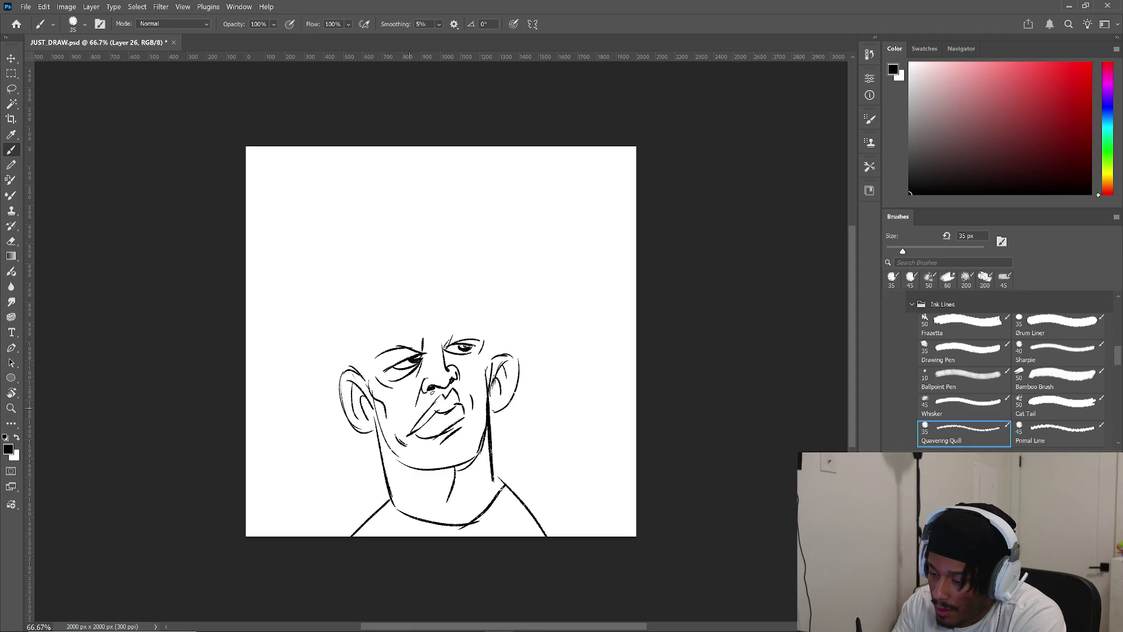
pyautogui.moveTo(483, 348); pyautogui.dragTo(484, 389)
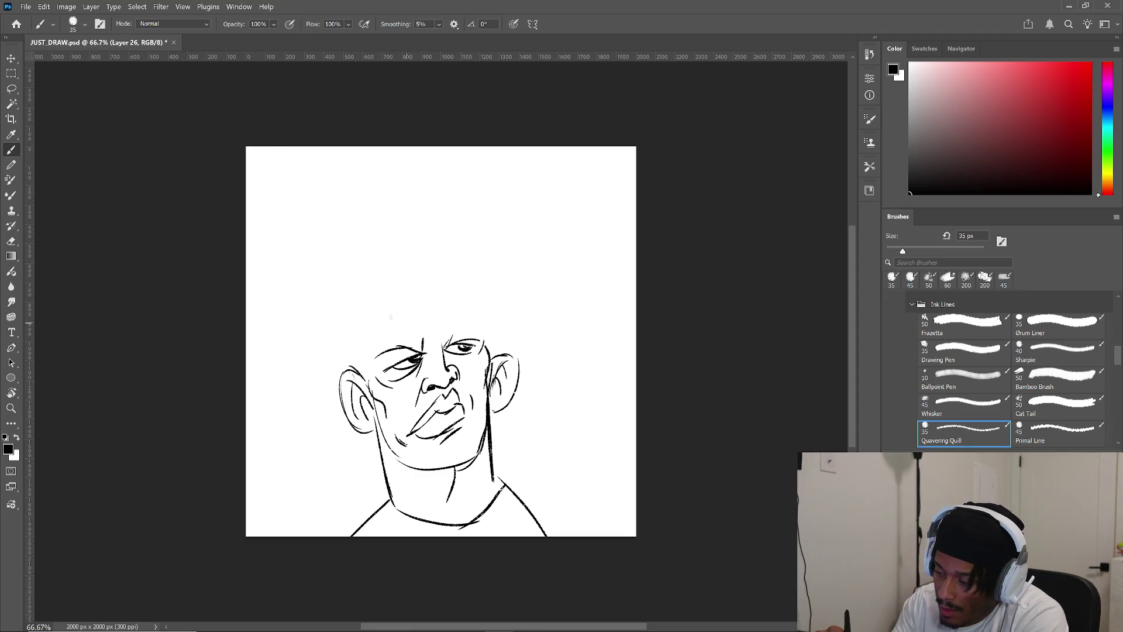
pyautogui.moveTo(365, 372); pyautogui.dragTo(363, 318)
pyautogui.moveTo(356, 369)
pyautogui.mouseDown()
pyautogui.moveTo(391, 285)
pyautogui.moveTo(473, 287)
pyautogui.moveTo(495, 325)
pyautogui.moveTo(494, 364)
pyautogui.mouseUp()
# - Add inner contours on the head's left and upper right, plus a curve inside the right ear
pyautogui.moveTo(376, 310); pyautogui.dragTo(369, 353)
pyautogui.moveTo(475, 306); pyautogui.dragTo(487, 335)
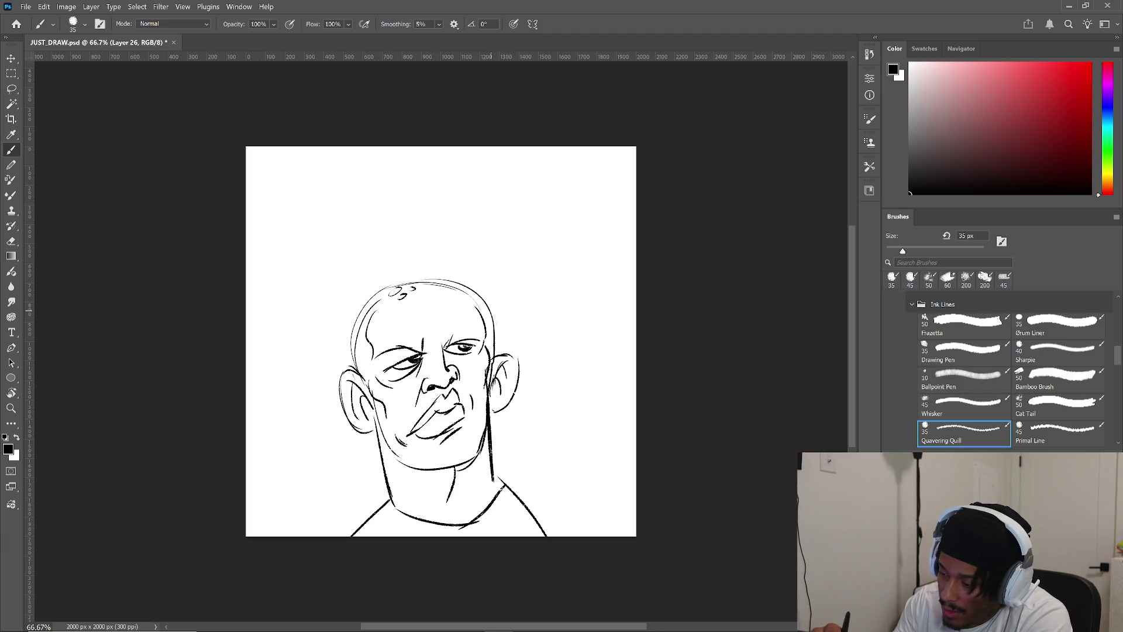
pyautogui.moveTo(502, 380); pyautogui.dragTo(506, 393)
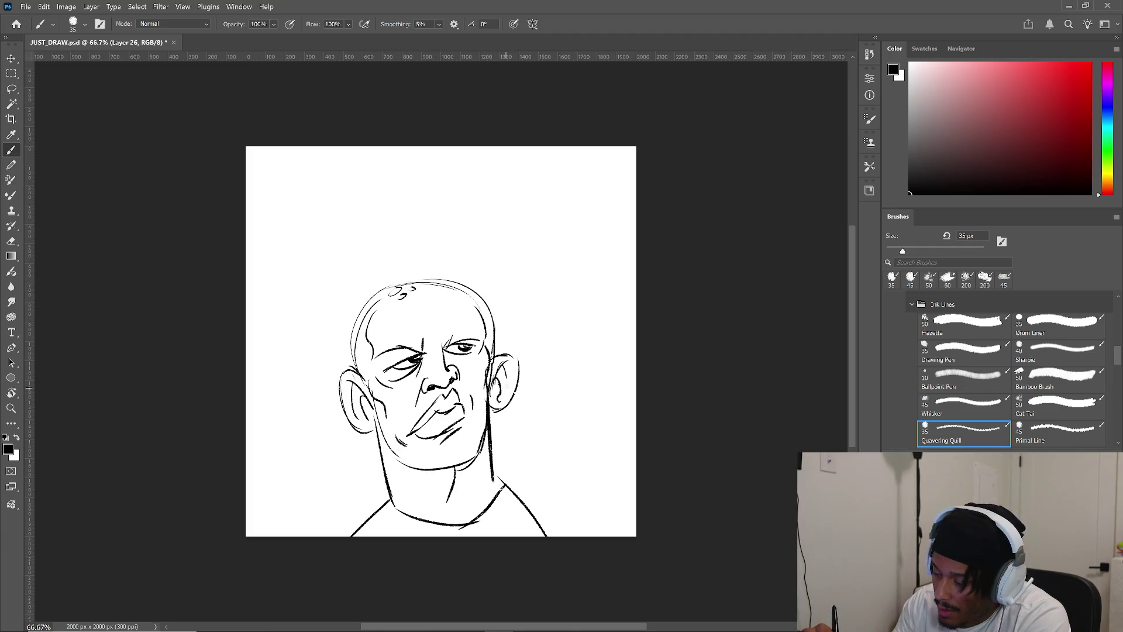
pyautogui.press('k')
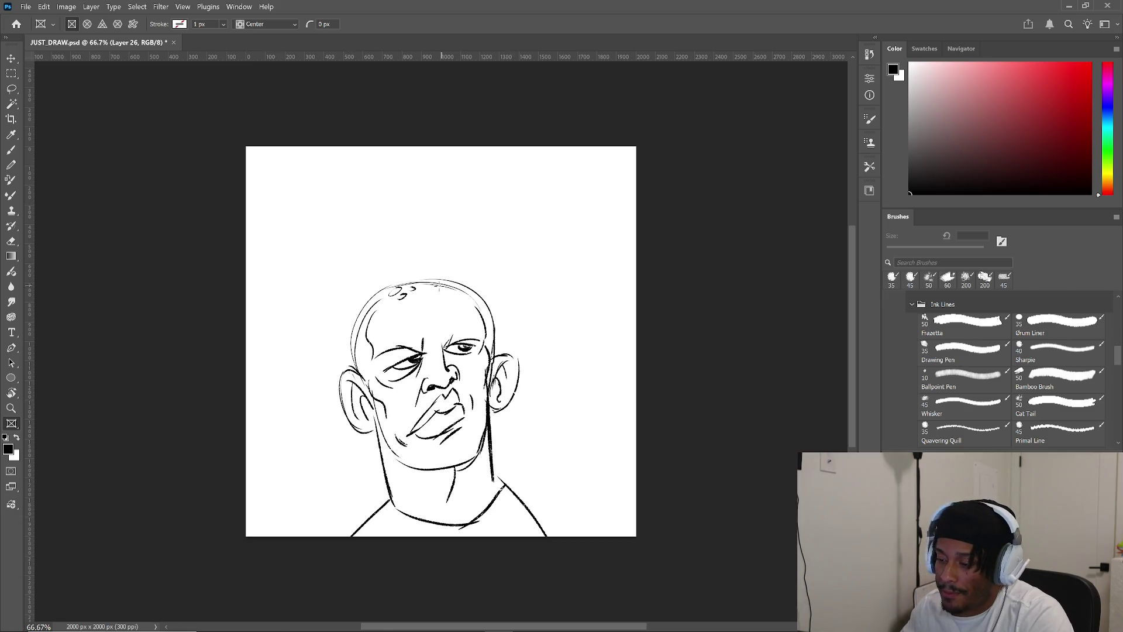
# - Browse the menus, opening Canvas Size and Image Size dialogs and closing both unchanged
pyautogui.scroll(-1, 264, 175)
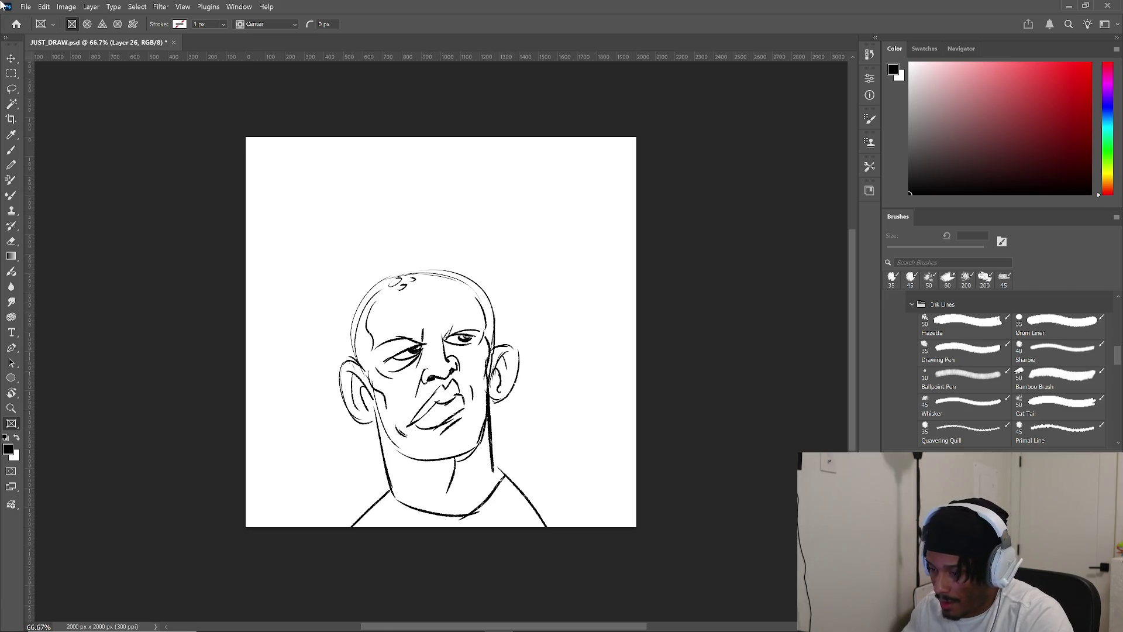
pyautogui.click(31, 8)
pyautogui.moveTo(46, 7)
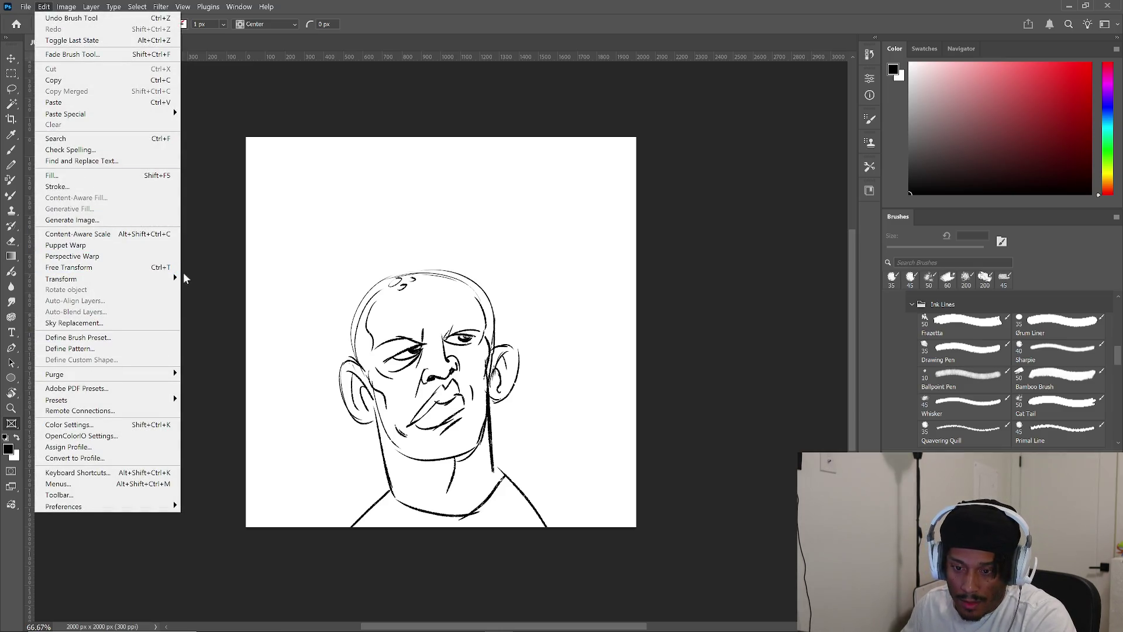
pyautogui.click(65, 7)
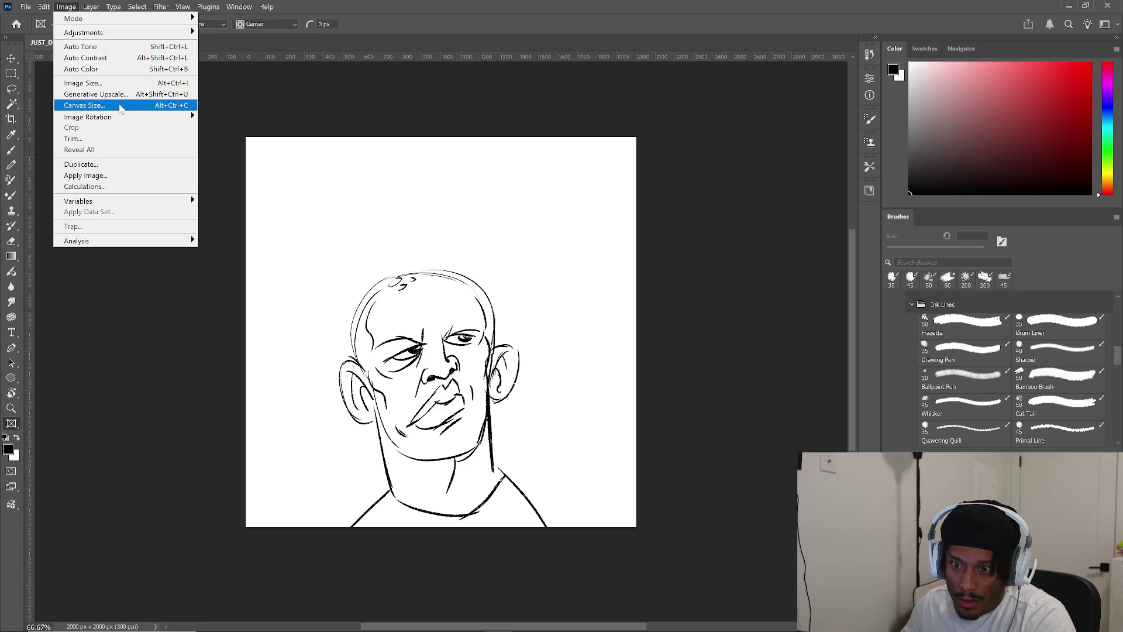
pyautogui.click(120, 106)
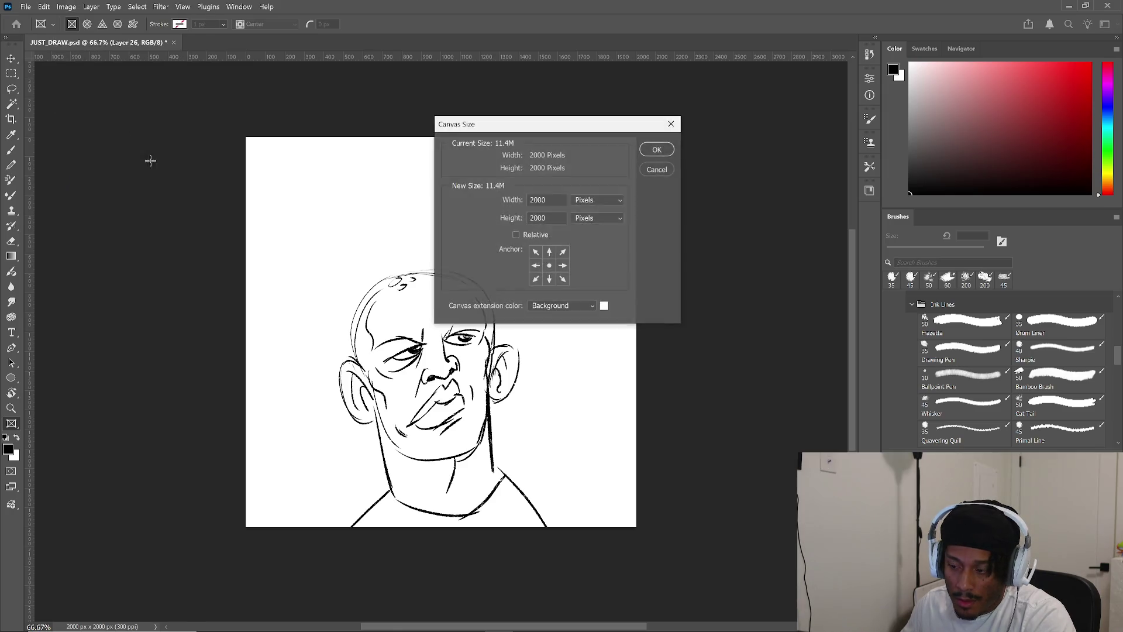
pyautogui.click(654, 170)
pyautogui.click(47, 7)
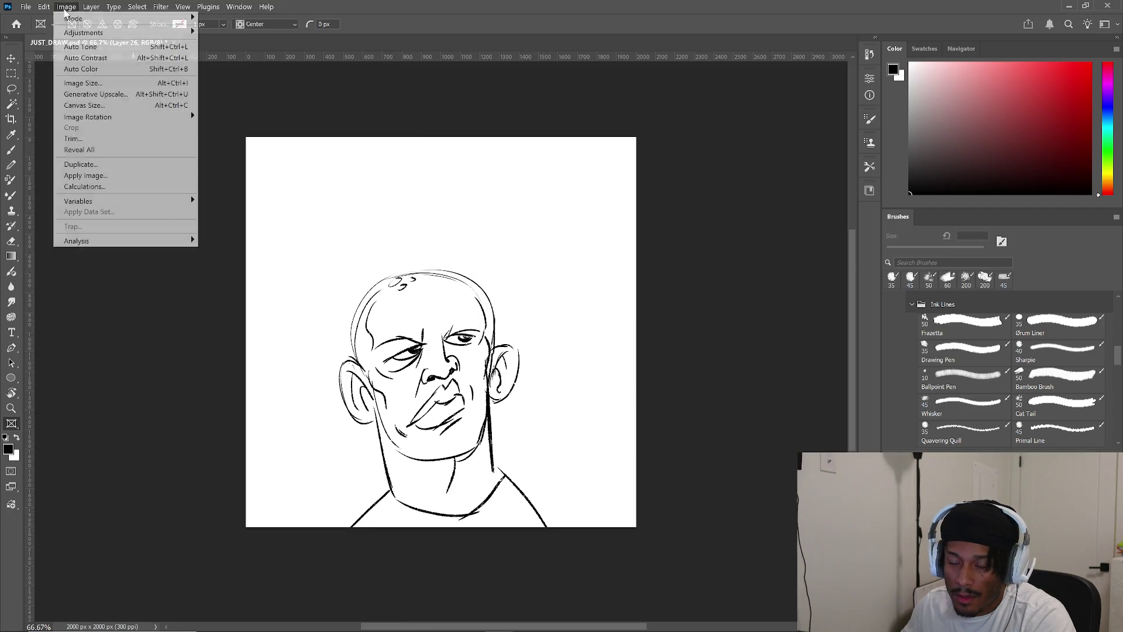
pyautogui.moveTo(102, 120)
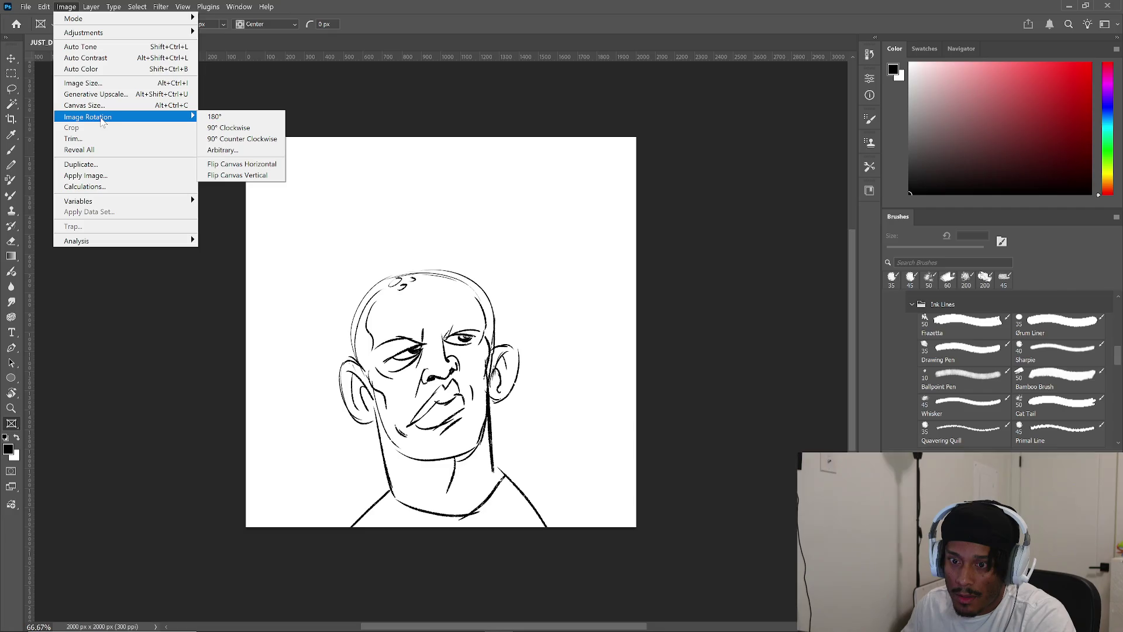
pyautogui.click(100, 83)
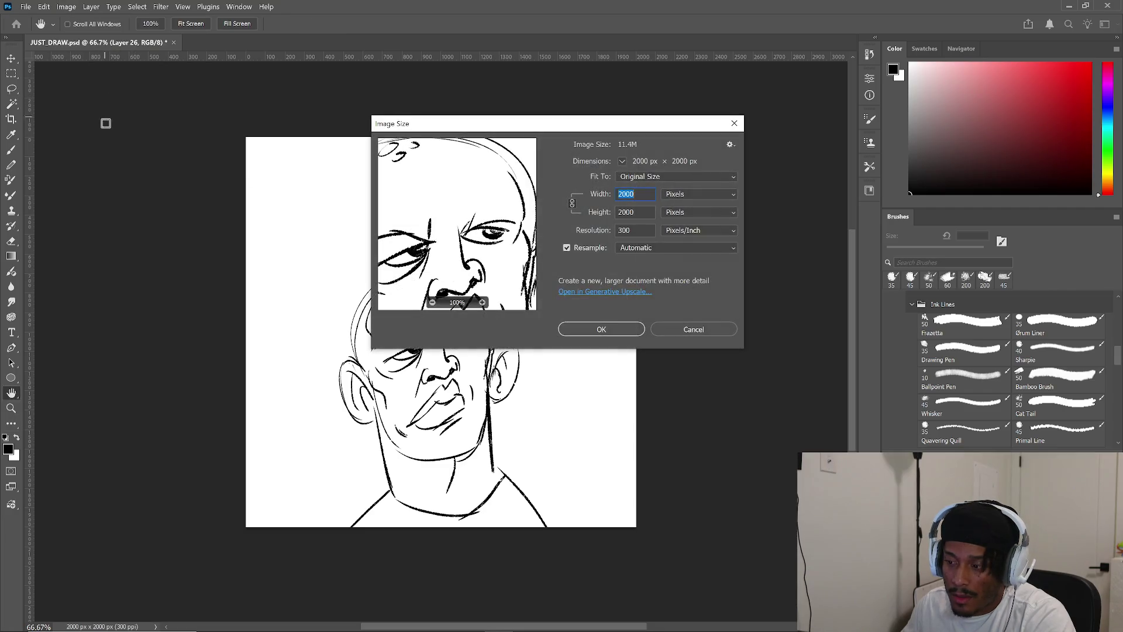
pyautogui.press('Down')
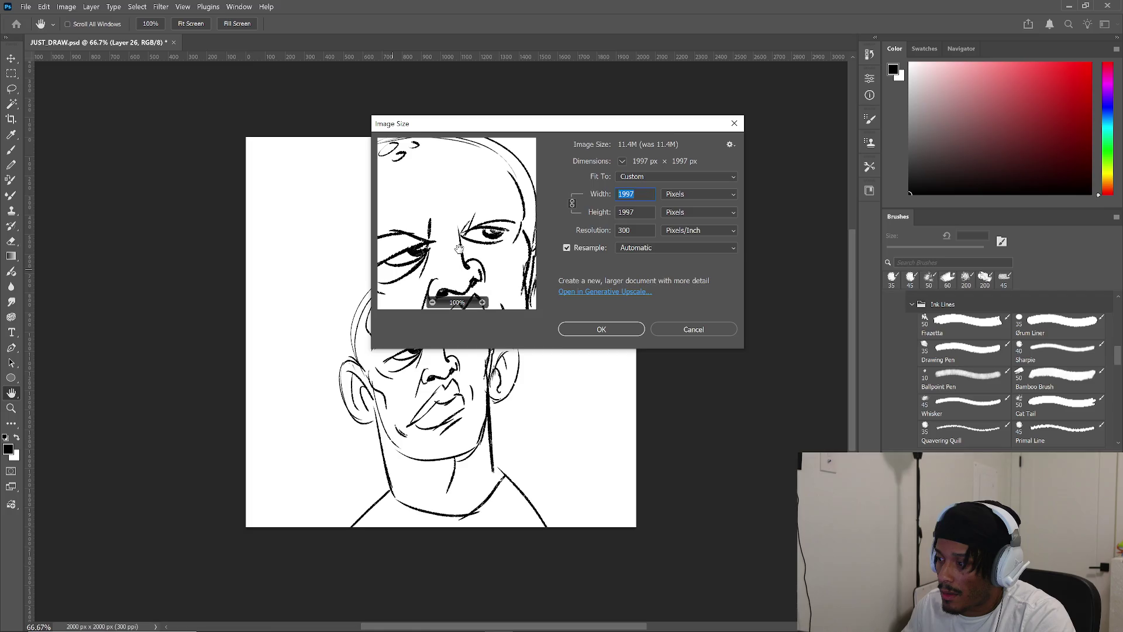
pyautogui.click(662, 328)
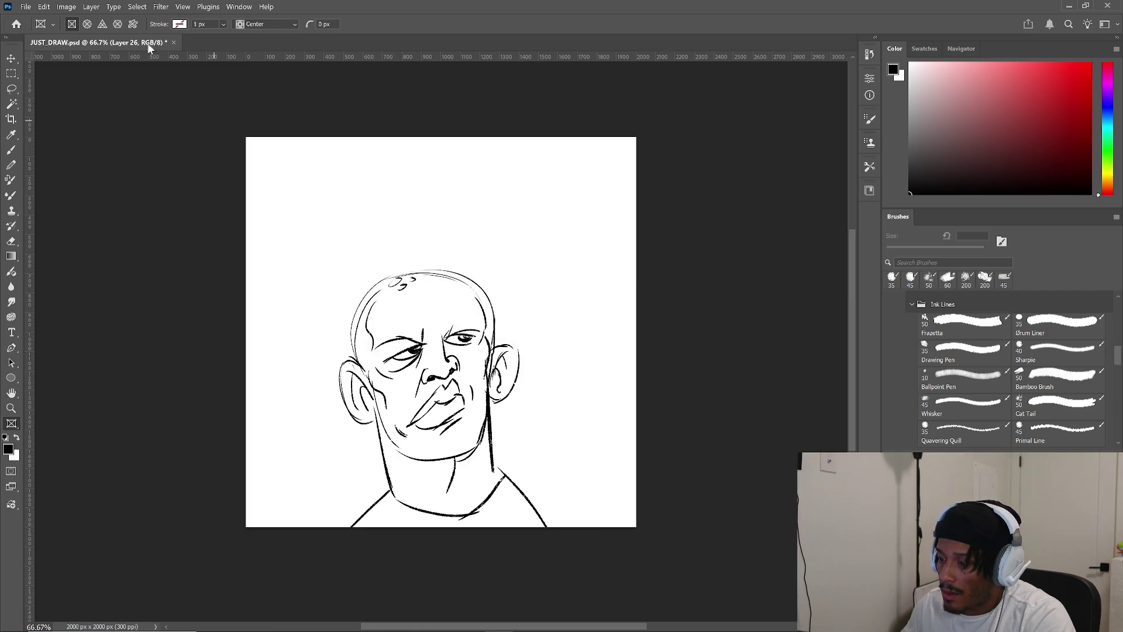
# - Reopen the Canvas Size dialog and close it again without changes
pyautogui.click(66, 6)
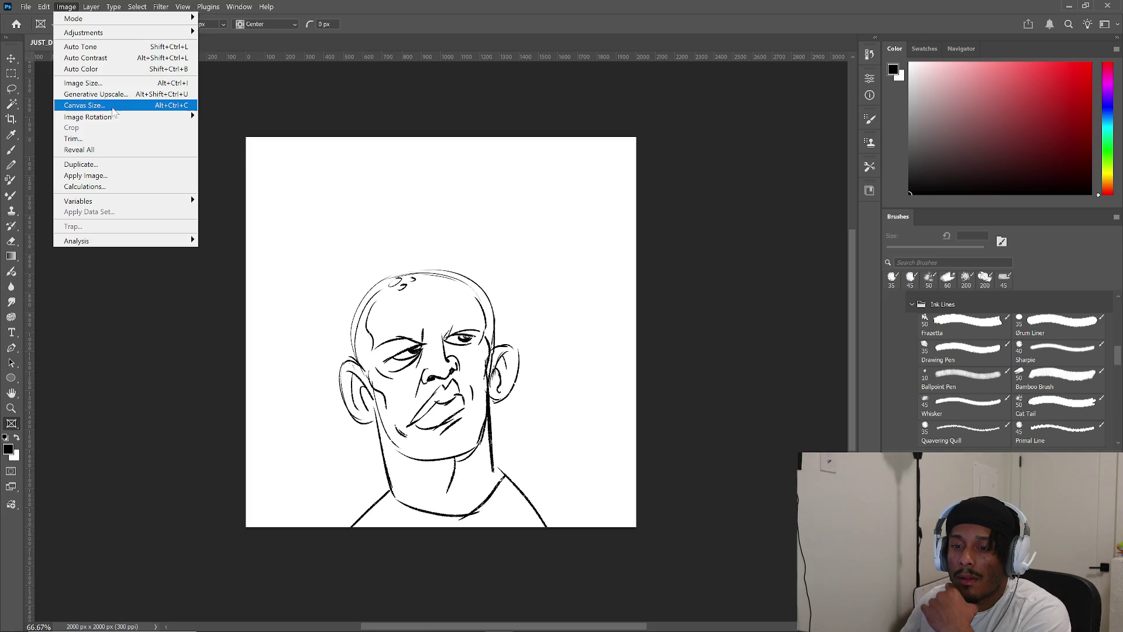
pyautogui.moveTo(107, 120)
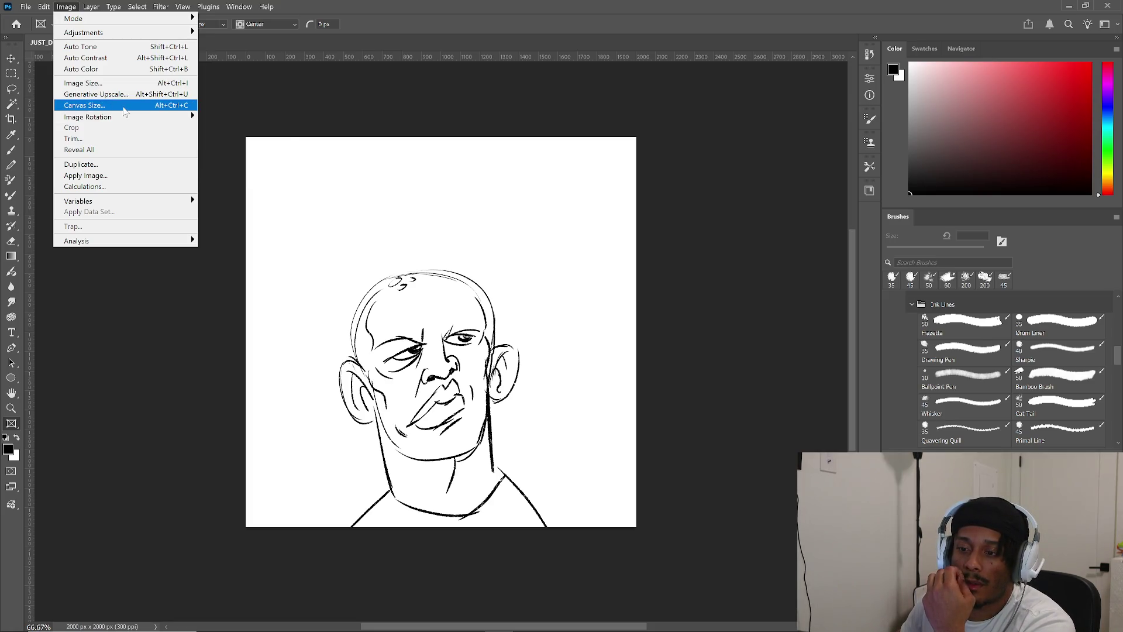
pyautogui.click(117, 105)
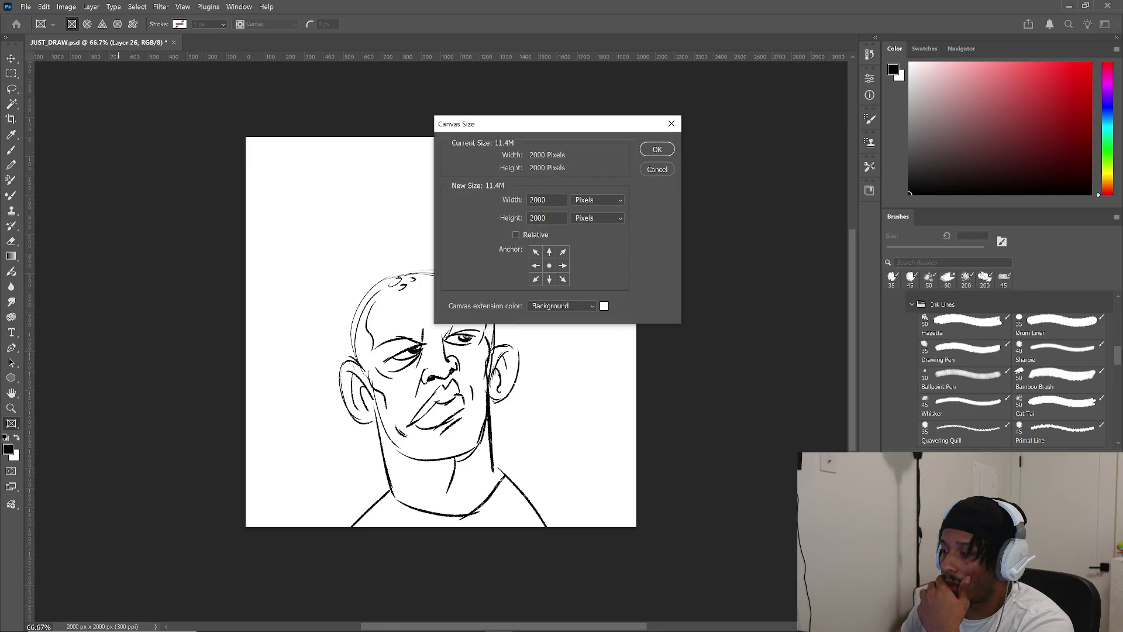
pyautogui.click(657, 169)
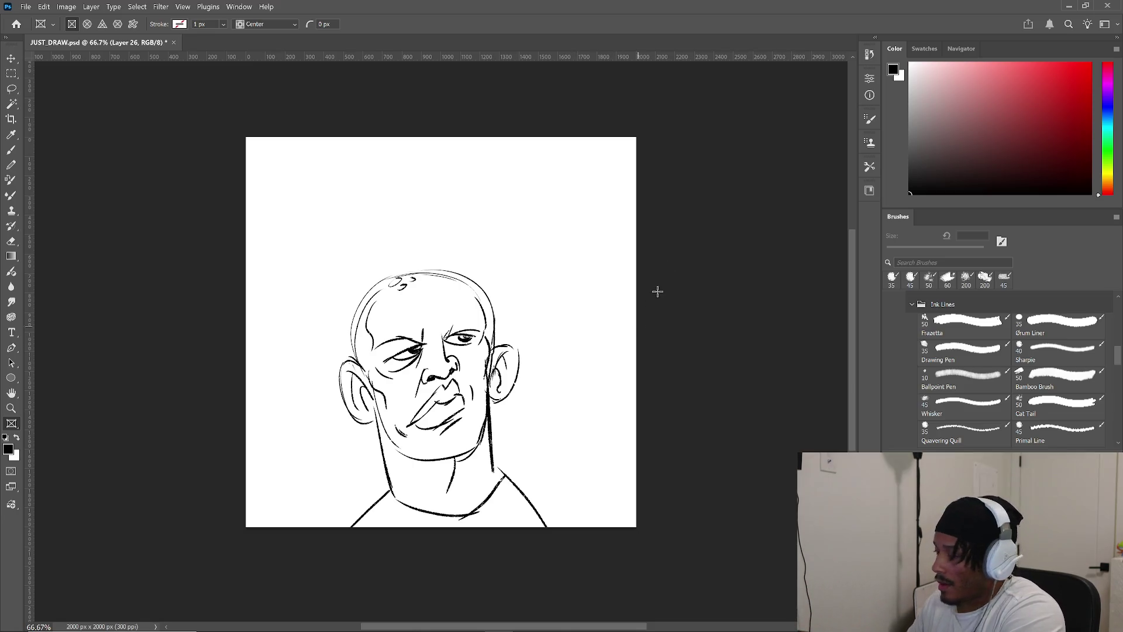
# - Set the canvas Width and Height to 3000 pixels each and apply
pyautogui.click(26, 6)
pyautogui.moveTo(44, 7)
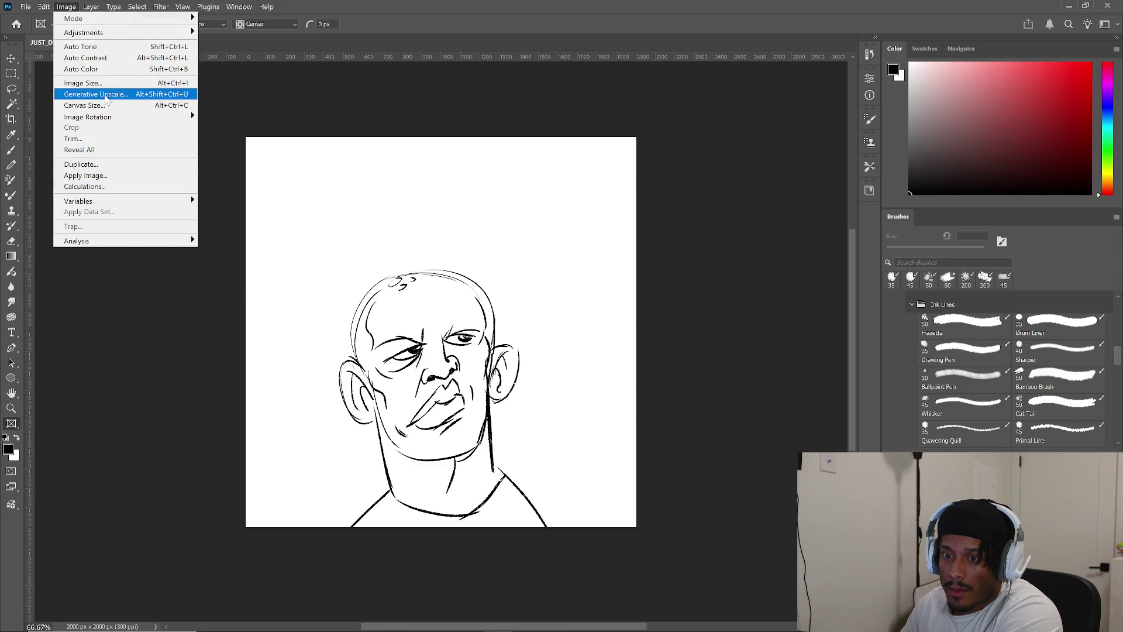
pyautogui.click(101, 107)
pyautogui.doubleClick(538, 199)
pyautogui.write('3000')
pyautogui.doubleClick(533, 218)
pyautogui.write('3000')
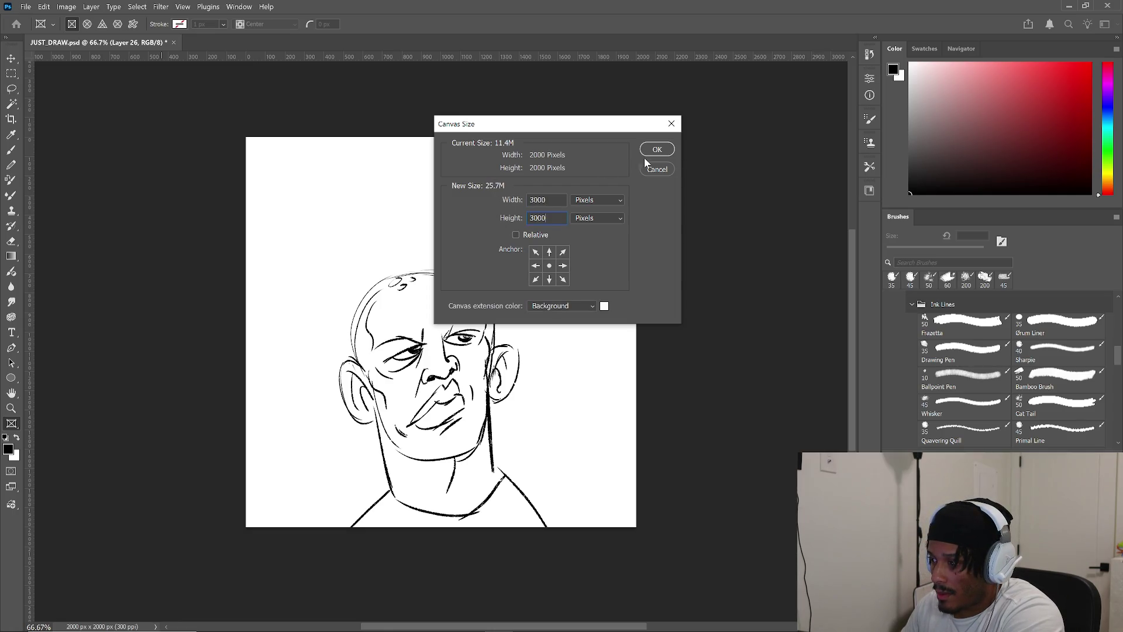
pyautogui.click(649, 151)
pyautogui.scroll(-3, 555, 265)
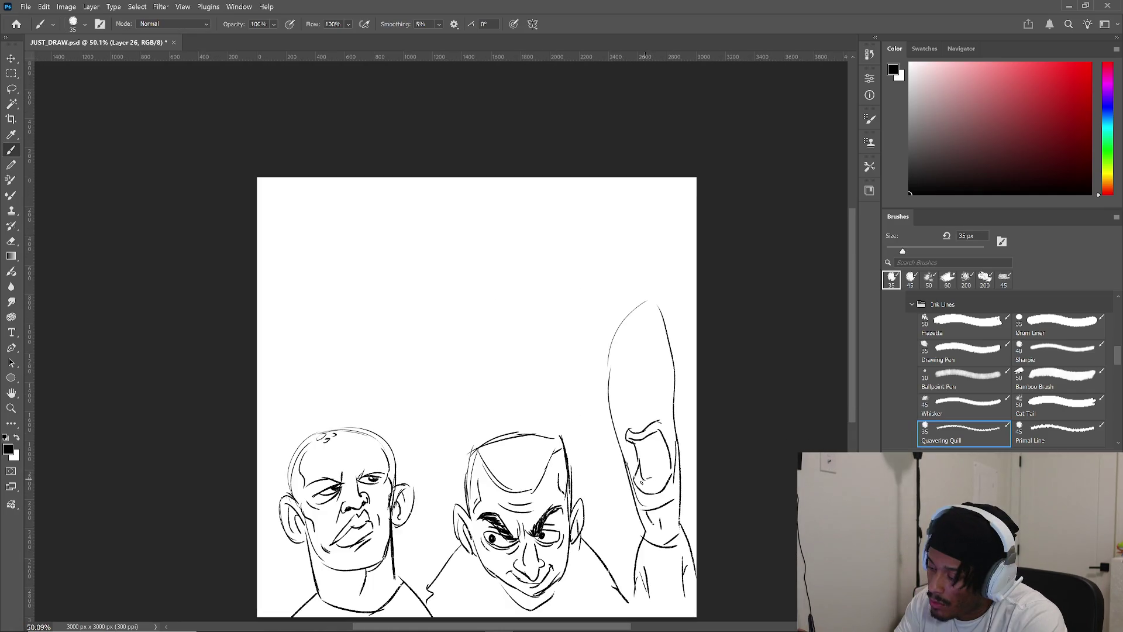
# - Add ink marks inside the tall face's screaming mouth with the Quavering Quill brush
pyautogui.moveTo(651, 476)
pyautogui.mouseDown()
pyautogui.moveTo(653, 486)
pyautogui.moveTo(669, 466)
pyautogui.moveTo(665, 444)
pyautogui.moveTo(659, 467)
pyautogui.mouseUp()
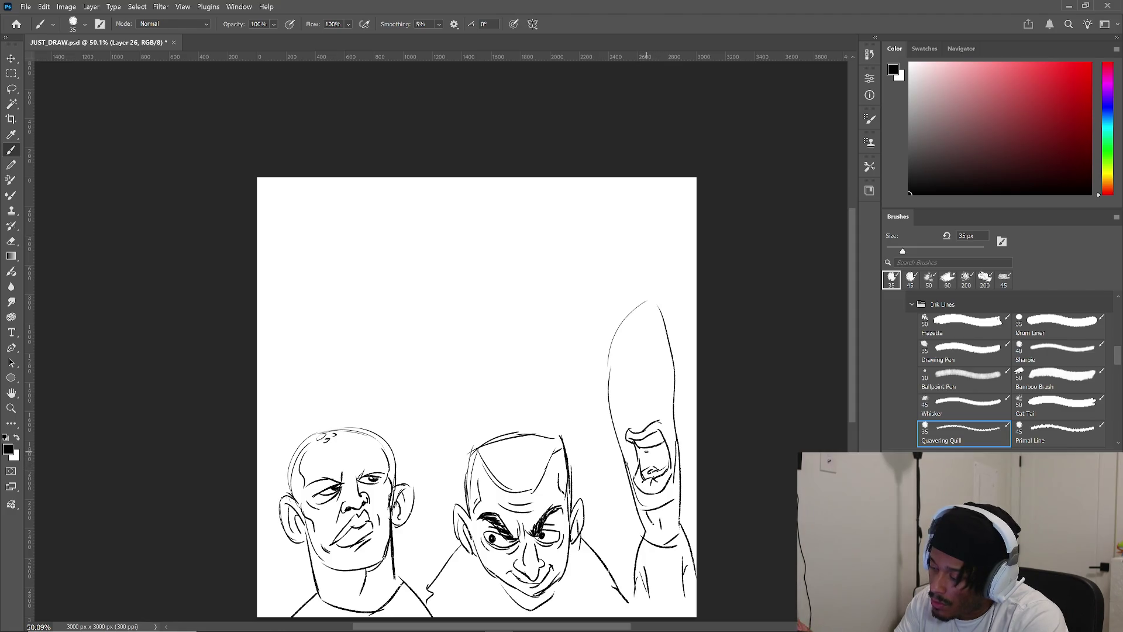
pyautogui.press(',')
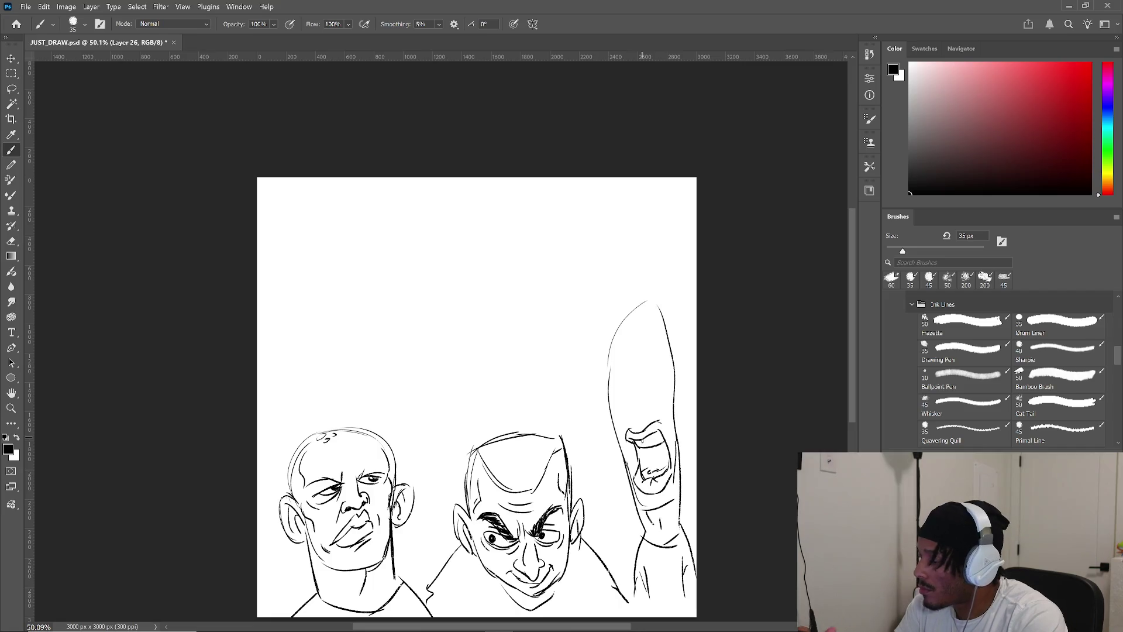
pyautogui.press('.')
pyautogui.moveTo(654, 471); pyautogui.dragTo(667, 457)
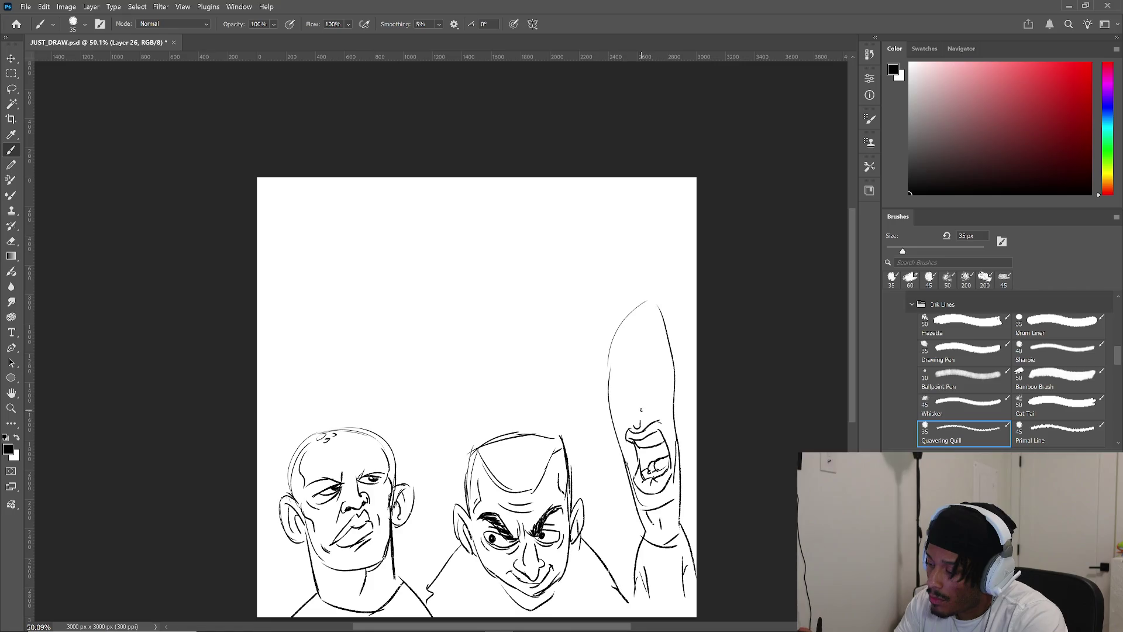
# - Draw a nose down the tall face, darken its eyebrow, and shape the head top
pyautogui.moveTo(625, 359); pyautogui.dragTo(635, 420)
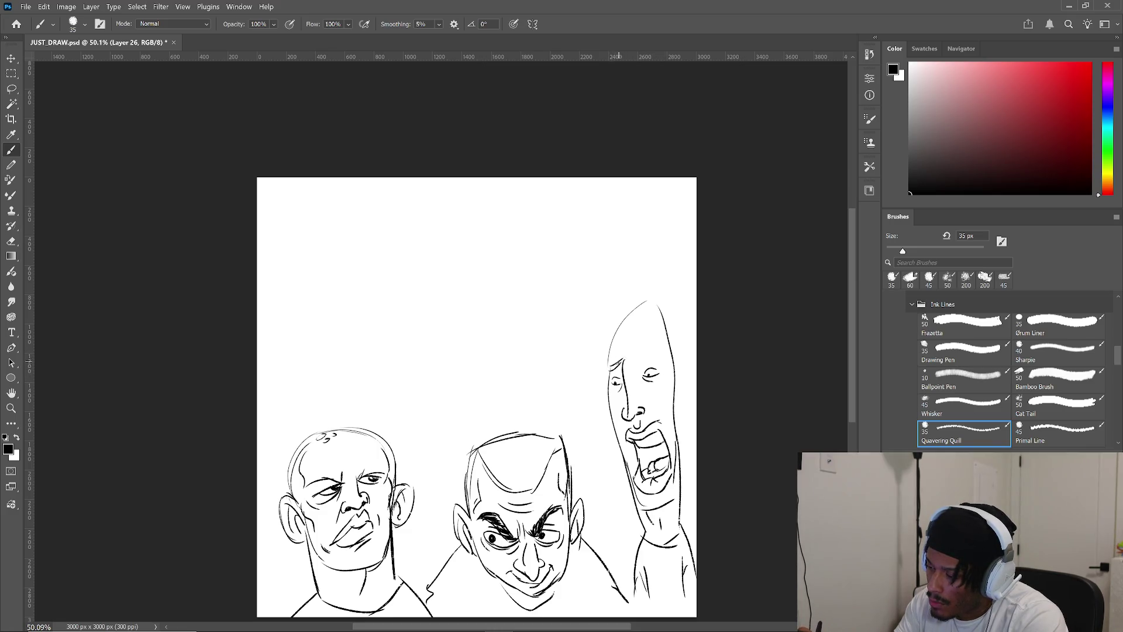
pyautogui.moveTo(647, 349); pyautogui.dragTo(659, 345)
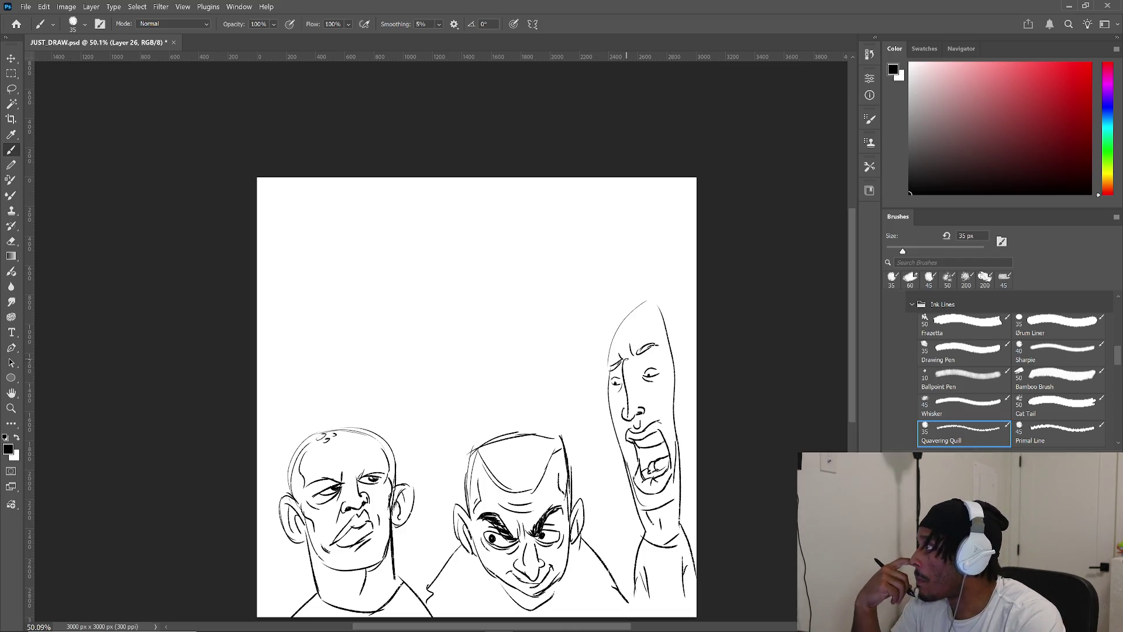
pyautogui.moveTo(628, 316)
pyautogui.mouseDown()
pyautogui.moveTo(661, 298)
pyautogui.moveTo(601, 335)
pyautogui.moveTo(627, 314)
pyautogui.mouseUp()
# - Add messy hair strands across the tall head, extending down its right side
pyautogui.moveTo(600, 343); pyautogui.dragTo(637, 310)
pyautogui.moveTo(638, 314); pyautogui.dragTo(641, 338)
pyautogui.moveTo(646, 304); pyautogui.dragTo(654, 328)
pyautogui.moveTo(656, 310)
pyautogui.mouseDown()
pyautogui.moveTo(657, 327)
pyautogui.moveTo(672, 321)
pyautogui.mouseUp()
pyautogui.moveTo(658, 307); pyautogui.dragTo(677, 338)
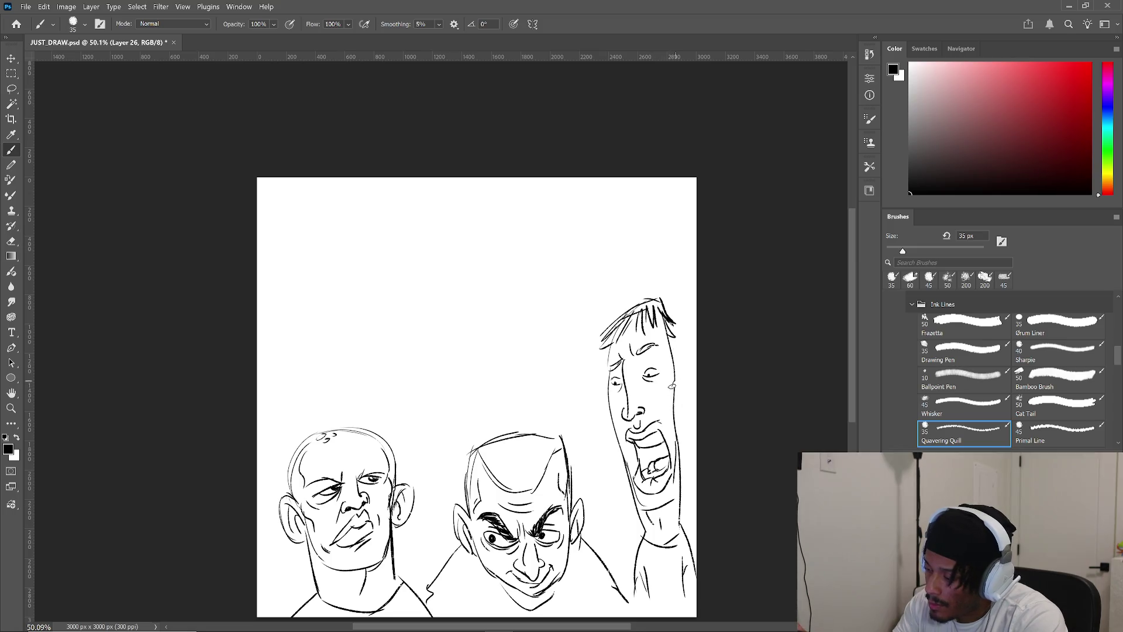
# - Draw an ear on the tall face's right side with the Quavering Quill brush
pyautogui.press(',')
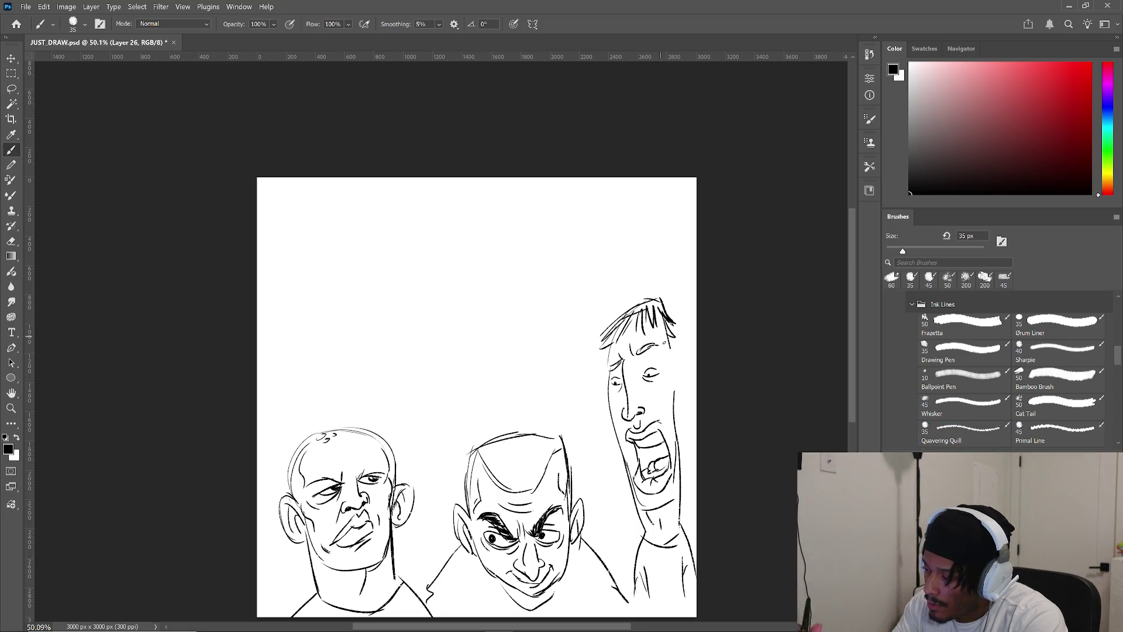
pyautogui.press('.')
pyautogui.moveTo(673, 356)
pyautogui.mouseDown()
pyautogui.moveTo(684, 363)
pyautogui.moveTo(680, 354)
pyautogui.mouseUp()
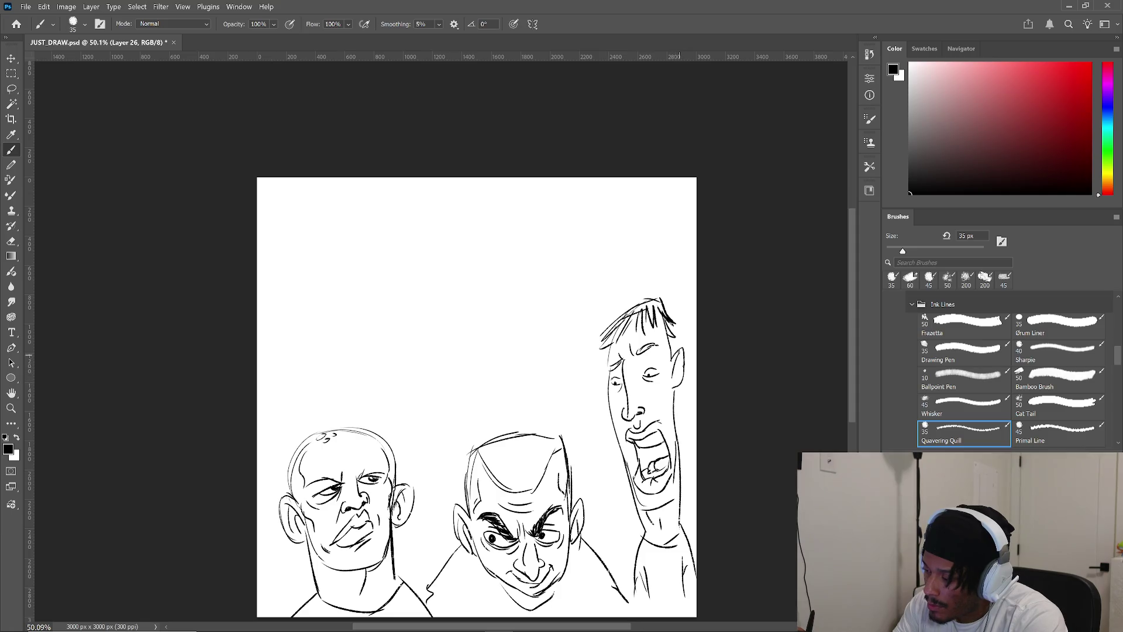
# - Draw the tall face's left ear, strengthen its left jaw, mark the right ear, and begin a new head oval
pyautogui.moveTo(607, 366)
pyautogui.mouseDown()
pyautogui.moveTo(602, 395)
pyautogui.moveTo(601, 381)
pyautogui.mouseUp()
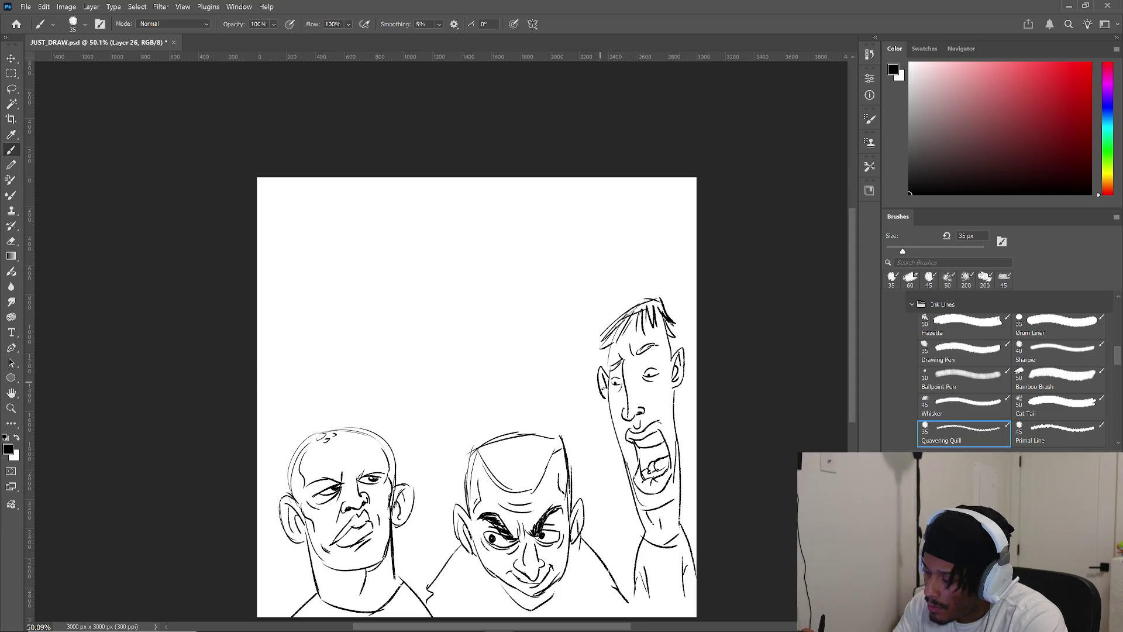
pyautogui.moveTo(627, 462); pyautogui.dragTo(633, 505)
pyautogui.click(671, 386)
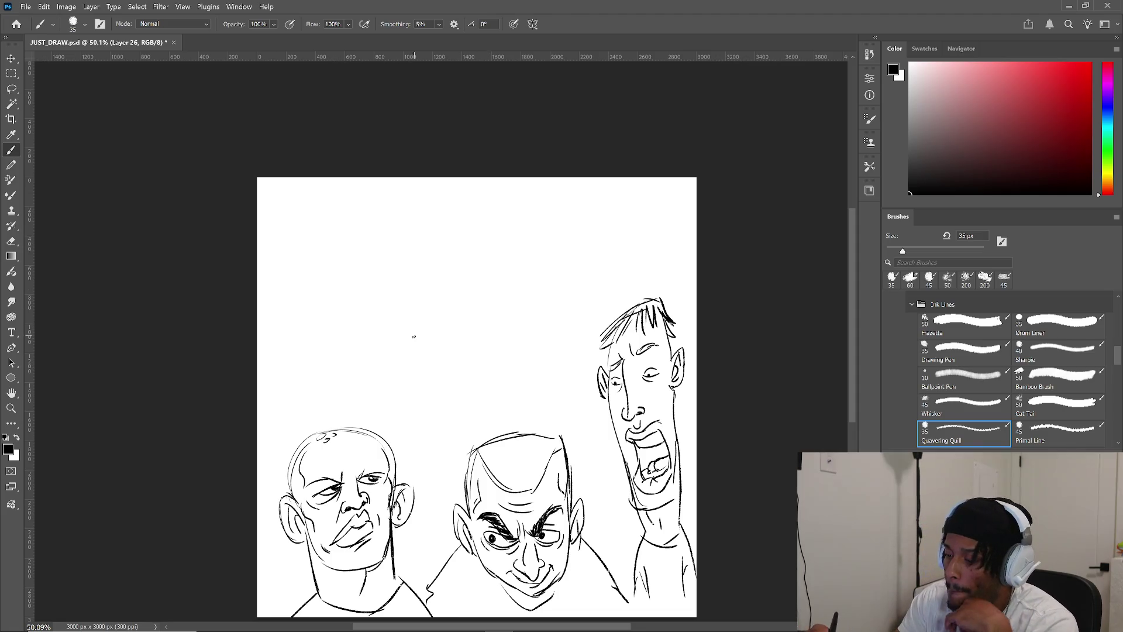
pyautogui.moveTo(385, 330)
pyautogui.mouseDown()
pyautogui.moveTo(506, 310)
pyautogui.moveTo(384, 351)
pyautogui.mouseUp()
# - Sketch a large oval head with centre line, jaw curve, cheek line and left ear
pyautogui.moveTo(456, 276); pyautogui.dragTo(506, 319)
pyautogui.moveTo(451, 284); pyautogui.dragTo(457, 405)
pyautogui.moveTo(377, 347)
pyautogui.mouseDown()
pyautogui.moveTo(430, 418)
pyautogui.moveTo(501, 399)
pyautogui.mouseUp()
pyautogui.moveTo(505, 340); pyautogui.dragTo(516, 389)
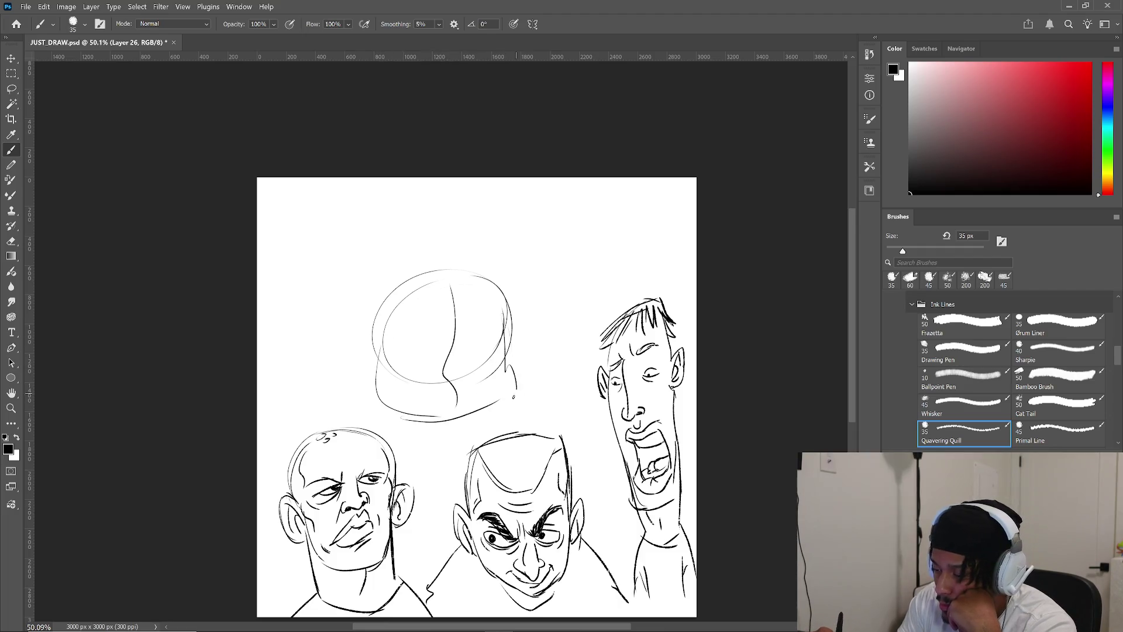
pyautogui.moveTo(380, 351)
pyautogui.mouseDown()
pyautogui.moveTo(360, 339)
pyautogui.moveTo(378, 360)
pyautogui.mouseUp()
# - Draw the right ear, a brow curve across the face, and the eyes beneath
pyautogui.moveTo(505, 320)
pyautogui.mouseDown()
pyautogui.moveTo(522, 316)
pyautogui.moveTo(508, 344)
pyautogui.mouseUp()
pyautogui.moveTo(401, 332); pyautogui.dragTo(433, 344)
pyautogui.moveTo(433, 344); pyautogui.dragTo(495, 338)
pyautogui.moveTo(400, 353)
pyautogui.mouseDown()
pyautogui.moveTo(444, 359)
pyautogui.moveTo(435, 367)
pyautogui.moveTo(499, 343)
pyautogui.moveTo(423, 355)
pyautogui.mouseUp()
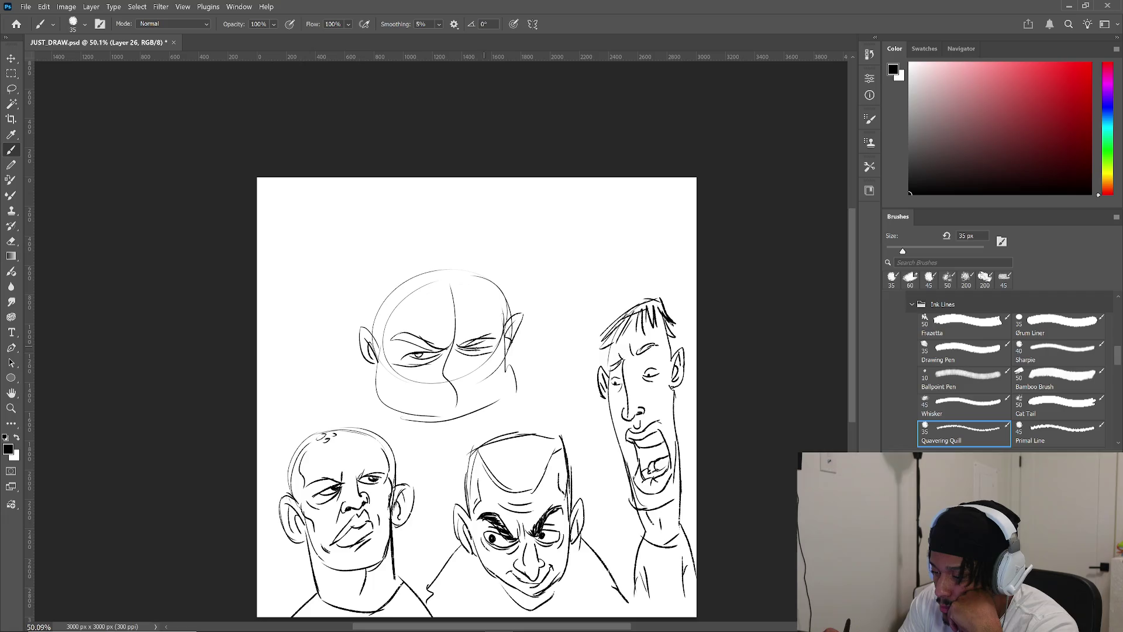
# - Thicken the right eyebrow, tick the mouth corner, and add strokes along jaw and cheeks
pyautogui.moveTo(463, 347); pyautogui.dragTo(488, 340)
pyautogui.moveTo(472, 343)
pyautogui.mouseDown()
pyautogui.moveTo(409, 337)
pyautogui.moveTo(433, 350)
pyautogui.moveTo(465, 323)
pyautogui.moveTo(433, 372)
pyautogui.moveTo(450, 380)
pyautogui.moveTo(454, 342)
pyautogui.moveTo(443, 391)
pyautogui.moveTo(392, 375)
pyautogui.mouseUp()
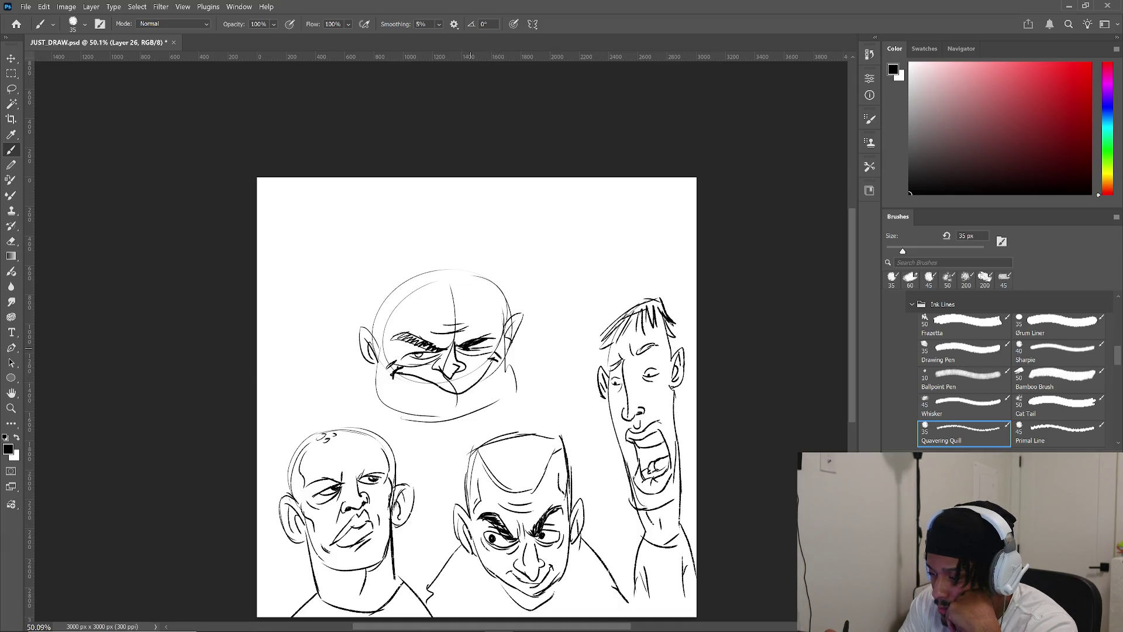
pyautogui.moveTo(401, 374)
pyautogui.mouseDown()
pyautogui.moveTo(468, 394)
pyautogui.moveTo(458, 410)
pyautogui.moveTo(477, 413)
pyautogui.moveTo(513, 341)
pyautogui.mouseUp()
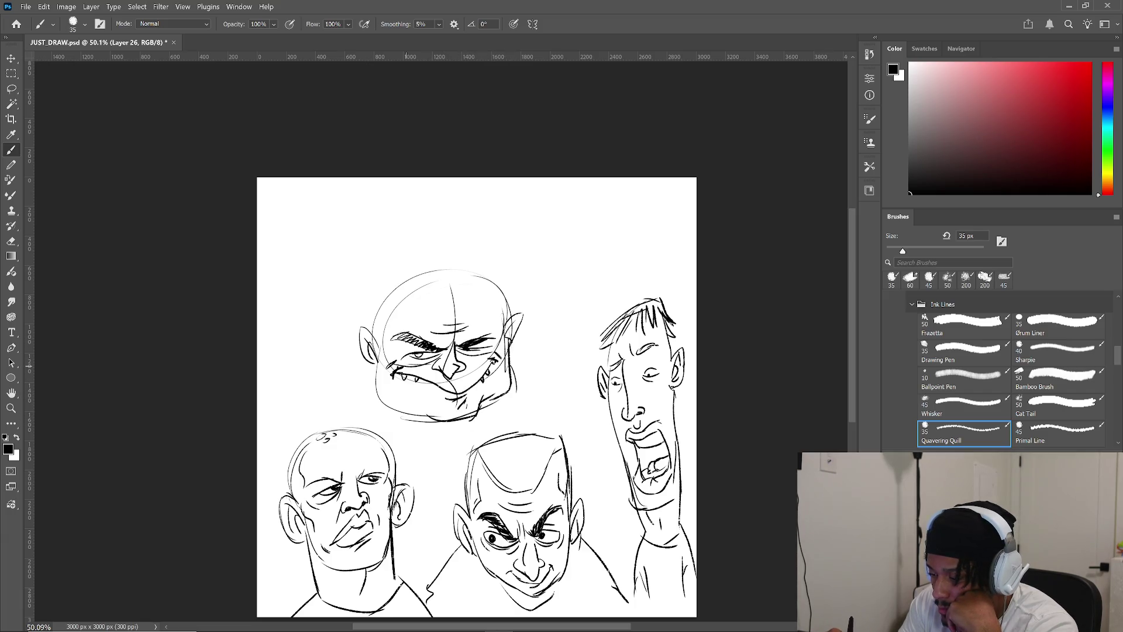
pyautogui.moveTo(370, 361); pyautogui.dragTo(348, 404)
pyautogui.moveTo(509, 348); pyautogui.dragTo(532, 390)
pyautogui.moveTo(514, 352); pyautogui.dragTo(540, 402)
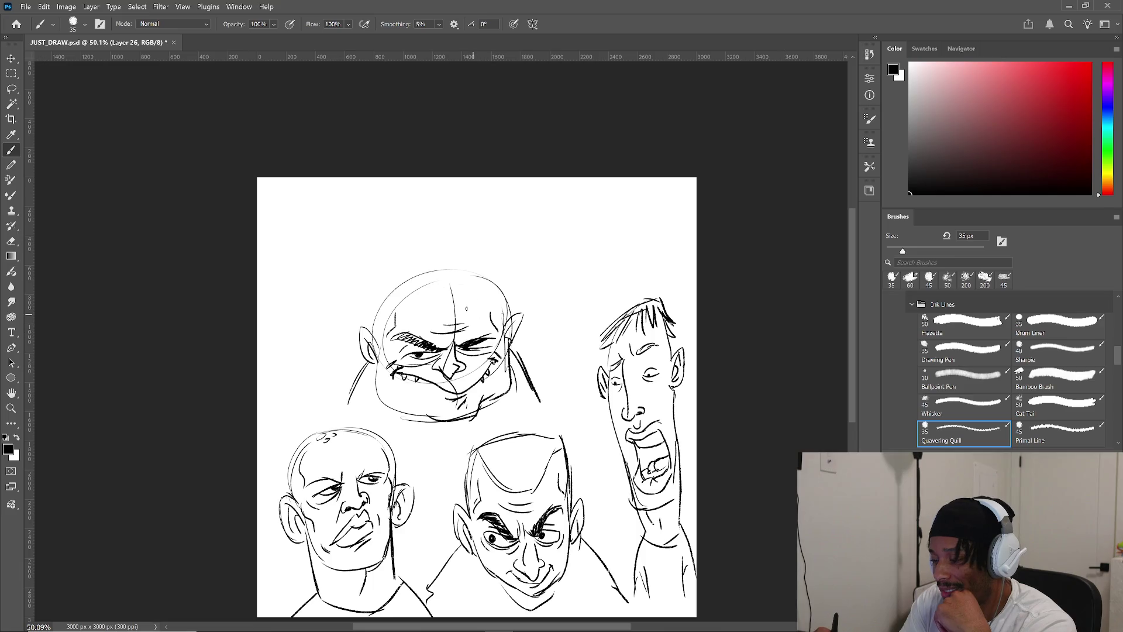
# - Extend the skull upward and add swept-back spiky hair strands and head contours
pyautogui.moveTo(380, 351)
pyautogui.mouseDown()
pyautogui.moveTo(362, 299)
pyautogui.moveTo(509, 227)
pyautogui.mouseUp()
pyautogui.moveTo(444, 280)
pyautogui.mouseDown()
pyautogui.moveTo(496, 243)
pyautogui.moveTo(523, 265)
pyautogui.mouseUp()
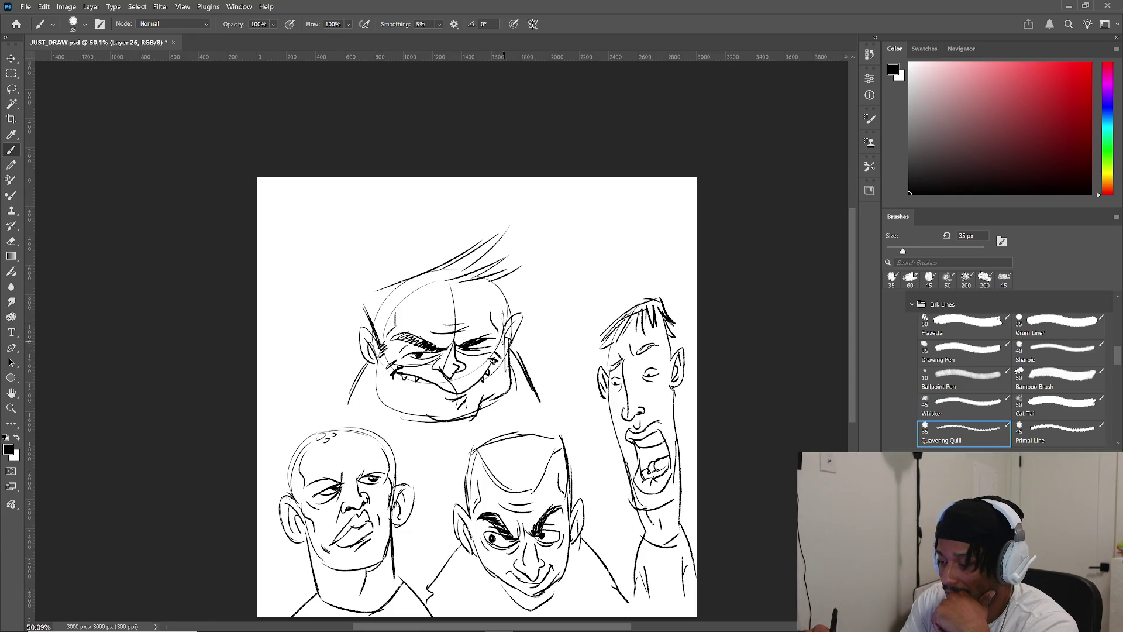
pyautogui.moveTo(392, 316)
pyautogui.mouseDown()
pyautogui.moveTo(391, 297)
pyautogui.moveTo(481, 282)
pyautogui.moveTo(503, 325)
pyautogui.mouseUp()
pyautogui.moveTo(504, 287)
pyautogui.mouseDown()
pyautogui.moveTo(506, 326)
pyautogui.moveTo(508, 281)
pyautogui.mouseUp()
pyautogui.moveTo(376, 291)
pyautogui.mouseDown()
pyautogui.moveTo(358, 305)
pyautogui.moveTo(407, 279)
pyautogui.mouseUp()
pyautogui.moveTo(504, 230); pyautogui.dragTo(448, 274)
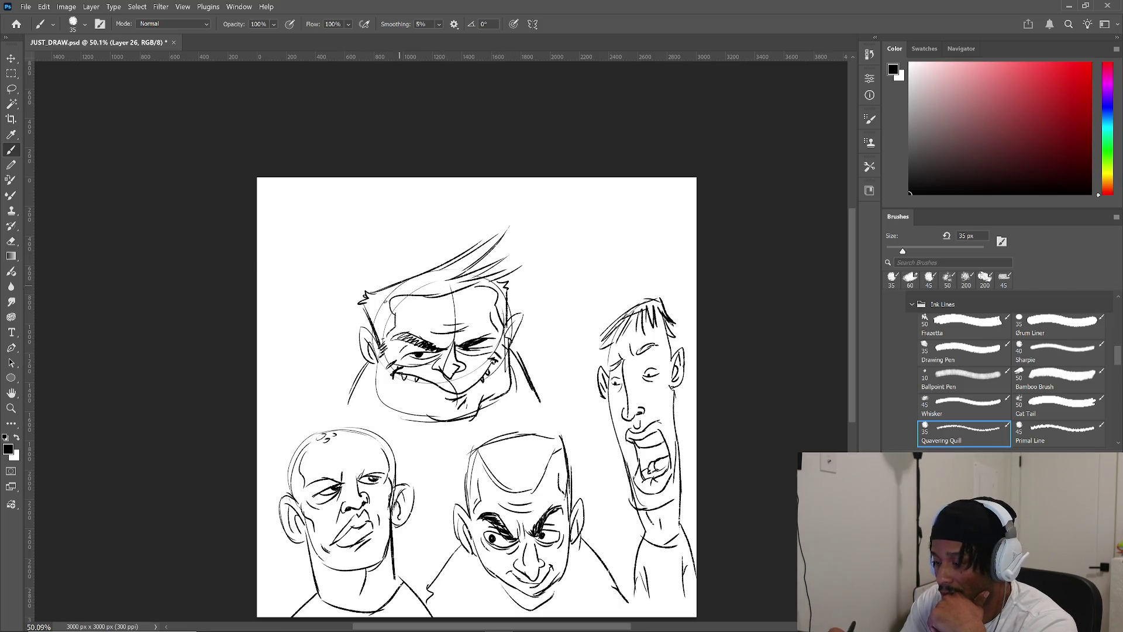
# - Detail the left cheek, lower jaw and chin, then circle a new round head at upper right
pyautogui.moveTo(373, 363)
pyautogui.mouseDown()
pyautogui.moveTo(392, 412)
pyautogui.moveTo(475, 431)
pyautogui.moveTo(492, 405)
pyautogui.mouseUp()
pyautogui.moveTo(395, 409); pyautogui.dragTo(436, 416)
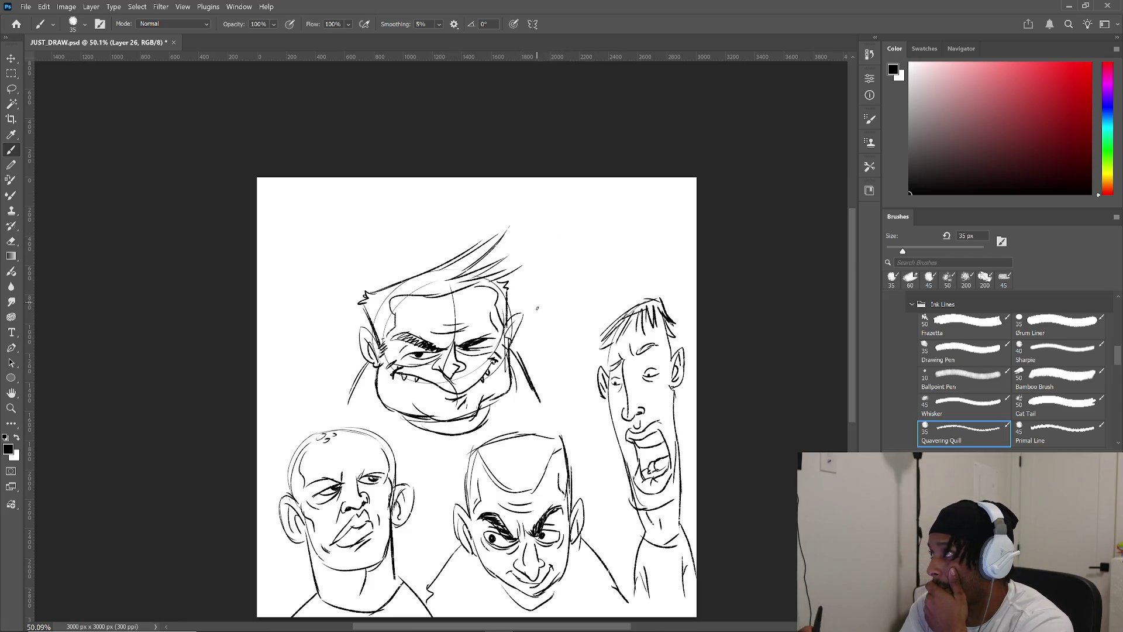
pyautogui.moveTo(606, 204)
pyautogui.mouseDown()
pyautogui.moveTo(556, 202)
pyautogui.moveTo(606, 206)
pyautogui.mouseUp()
pyautogui.moveTo(585, 244)
pyautogui.mouseDown()
pyautogui.moveTo(603, 260)
pyautogui.moveTo(553, 258)
pyautogui.moveTo(591, 249)
pyautogui.moveTo(557, 297)
pyautogui.moveTo(582, 224)
pyautogui.moveTo(553, 230)
pyautogui.moveTo(580, 226)
pyautogui.mouseUp()
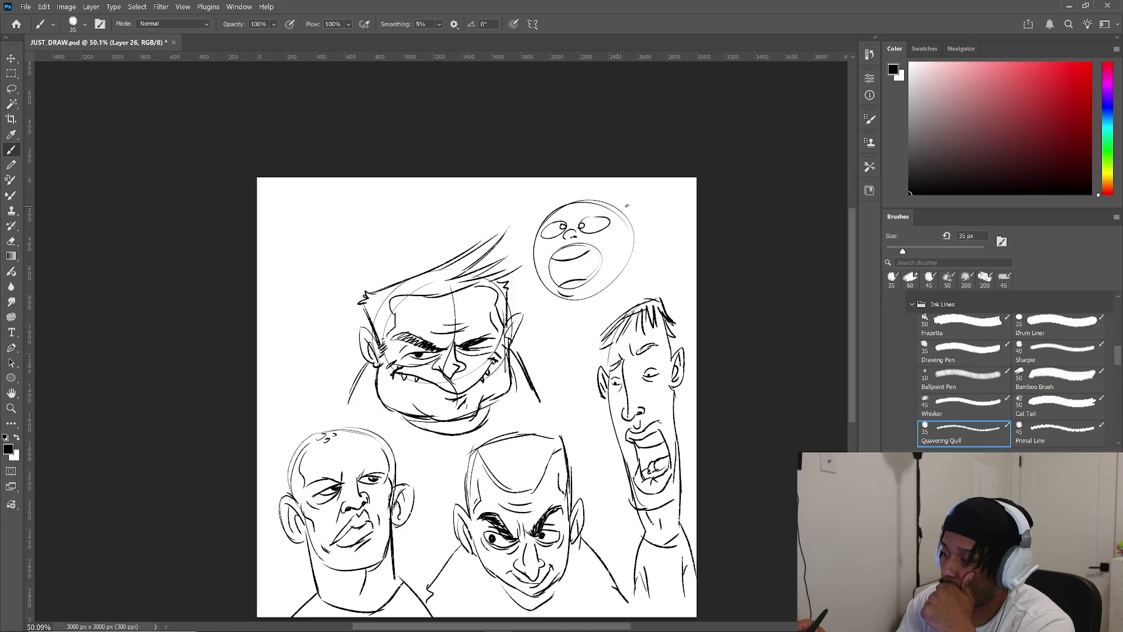
# - Redo the round face's eyes with a pupil, add an eyebrow and a pointed right ear
pyautogui.hotkey('ctrl', 'z')
pyautogui.hotkey('ctrl', 'z')
pyautogui.hotkey('ctrl', 'z')
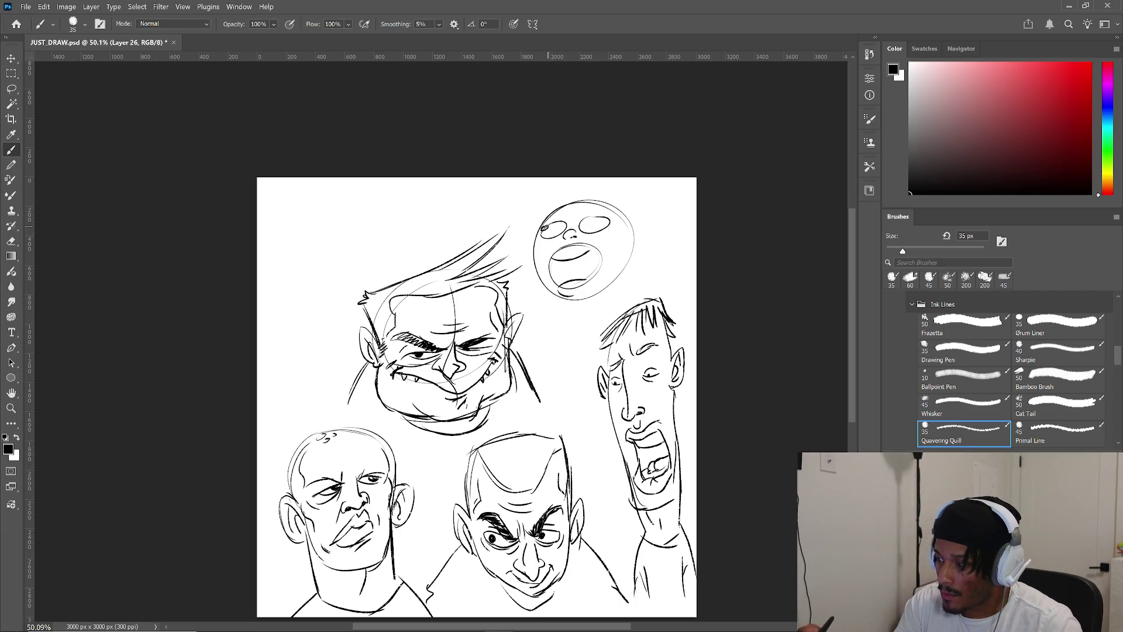
pyautogui.moveTo(605, 218); pyautogui.dragTo(606, 221)
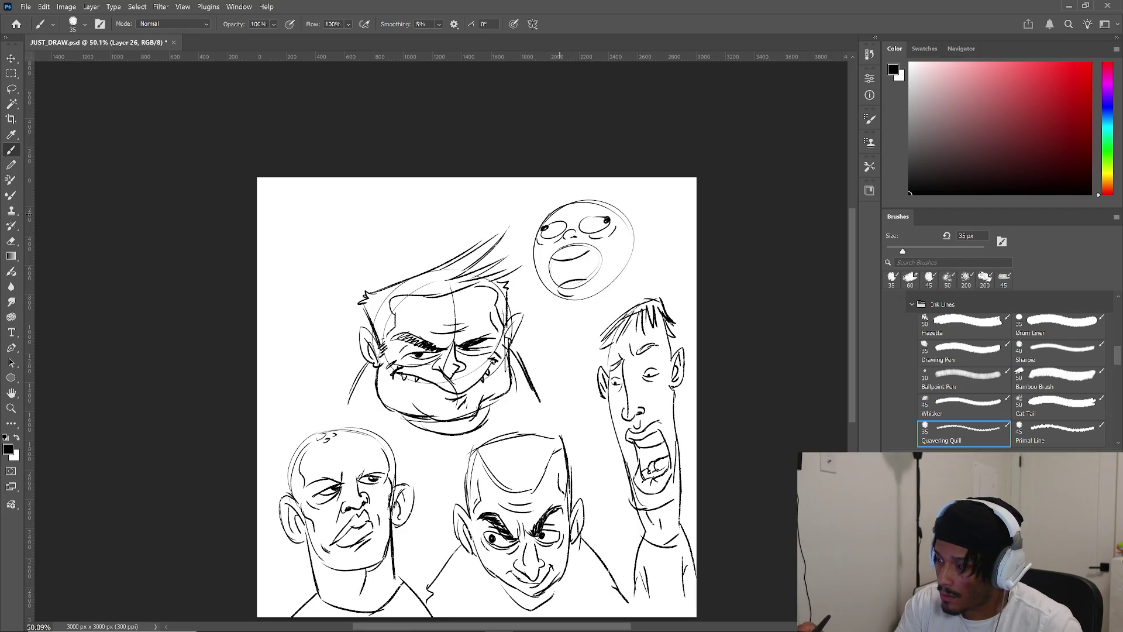
pyautogui.moveTo(560, 214)
pyautogui.mouseDown()
pyautogui.moveTo(653, 228)
pyautogui.moveTo(628, 254)
pyautogui.mouseUp()
pyautogui.moveTo(642, 225)
pyautogui.mouseDown()
pyautogui.moveTo(629, 243)
pyautogui.moveTo(640, 238)
pyautogui.mouseUp()
# - Draw a shorter pointed left ear, then the neck and stick-figure body below the chin
pyautogui.moveTo(537, 225); pyautogui.dragTo(529, 271)
pyautogui.moveTo(534, 232)
pyautogui.mouseDown()
pyautogui.moveTo(535, 253)
pyautogui.moveTo(526, 222)
pyautogui.mouseUp()
pyautogui.hotkey('ctrl', 'z')
pyautogui.hotkey('ctrl', 'z')
pyautogui.hotkey('ctrl', 'z')
pyautogui.hotkey('ctrl', 'z')
pyautogui.moveTo(525, 223); pyautogui.dragTo(529, 249)
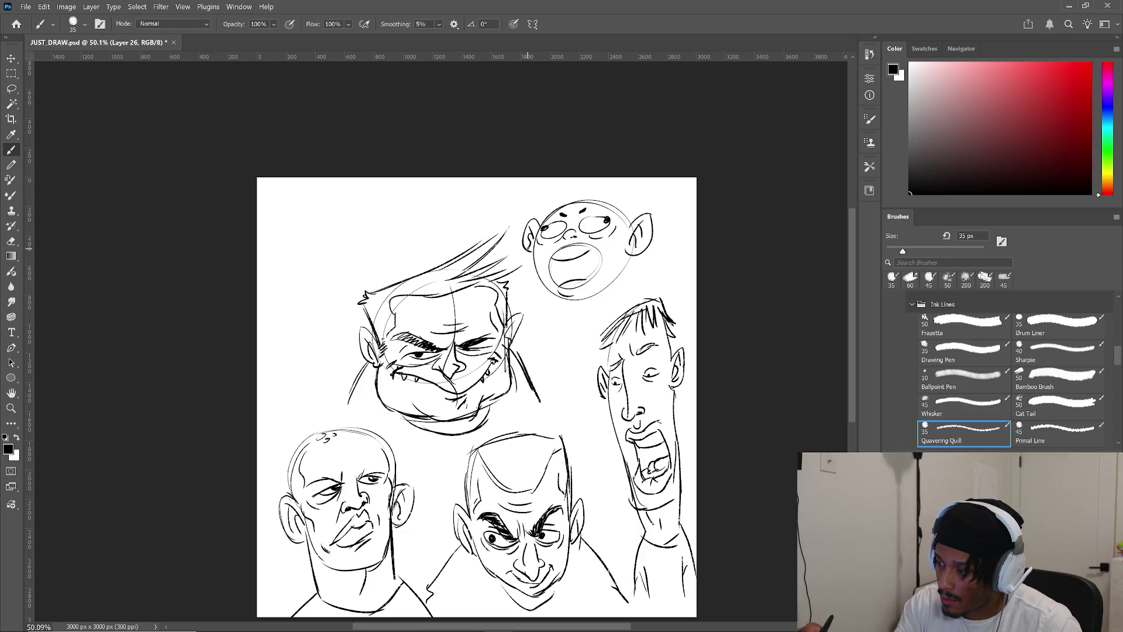
pyautogui.moveTo(568, 299)
pyautogui.mouseDown()
pyautogui.moveTo(578, 316)
pyautogui.moveTo(605, 303)
pyautogui.moveTo(531, 308)
pyautogui.moveTo(556, 315)
pyautogui.moveTo(612, 299)
pyautogui.moveTo(625, 309)
pyautogui.moveTo(553, 319)
pyautogui.moveTo(571, 339)
pyautogui.mouseUp()
pyautogui.moveTo(580, 320)
pyautogui.mouseDown()
pyautogui.moveTo(582, 340)
pyautogui.moveTo(542, 364)
pyautogui.moveTo(552, 369)
pyautogui.moveTo(571, 342)
pyautogui.moveTo(594, 358)
pyautogui.mouseUp()
# - Draw a looping tongue in the open mouth, undoing failed attempts, and mark the mouth top
pyautogui.click(576, 270)
pyautogui.hotkey('ctrl', 'z')
pyautogui.moveTo(572, 263); pyautogui.dragTo(570, 274)
pyautogui.hotkey('ctrl', 'z')
pyautogui.click(568, 263)
pyautogui.moveTo(567, 263); pyautogui.dragTo(577, 280)
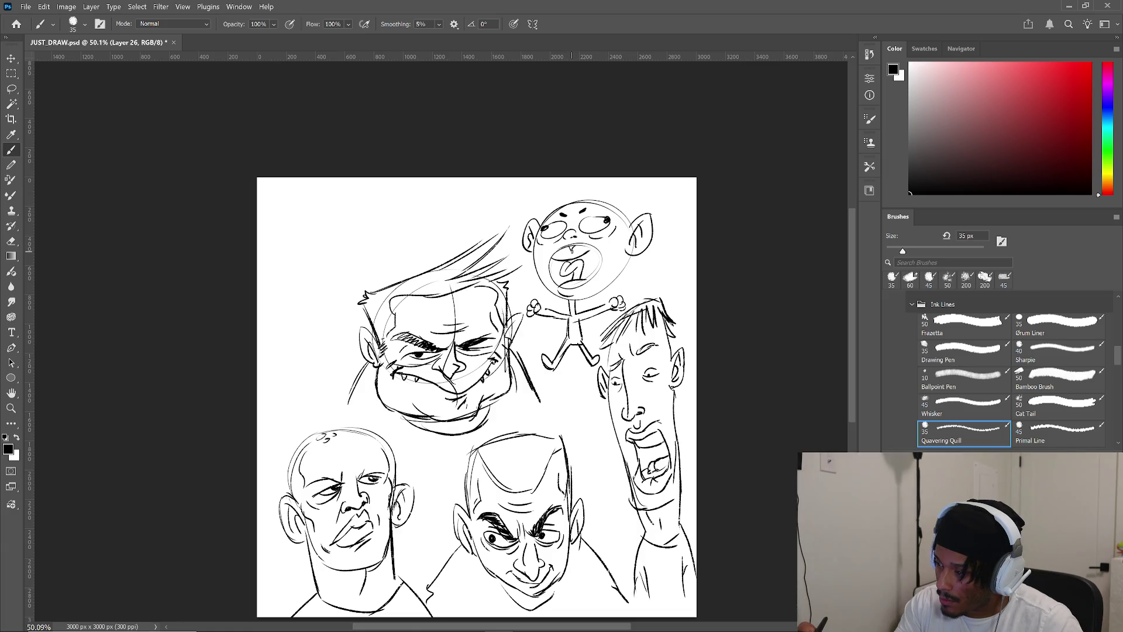
pyautogui.moveTo(560, 249); pyautogui.dragTo(564, 254)
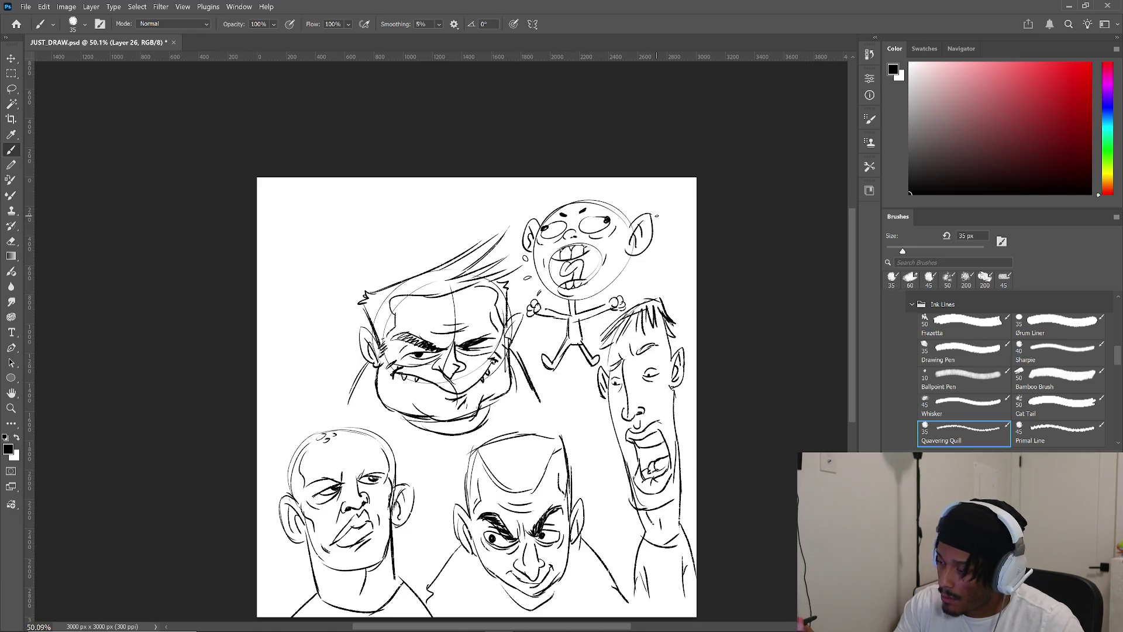
# - Add spiky hair strands across the top of the stick figure's head
pyautogui.moveTo(596, 203)
pyautogui.mouseDown()
pyautogui.moveTo(596, 188)
pyautogui.moveTo(610, 192)
pyautogui.mouseUp()
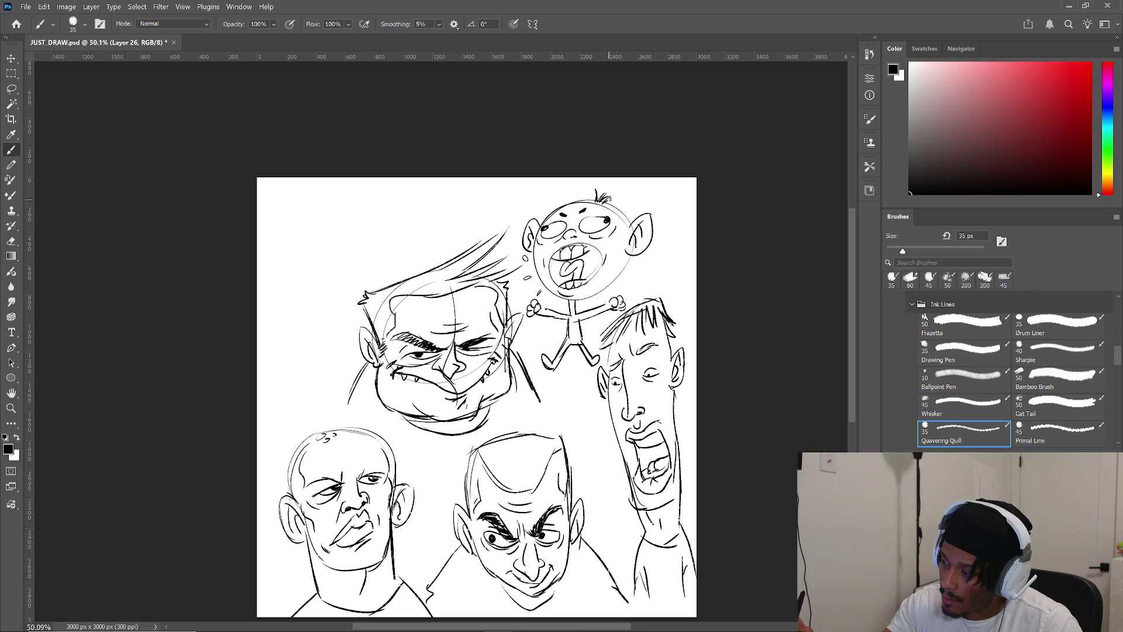
pyautogui.moveTo(545, 220); pyautogui.dragTo(548, 206)
pyautogui.moveTo(553, 213); pyautogui.dragTo(552, 203)
pyautogui.moveTo(626, 218); pyautogui.dragTo(636, 210)
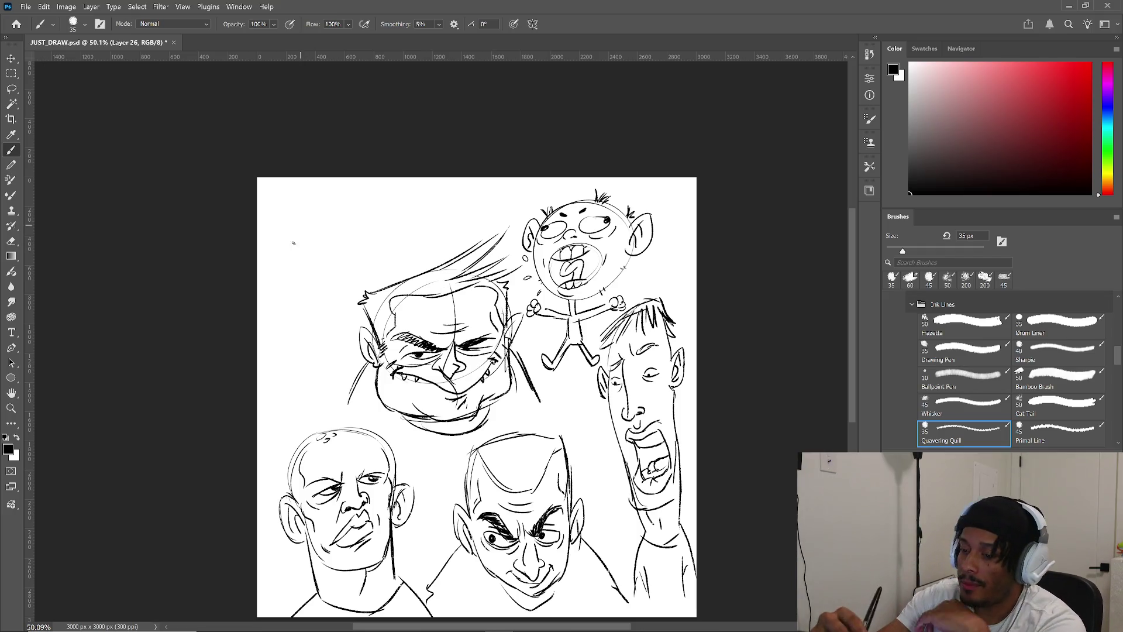
# - Outline a tall head at upper left with a nose, full lips and chin
pyautogui.moveTo(313, 228); pyautogui.dragTo(298, 332)
pyautogui.moveTo(309, 207); pyautogui.dragTo(332, 342)
pyautogui.moveTo(309, 208)
pyautogui.mouseDown()
pyautogui.moveTo(267, 218)
pyautogui.moveTo(275, 334)
pyautogui.moveTo(300, 352)
pyautogui.moveTo(287, 316)
pyautogui.mouseUp()
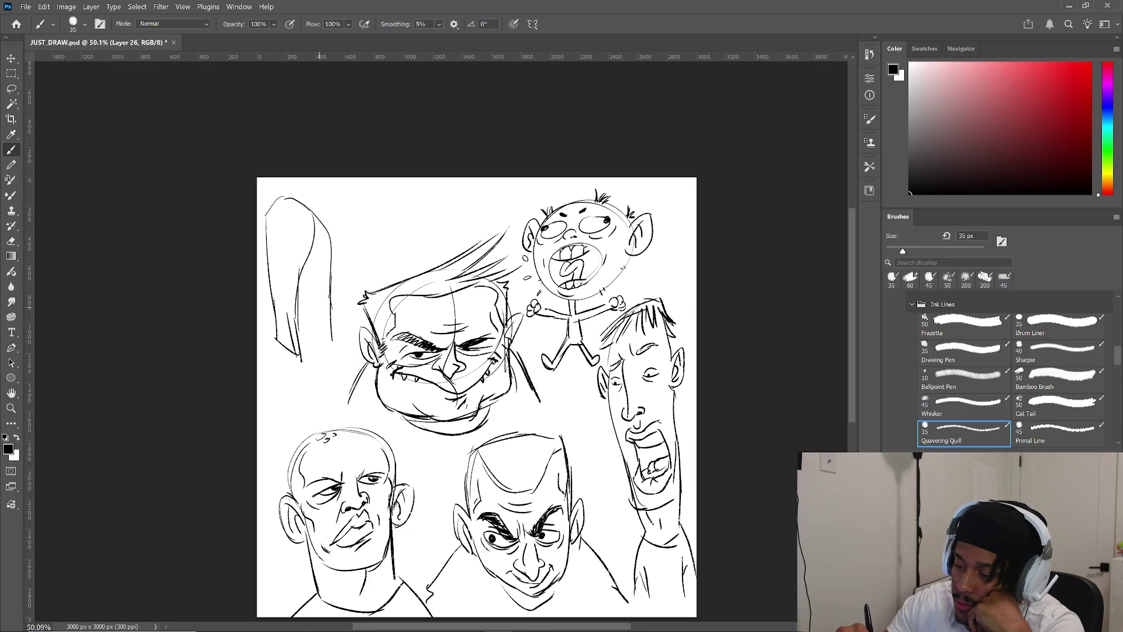
pyautogui.moveTo(290, 199)
pyautogui.mouseDown()
pyautogui.moveTo(344, 286)
pyautogui.moveTo(344, 345)
pyautogui.moveTo(343, 329)
pyautogui.mouseUp()
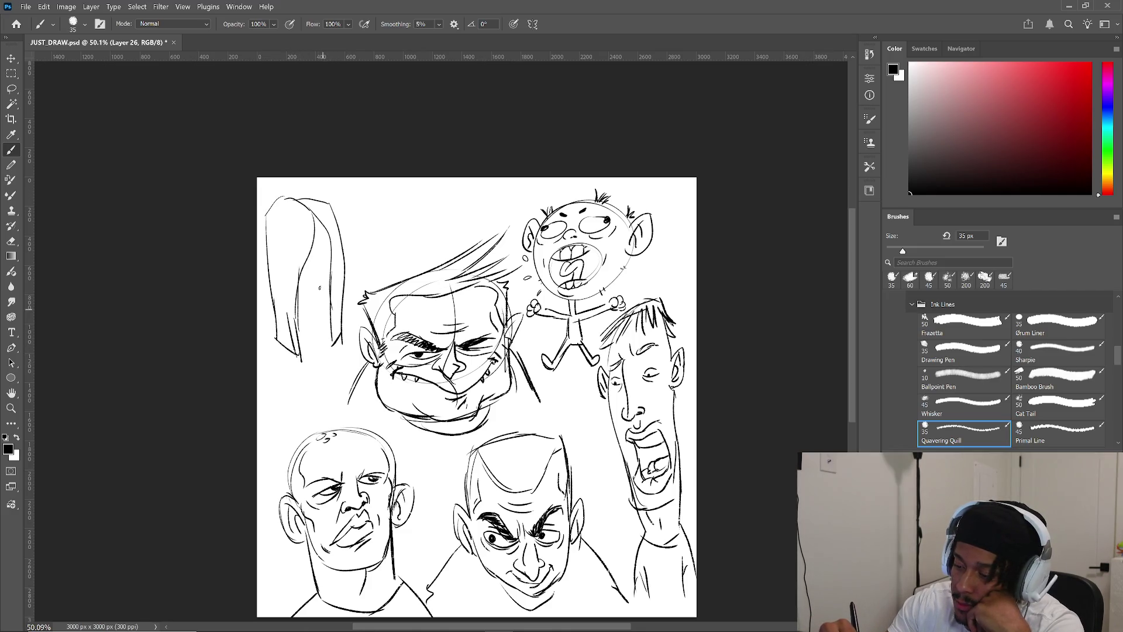
pyautogui.moveTo(320, 264)
pyautogui.mouseDown()
pyautogui.moveTo(320, 292)
pyautogui.moveTo(312, 286)
pyautogui.mouseUp()
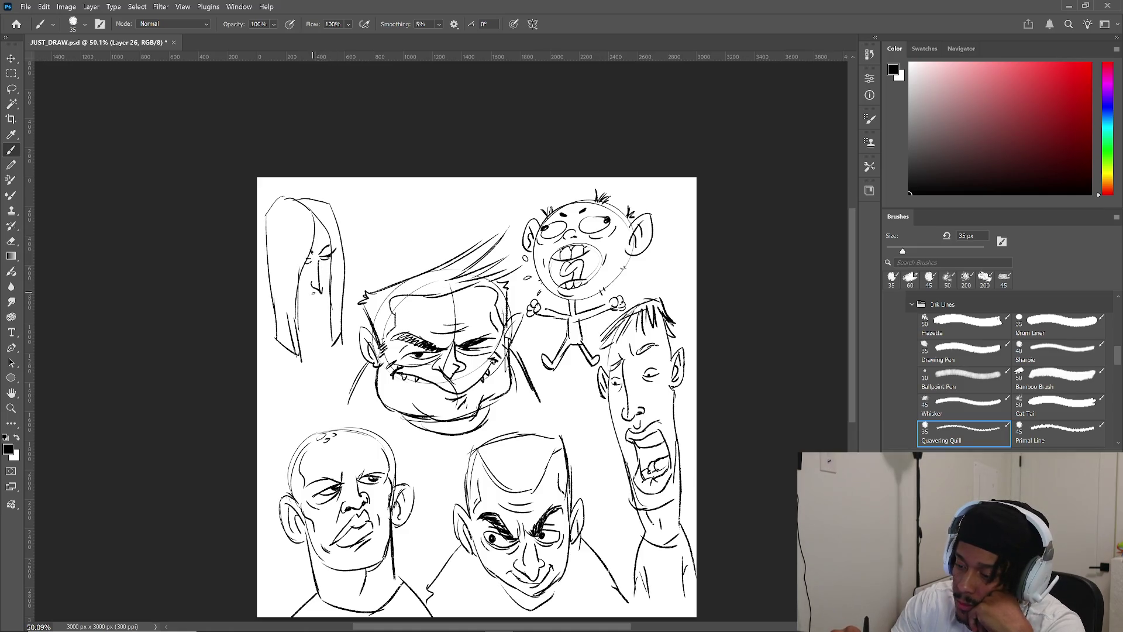
pyautogui.moveTo(314, 291)
pyautogui.mouseDown()
pyautogui.moveTo(305, 295)
pyautogui.moveTo(329, 297)
pyautogui.moveTo(313, 323)
pyautogui.moveTo(325, 324)
pyautogui.mouseUp()
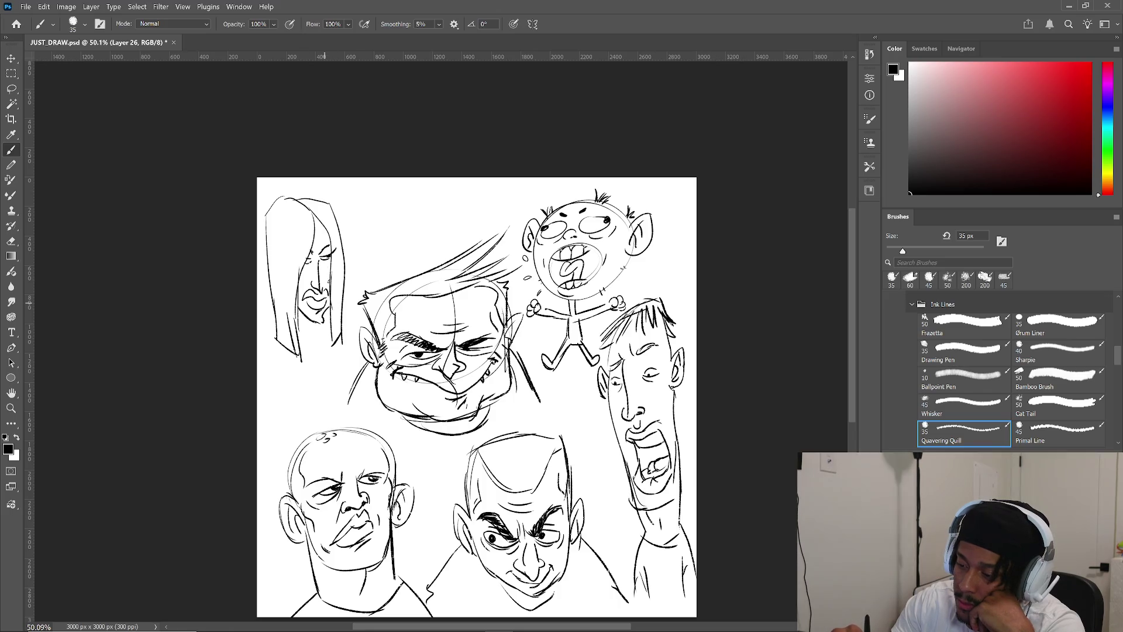
# - Add hair strands across the top and hanging down both sides of the woman's head
pyautogui.moveTo(281, 208)
pyautogui.mouseDown()
pyautogui.moveTo(282, 252)
pyautogui.moveTo(294, 240)
pyautogui.mouseUp()
pyautogui.moveTo(302, 221); pyautogui.dragTo(300, 243)
pyautogui.moveTo(316, 201); pyautogui.dragTo(324, 220)
pyautogui.moveTo(276, 251); pyautogui.dragTo(274, 302)
pyautogui.moveTo(284, 250); pyautogui.dragTo(280, 331)
pyautogui.moveTo(336, 249); pyautogui.dragTo(337, 283)
pyautogui.moveTo(339, 261); pyautogui.dragTo(341, 285)
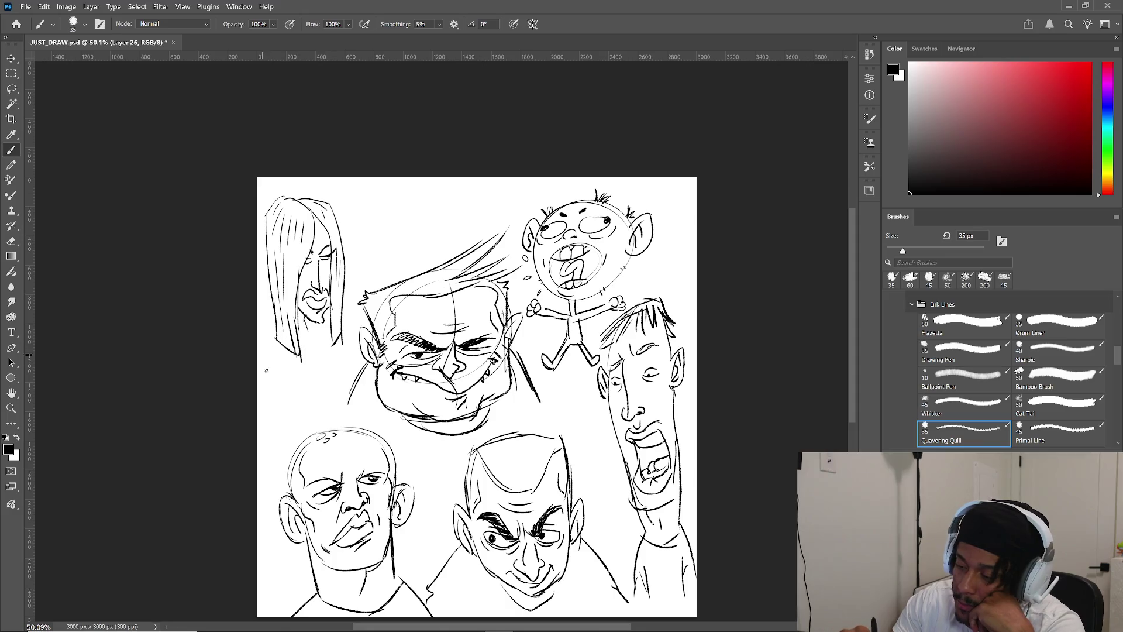
# - Draw the woman's neck, shoulder lines, lower collar and a small pendant loop
pyautogui.moveTo(323, 328)
pyautogui.mouseDown()
pyautogui.moveTo(305, 364)
pyautogui.moveTo(321, 403)
pyautogui.mouseUp()
pyautogui.moveTo(298, 354); pyautogui.dragTo(277, 404)
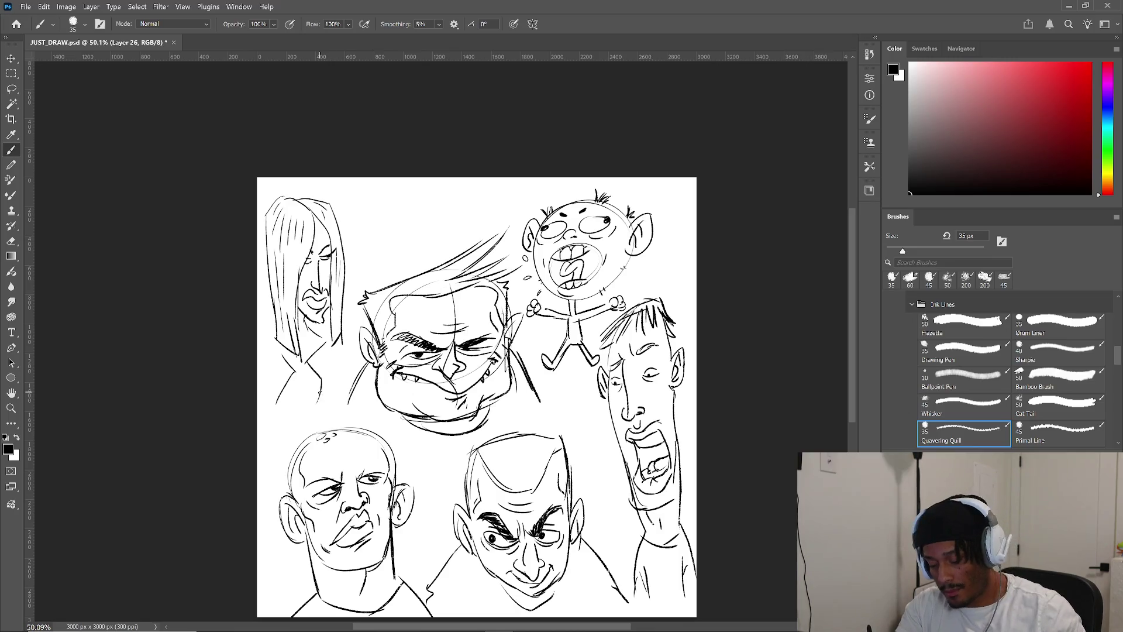
pyautogui.moveTo(283, 347)
pyautogui.mouseDown()
pyautogui.moveTo(275, 399)
pyautogui.moveTo(310, 426)
pyautogui.mouseUp()
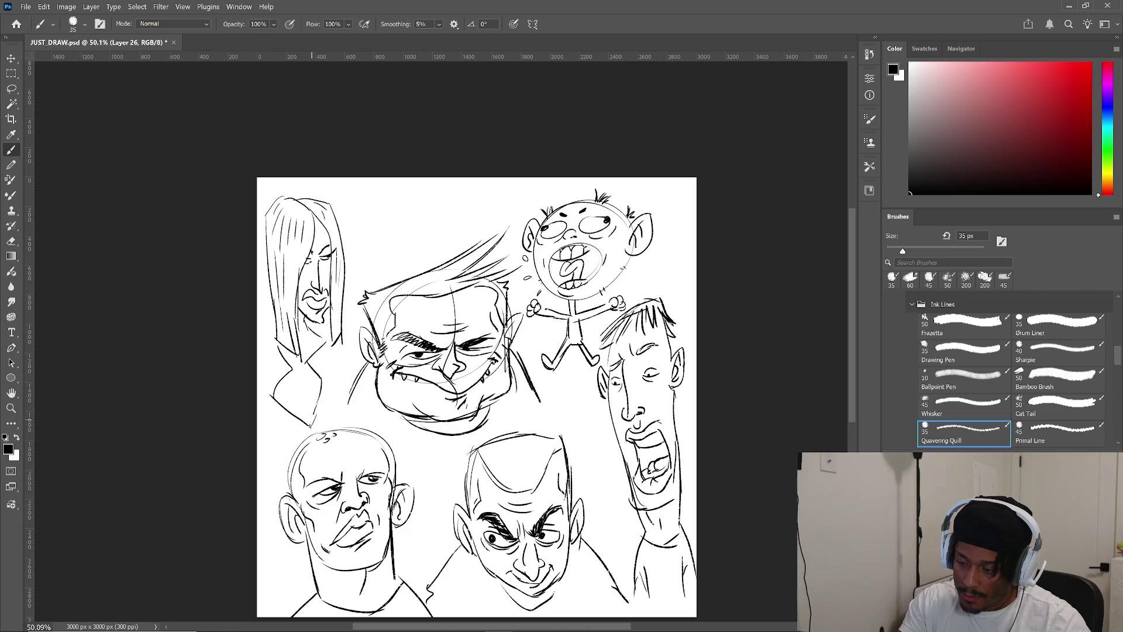
pyautogui.moveTo(267, 319)
pyautogui.mouseDown()
pyautogui.moveTo(278, 380)
pyautogui.moveTo(339, 350)
pyautogui.mouseUp()
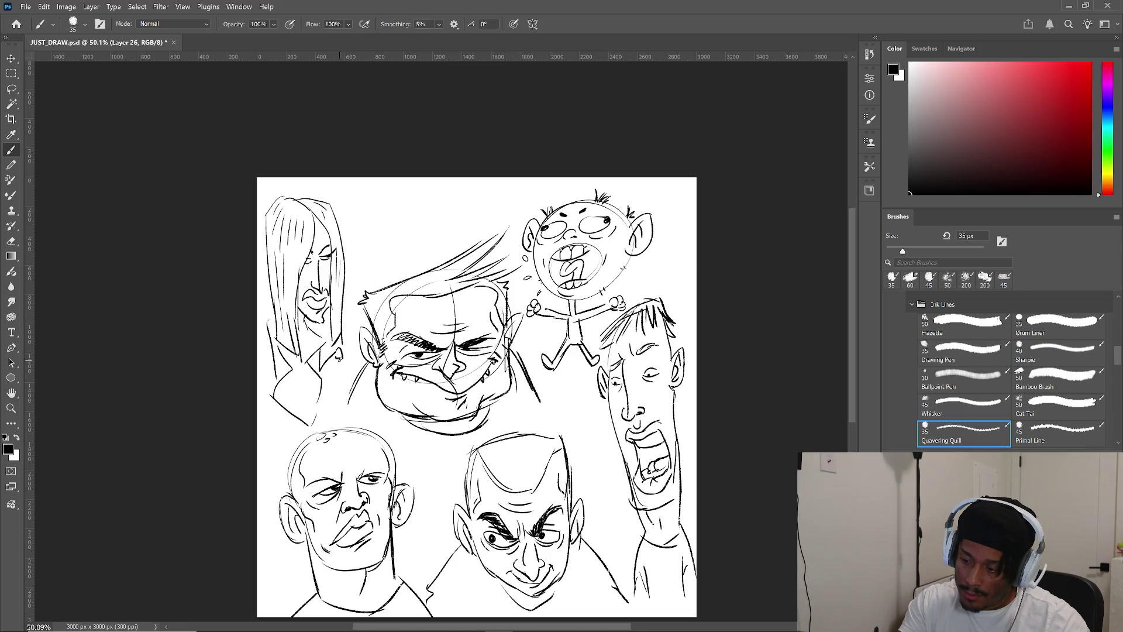
pyautogui.moveTo(338, 354)
pyautogui.mouseDown()
pyautogui.moveTo(344, 374)
pyautogui.moveTo(344, 358)
pyautogui.mouseUp()
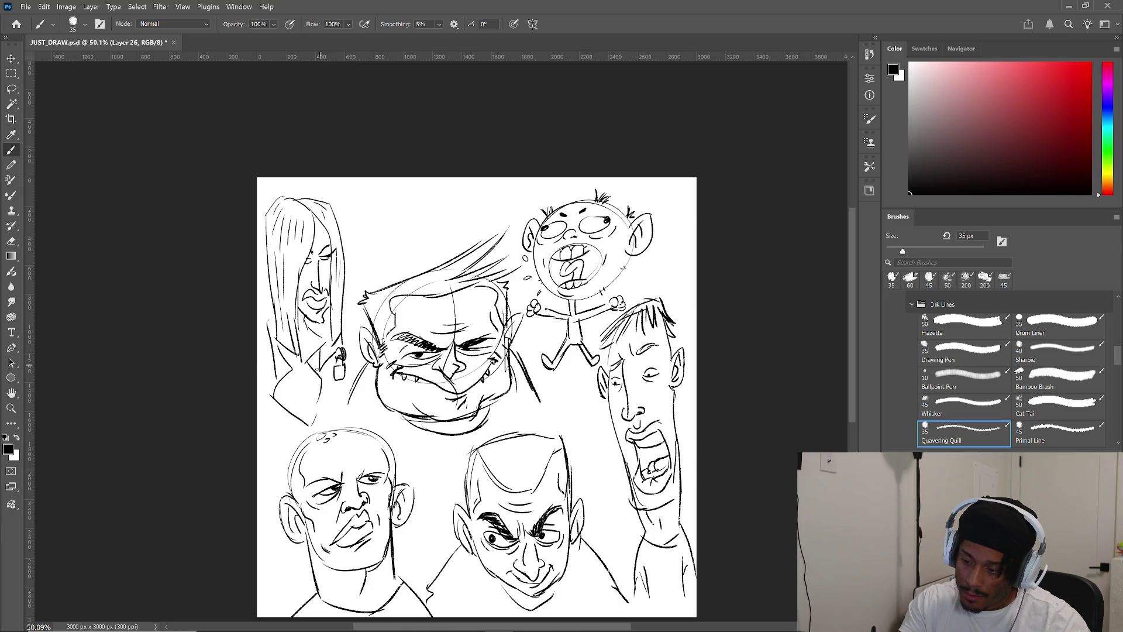
pyautogui.moveTo(295, 407); pyautogui.dragTo(287, 462)
pyautogui.moveTo(328, 386); pyautogui.dragTo(310, 410)
pyautogui.moveTo(272, 378); pyautogui.dragTo(268, 381)
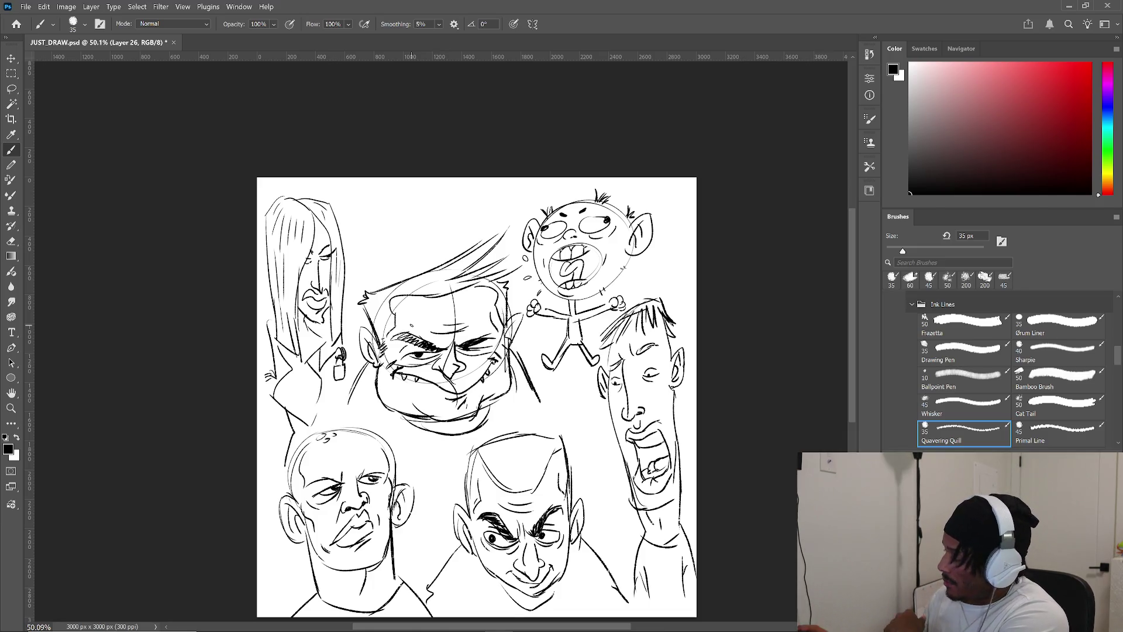
pyautogui.scroll(-2, 377, 287)
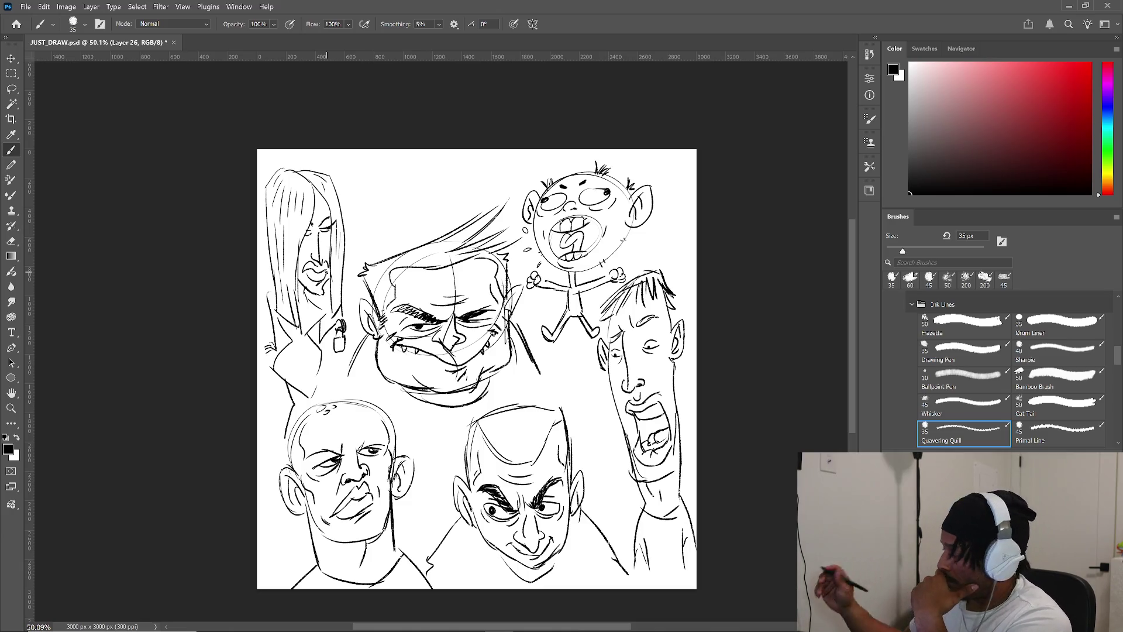
# - Use Image > Canvas Size to set the canvas to 5000 pixels and confirm
pyautogui.click(66, 6)
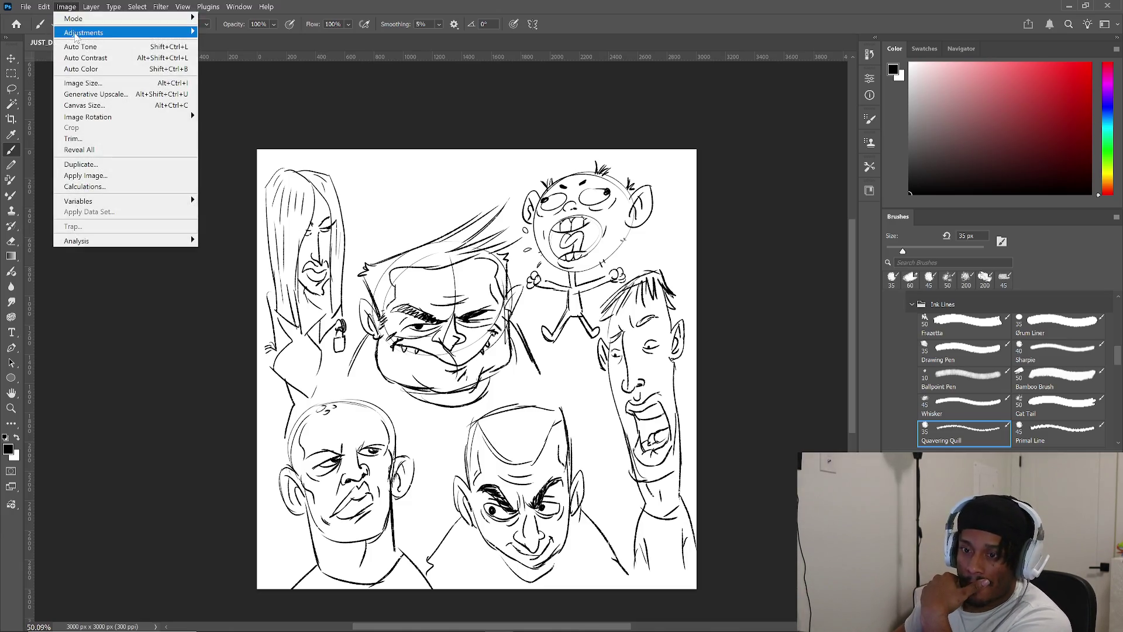
pyautogui.click(146, 105)
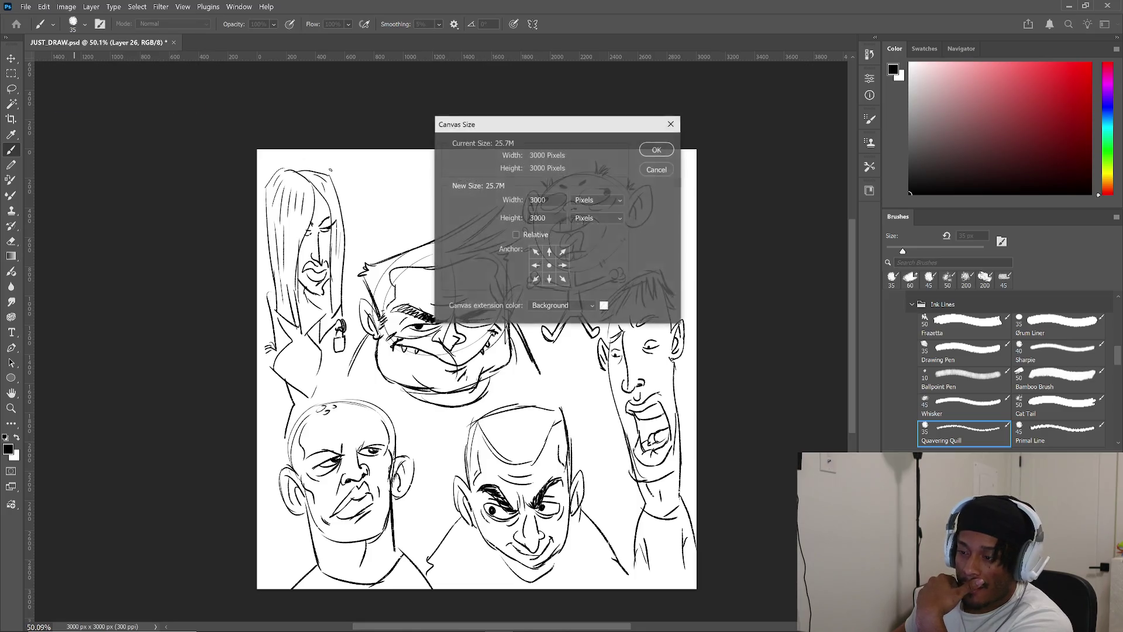
pyautogui.doubleClick(537, 218)
pyautogui.write('400')
pyautogui.press('BackSpace')
pyautogui.press('BackSpace')
pyautogui.press('BackSpace')
pyautogui.write('5000')
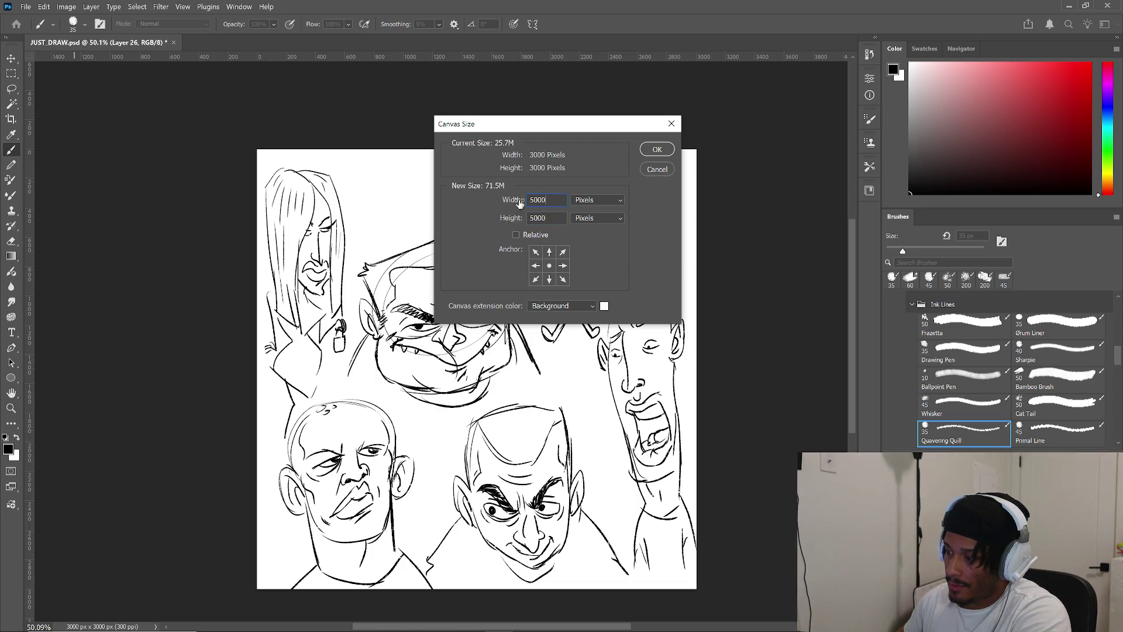
pyautogui.click(654, 150)
pyautogui.scroll(-3, 592, 219)
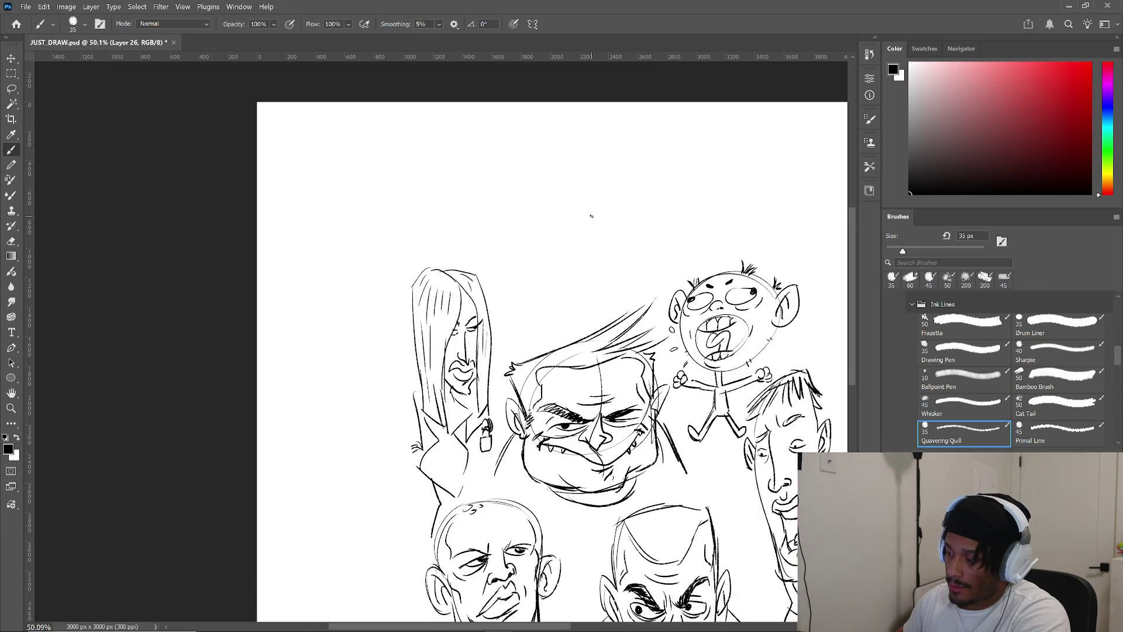
pyautogui.scroll(-5, 619, 228)
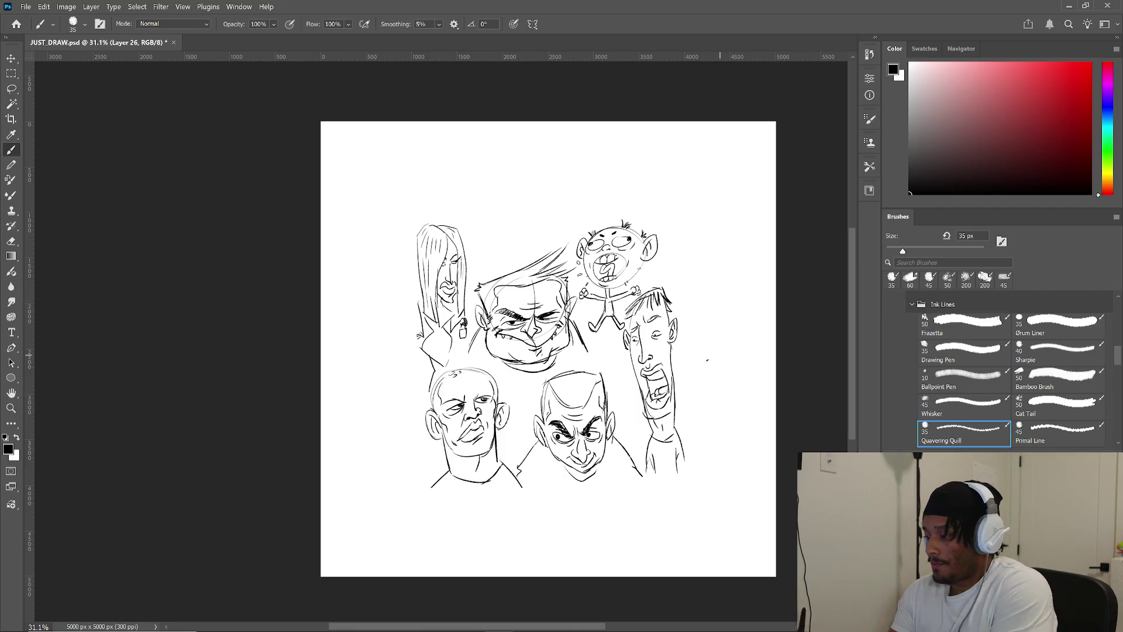
pyautogui.scroll(1, 677, 379)
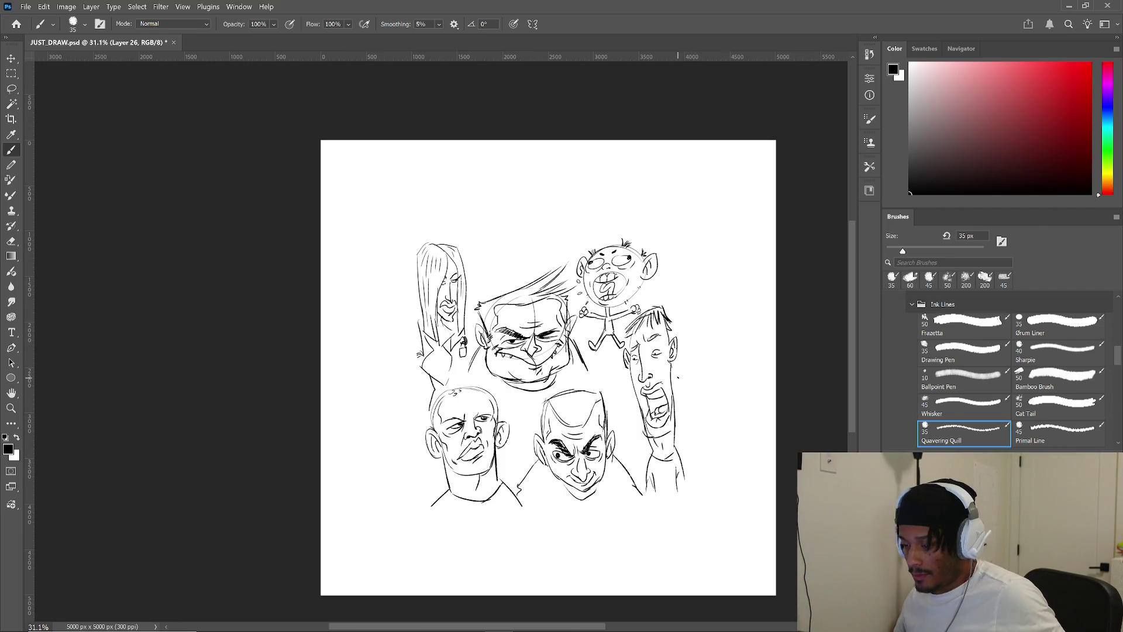
pyautogui.moveTo(690, 381)
pyautogui.mouseDown()
pyautogui.moveTo(574, 362)
pyautogui.moveTo(534, 384)
pyautogui.mouseUp()
pyautogui.scroll(3, 534, 385)
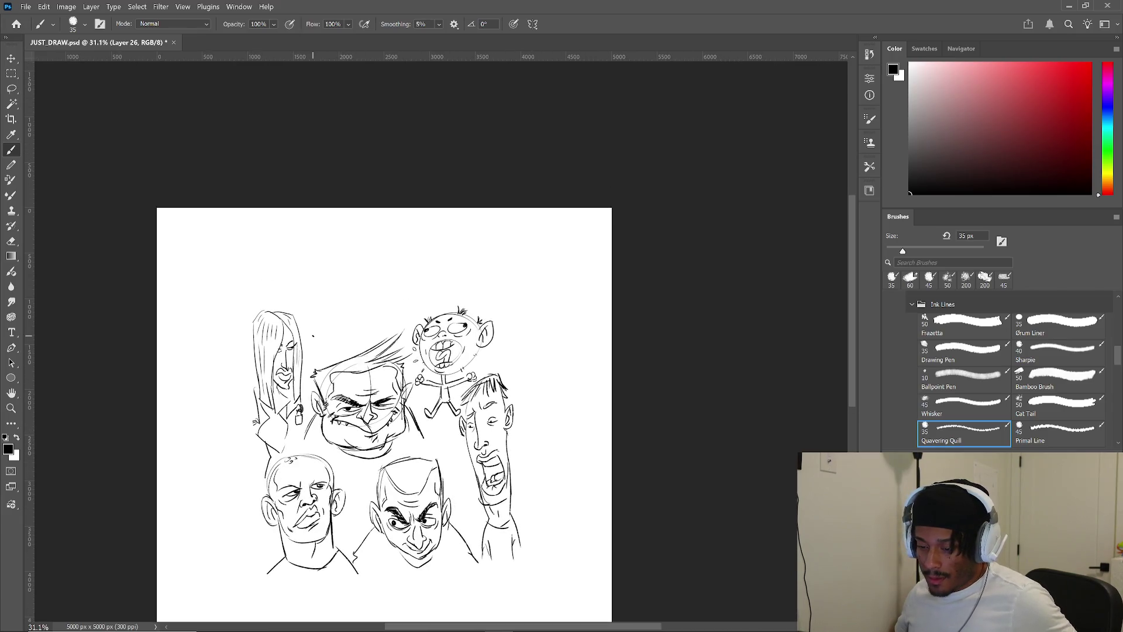
pyautogui.hscroll(-2, 344, 344)
pyautogui.scroll(3, 344, 344)
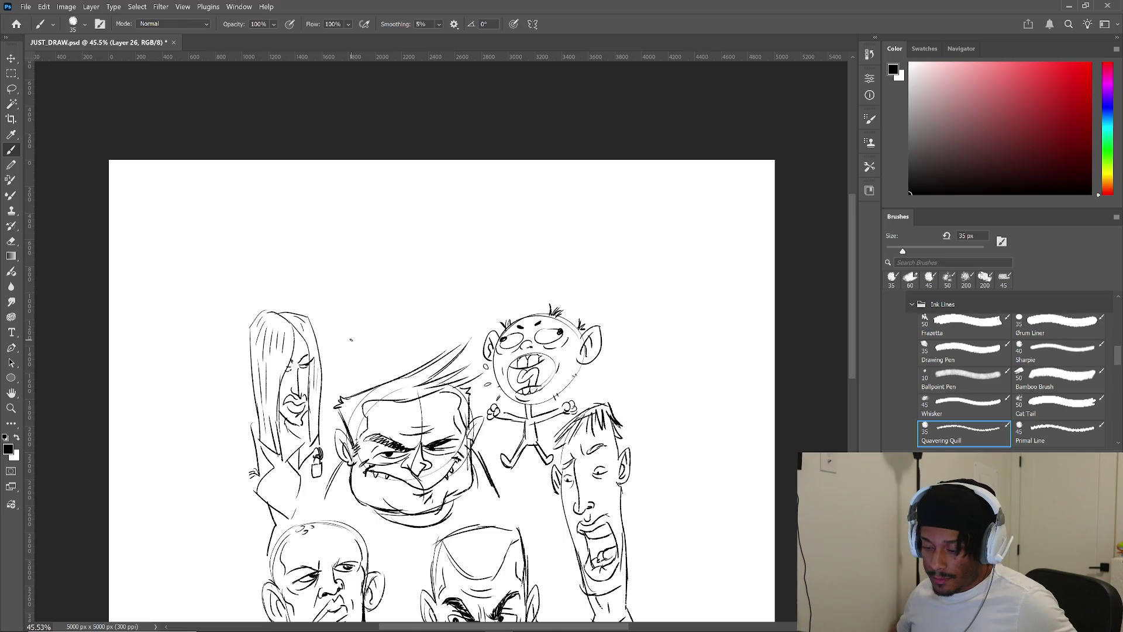
# - Draw a large oval head with curled lips, closed eye, hoop-earring ear and a round bun
pyautogui.moveTo(392, 268)
pyautogui.mouseDown()
pyautogui.moveTo(345, 285)
pyautogui.moveTo(347, 355)
pyautogui.moveTo(430, 375)
pyautogui.moveTo(453, 291)
pyautogui.moveTo(444, 354)
pyautogui.moveTo(411, 299)
pyautogui.moveTo(418, 289)
pyautogui.moveTo(421, 305)
pyautogui.mouseUp()
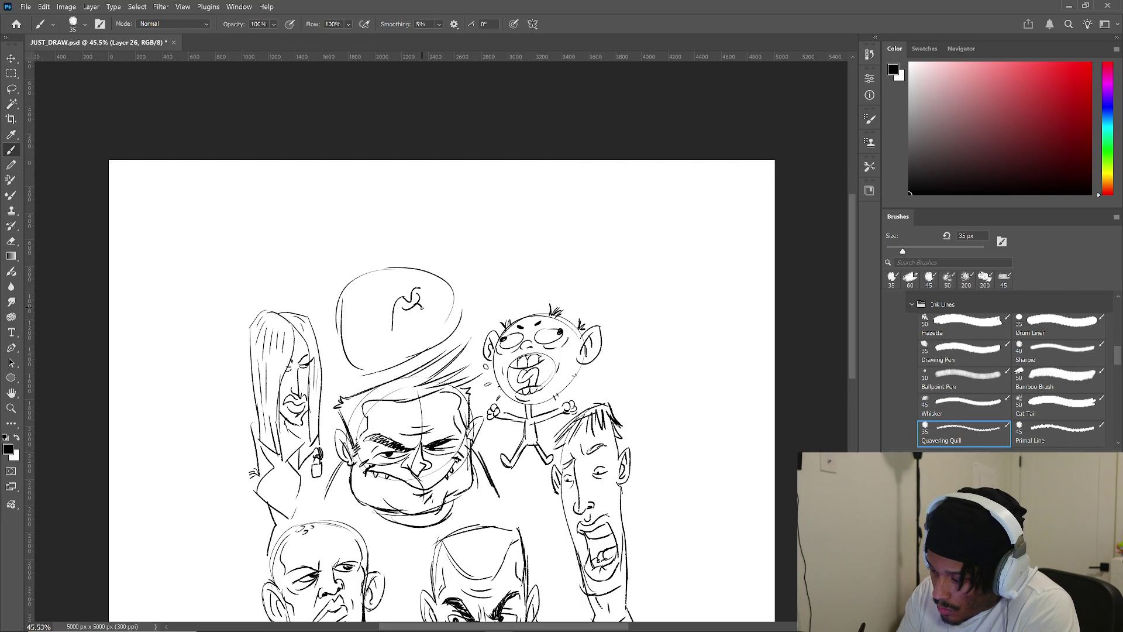
pyautogui.moveTo(400, 317); pyautogui.dragTo(393, 330)
pyautogui.moveTo(420, 287); pyautogui.dragTo(430, 296)
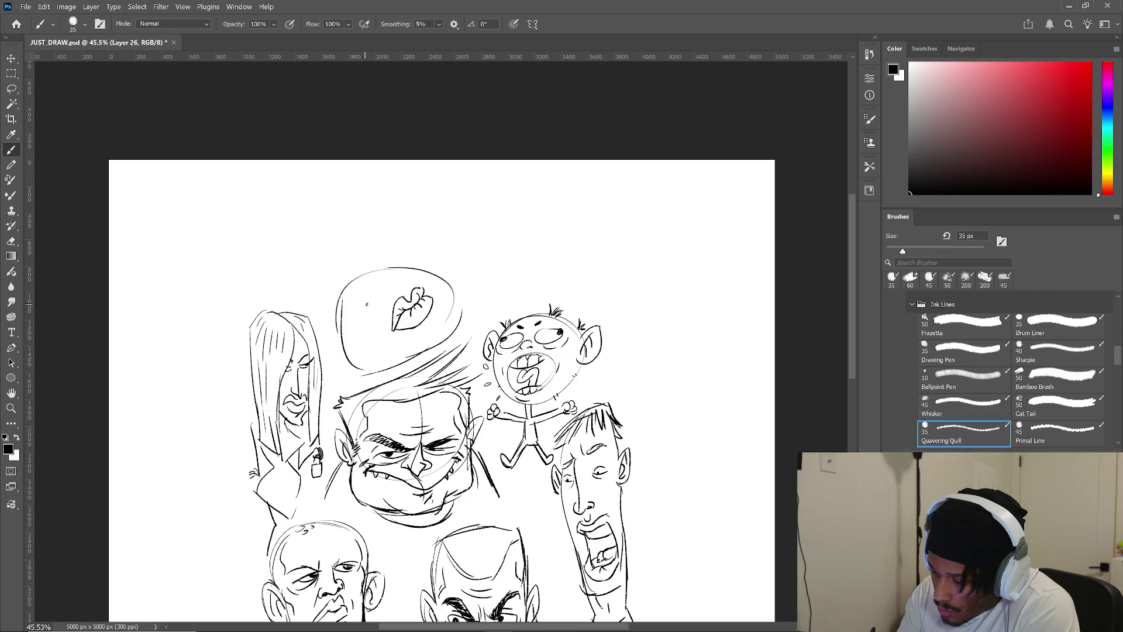
pyautogui.moveTo(378, 293)
pyautogui.mouseDown()
pyautogui.moveTo(354, 305)
pyautogui.moveTo(375, 307)
pyautogui.moveTo(411, 270)
pyautogui.moveTo(406, 291)
pyautogui.mouseUp()
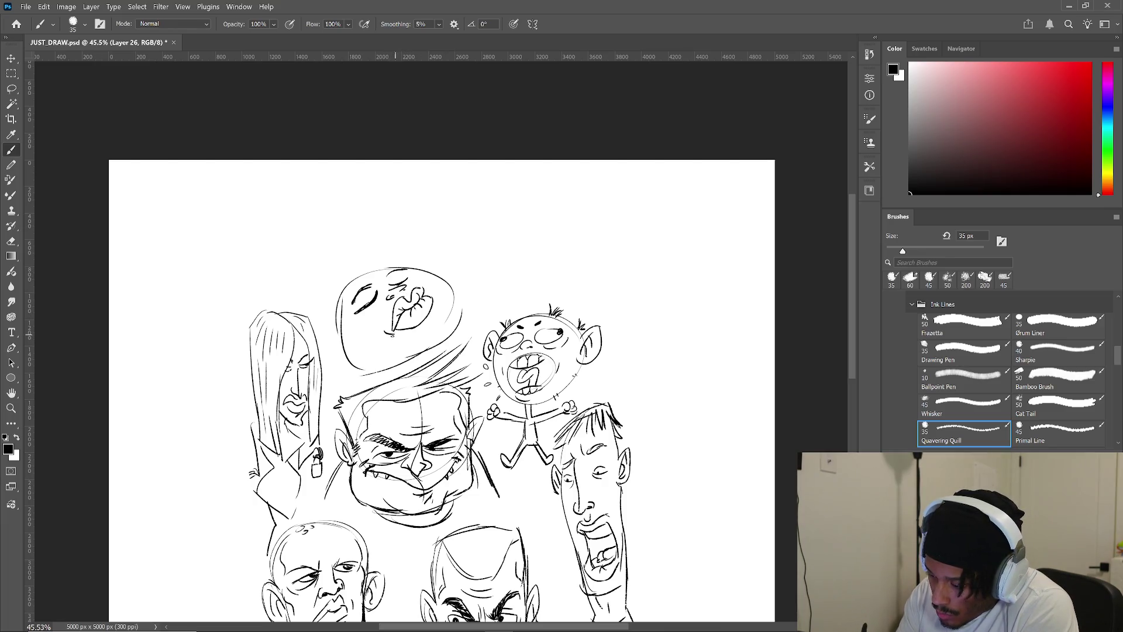
pyautogui.moveTo(342, 324)
pyautogui.mouseDown()
pyautogui.moveTo(336, 350)
pyautogui.moveTo(347, 338)
pyautogui.moveTo(341, 350)
pyautogui.moveTo(366, 344)
pyautogui.mouseUp()
pyautogui.moveTo(413, 269)
pyautogui.mouseDown()
pyautogui.moveTo(445, 265)
pyautogui.moveTo(462, 288)
pyautogui.mouseUp()
pyautogui.moveTo(420, 339); pyautogui.dragTo(423, 343)
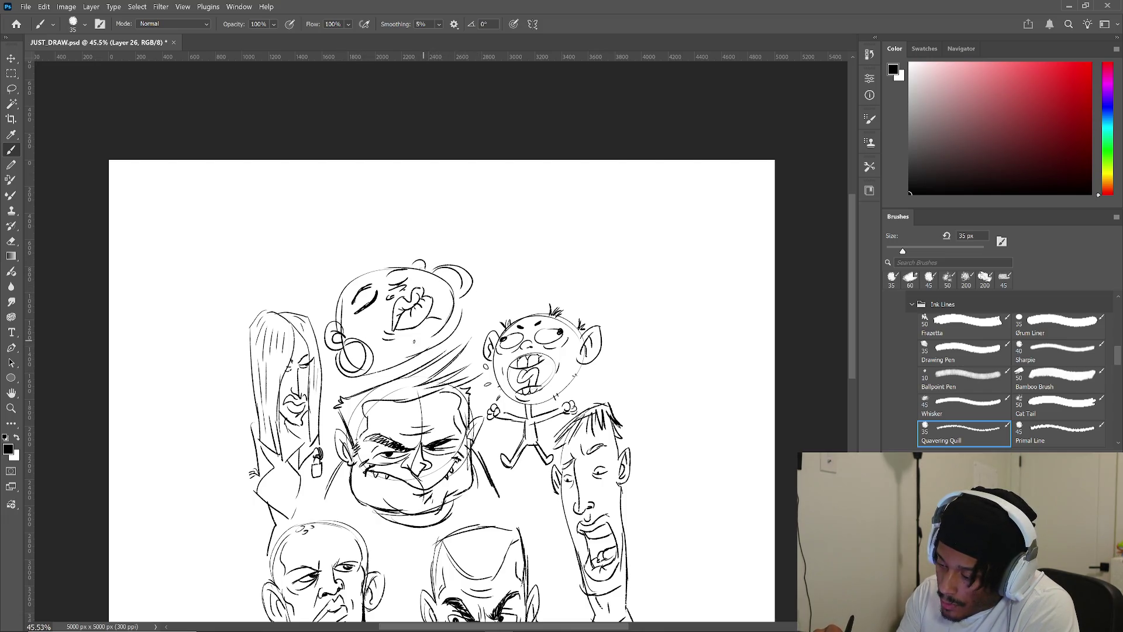
# - Darken the oval head's left, top and right edges, then begin a new head at right
pyautogui.moveTo(331, 317); pyautogui.dragTo(342, 282)
pyautogui.moveTo(335, 328)
pyautogui.mouseDown()
pyautogui.moveTo(347, 287)
pyautogui.moveTo(327, 309)
pyautogui.moveTo(319, 276)
pyautogui.moveTo(304, 316)
pyautogui.moveTo(329, 279)
pyautogui.moveTo(379, 266)
pyautogui.mouseUp()
pyautogui.moveTo(348, 303)
pyautogui.mouseDown()
pyautogui.moveTo(339, 320)
pyautogui.moveTo(358, 329)
pyautogui.mouseUp()
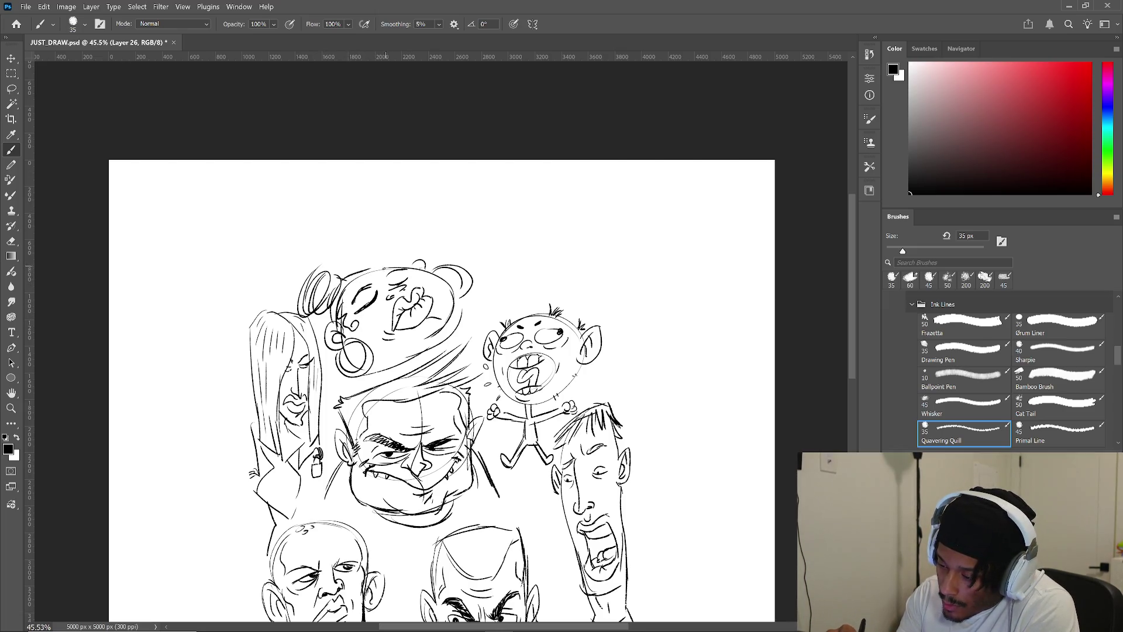
pyautogui.moveTo(342, 289); pyautogui.dragTo(397, 267)
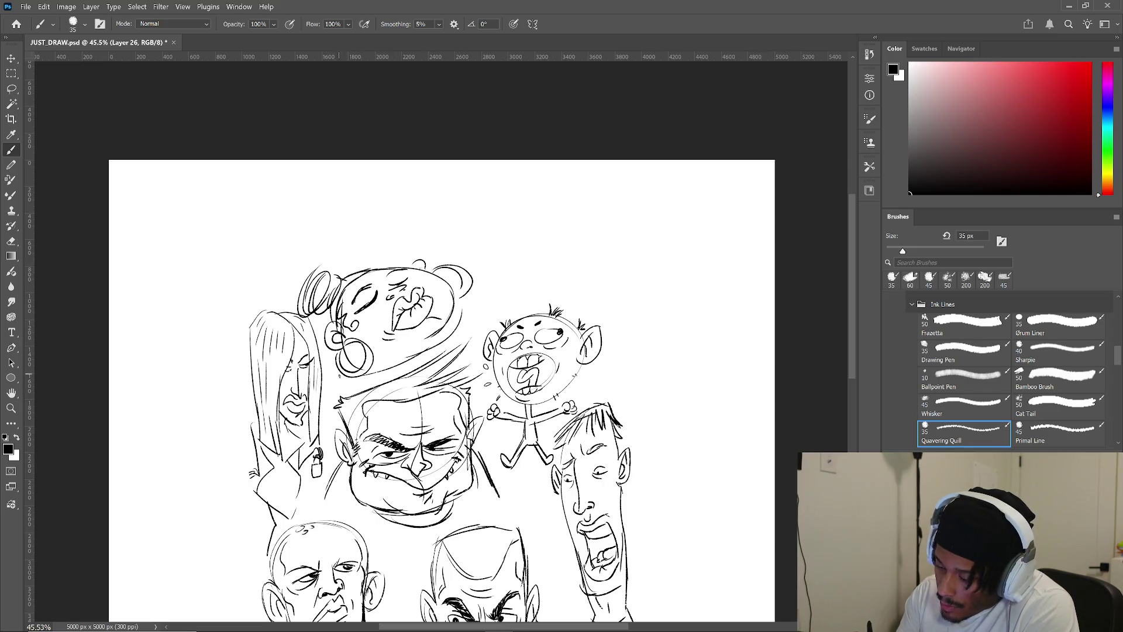
pyautogui.moveTo(459, 292); pyautogui.dragTo(479, 327)
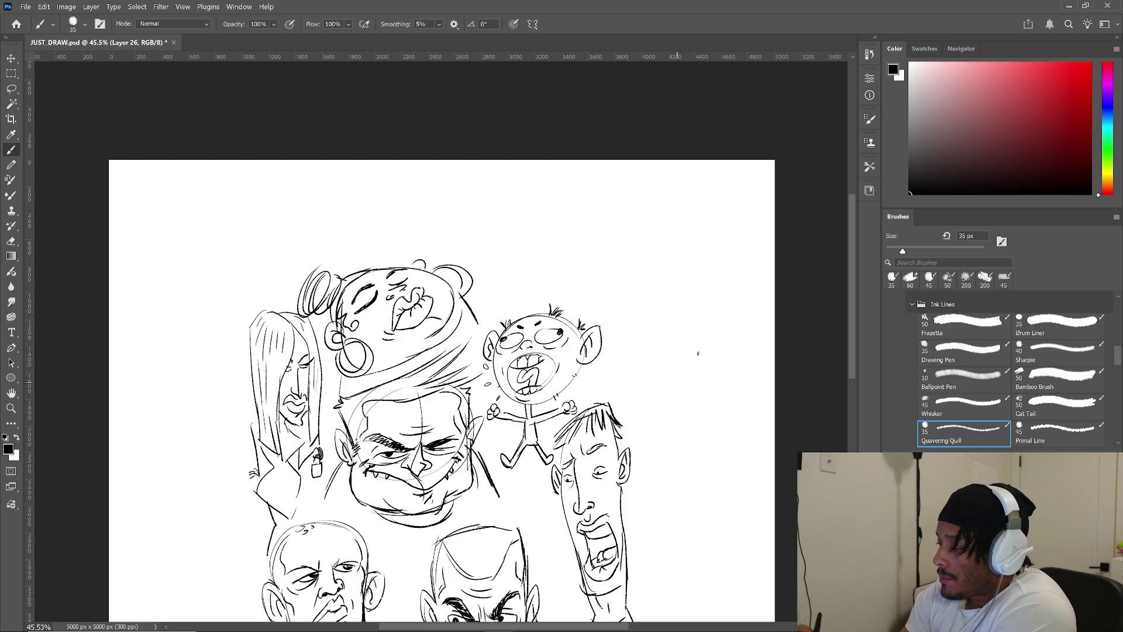
pyautogui.moveTo(623, 388)
pyautogui.mouseDown()
pyautogui.moveTo(627, 339)
pyautogui.moveTo(663, 274)
pyautogui.moveTo(717, 371)
pyautogui.moveTo(644, 411)
pyautogui.mouseUp()
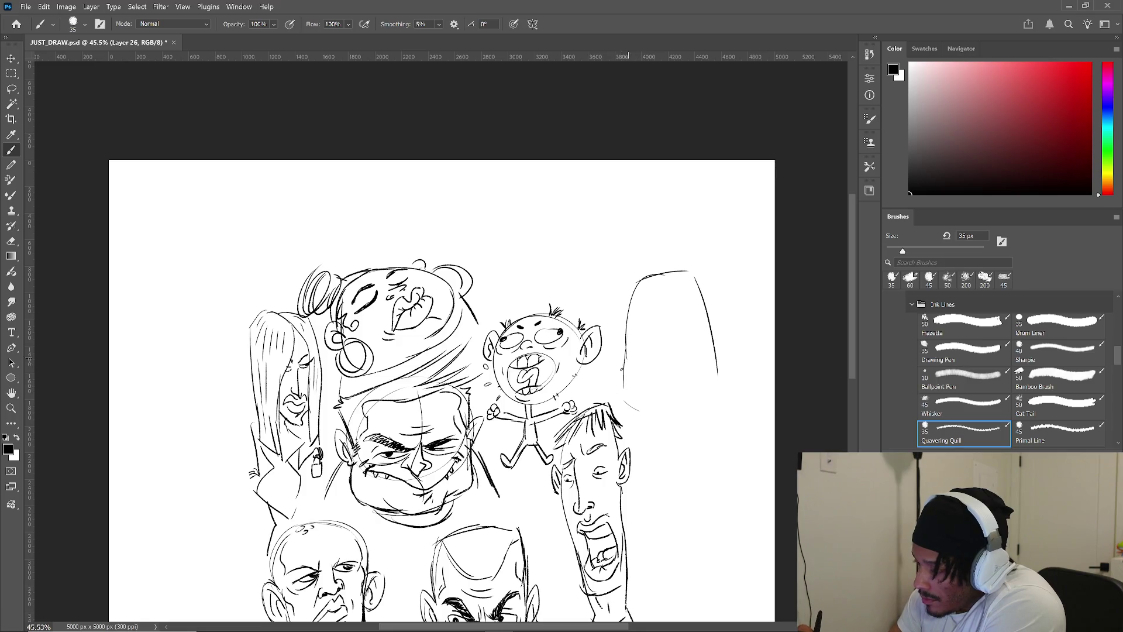
# - Close the upper-right head outline and add inner side lines, a nose and two eyes
pyautogui.moveTo(622, 339)
pyautogui.mouseDown()
pyautogui.moveTo(652, 412)
pyautogui.moveTo(717, 403)
pyautogui.mouseUp()
pyautogui.moveTo(701, 313); pyautogui.dragTo(705, 383)
pyautogui.moveTo(636, 321)
pyautogui.mouseDown()
pyautogui.moveTo(626, 390)
pyautogui.moveTo(696, 368)
pyautogui.moveTo(650, 377)
pyautogui.mouseUp()
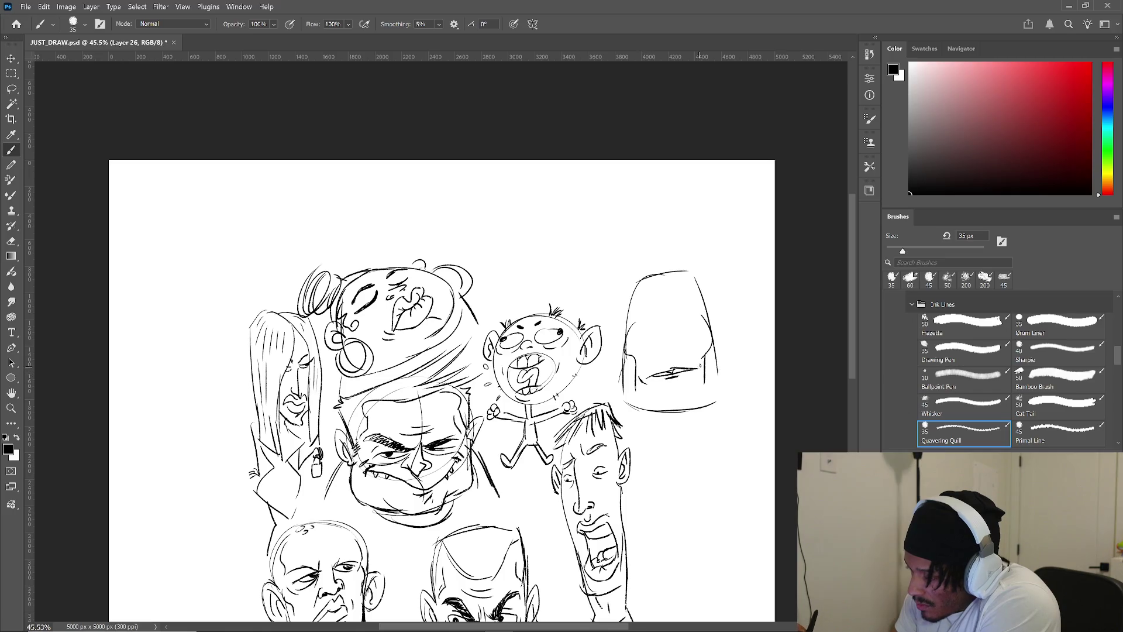
pyautogui.moveTo(662, 319)
pyautogui.mouseDown()
pyautogui.moveTo(661, 358)
pyautogui.moveTo(676, 354)
pyautogui.moveTo(671, 319)
pyautogui.moveTo(660, 320)
pyautogui.moveTo(692, 317)
pyautogui.mouseUp()
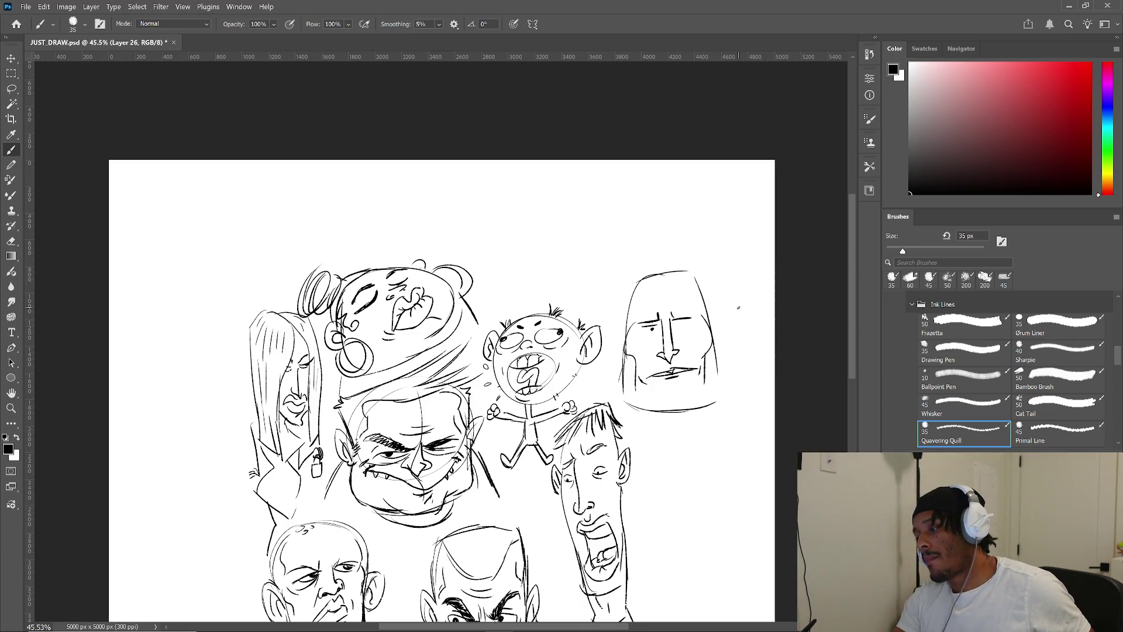
pyautogui.hotkey('ctrl', 'z')
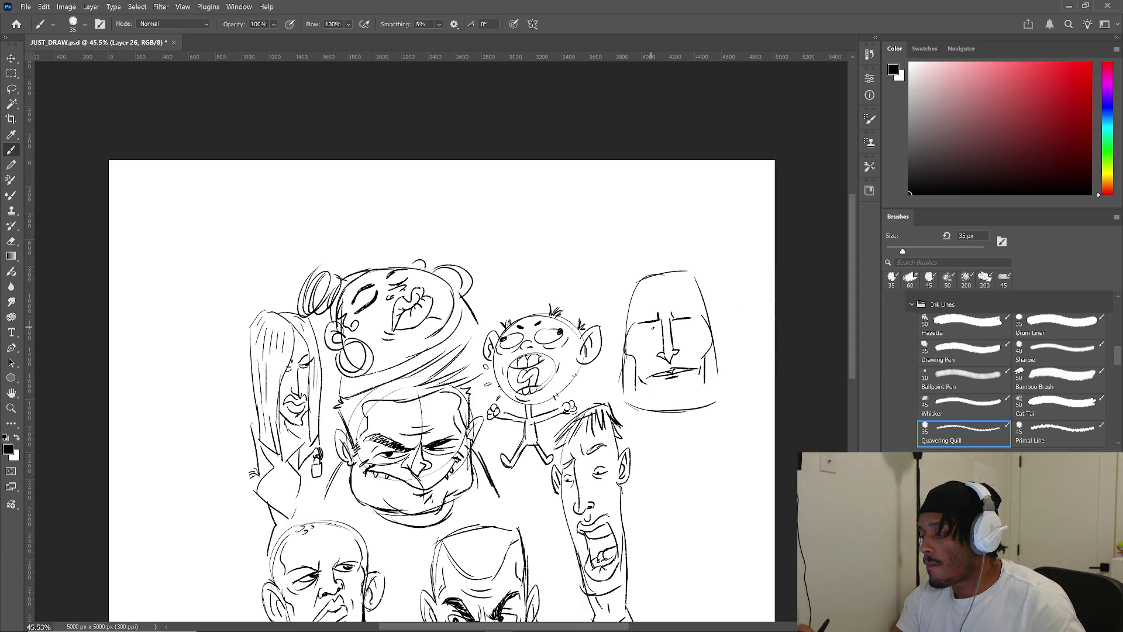
pyautogui.moveTo(658, 321); pyautogui.dragTo(650, 343)
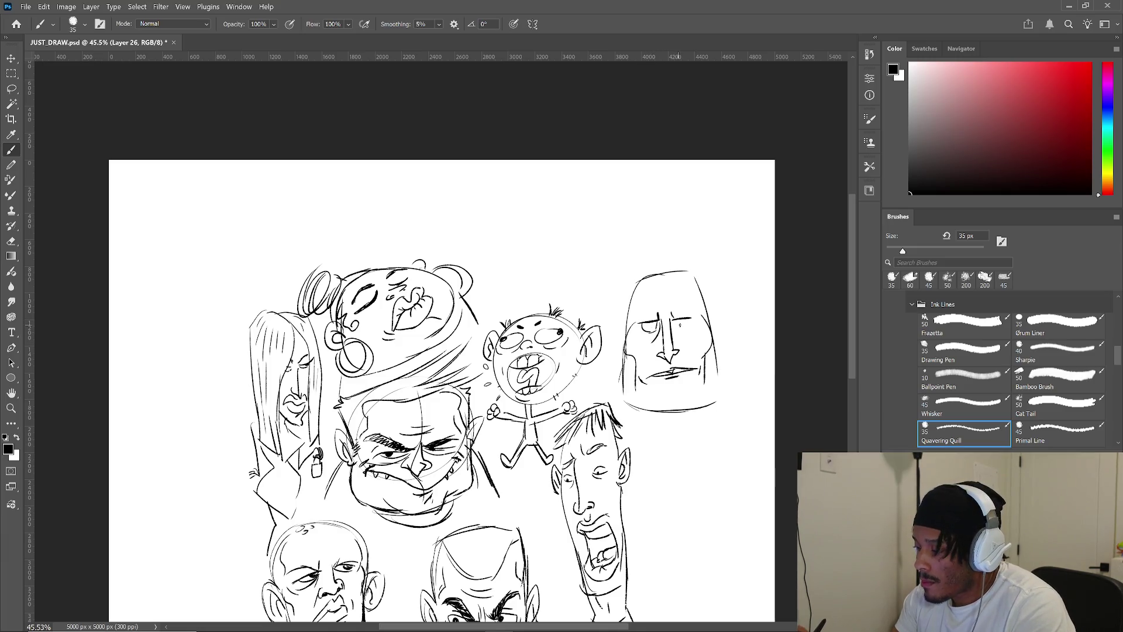
pyautogui.hotkey('ctrl', 'z')
pyautogui.moveTo(643, 323); pyautogui.dragTo(691, 320)
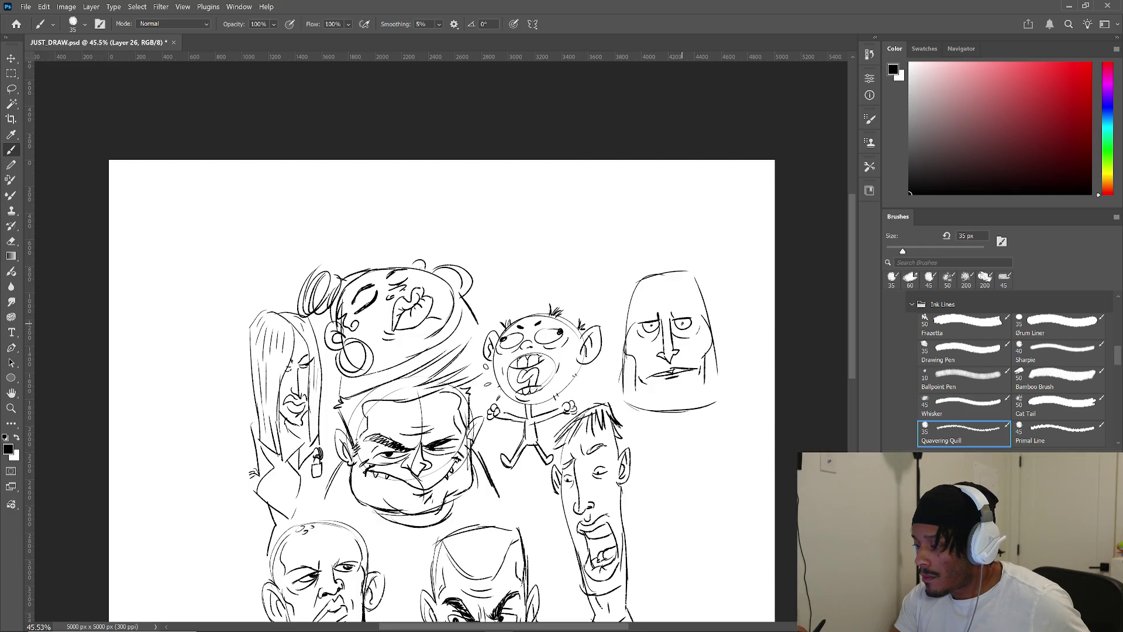
# - Add cheek and jaw lines, forehead wrinkles, both ears and spiky hair to the head
pyautogui.moveTo(717, 361)
pyautogui.mouseDown()
pyautogui.moveTo(720, 397)
pyautogui.moveTo(678, 391)
pyautogui.moveTo(695, 389)
pyautogui.mouseUp()
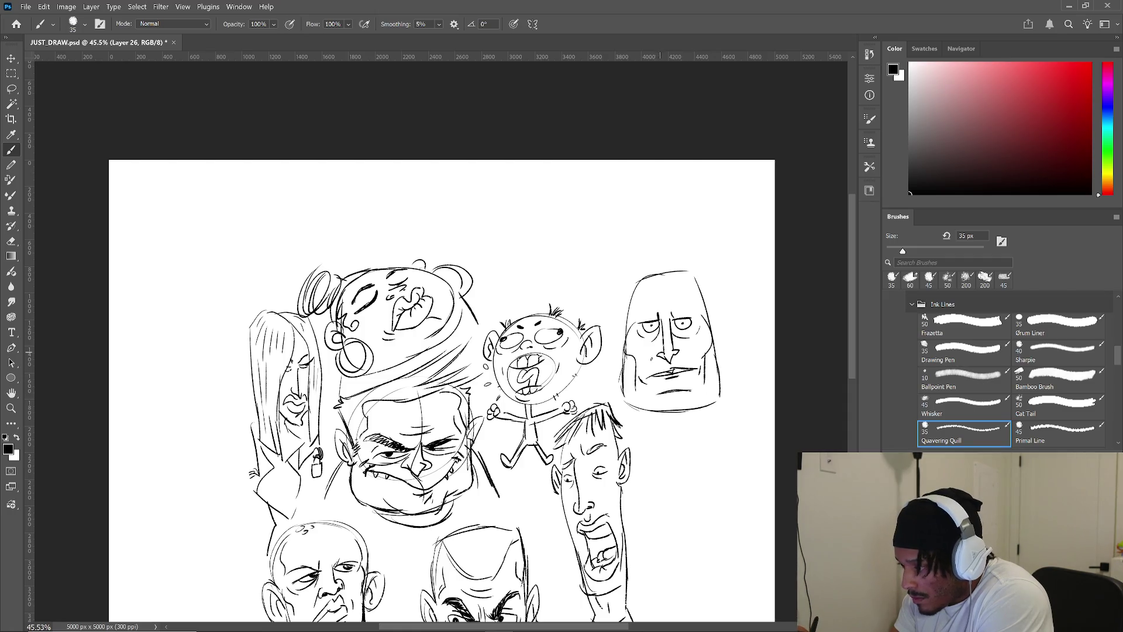
pyautogui.moveTo(649, 307)
pyautogui.mouseDown()
pyautogui.moveTo(672, 305)
pyautogui.moveTo(612, 322)
pyautogui.moveTo(612, 367)
pyautogui.mouseUp()
pyautogui.moveTo(623, 327); pyautogui.dragTo(619, 366)
pyautogui.moveTo(708, 311)
pyautogui.mouseDown()
pyautogui.moveTo(727, 346)
pyautogui.moveTo(719, 362)
pyautogui.moveTo(724, 350)
pyautogui.mouseUp()
pyautogui.moveTo(623, 284); pyautogui.dragTo(625, 325)
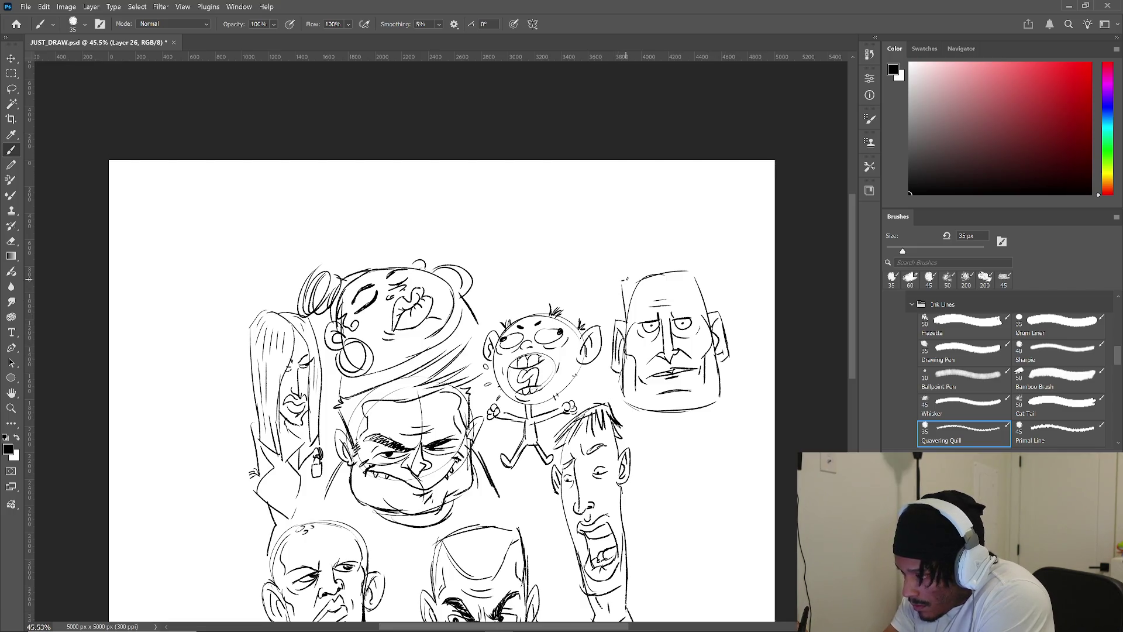
pyautogui.moveTo(625, 257)
pyautogui.mouseDown()
pyautogui.moveTo(634, 275)
pyautogui.moveTo(642, 250)
pyautogui.moveTo(707, 255)
pyautogui.moveTo(711, 318)
pyautogui.mouseUp()
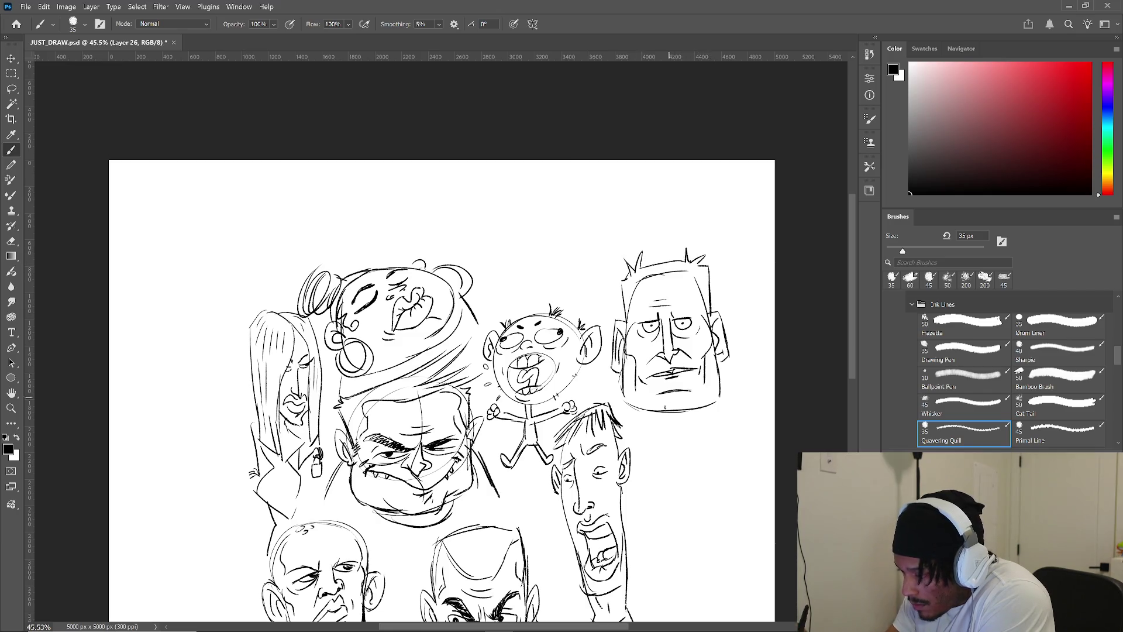
# - Draw a neck, V-shaped collar and shoulder lines below the upper-right head
pyautogui.moveTo(666, 425)
pyautogui.mouseDown()
pyautogui.moveTo(690, 410)
pyautogui.moveTo(686, 447)
pyautogui.mouseUp()
pyautogui.moveTo(653, 411); pyautogui.dragTo(679, 454)
pyautogui.moveTo(703, 413); pyautogui.dragTo(684, 455)
pyautogui.moveTo(621, 428)
pyautogui.mouseDown()
pyautogui.moveTo(654, 412)
pyautogui.moveTo(635, 433)
pyautogui.moveTo(680, 464)
pyautogui.mouseUp()
pyautogui.moveTo(708, 404)
pyautogui.mouseDown()
pyautogui.moveTo(733, 414)
pyautogui.moveTo(702, 426)
pyautogui.moveTo(681, 467)
pyautogui.mouseUp()
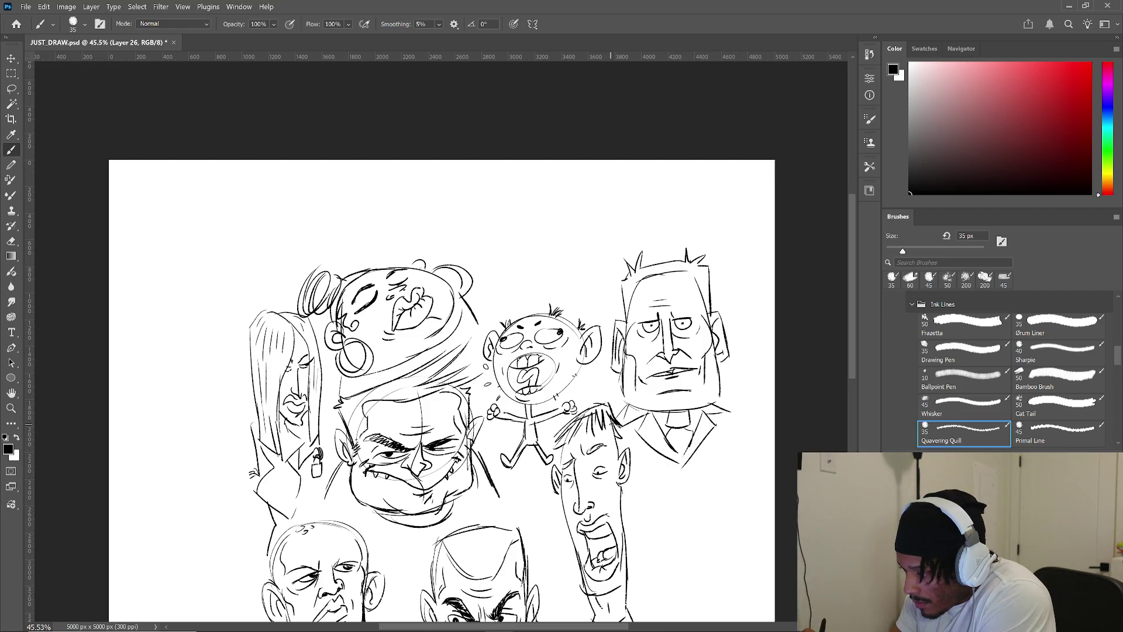
pyautogui.moveTo(718, 397); pyautogui.dragTo(745, 413)
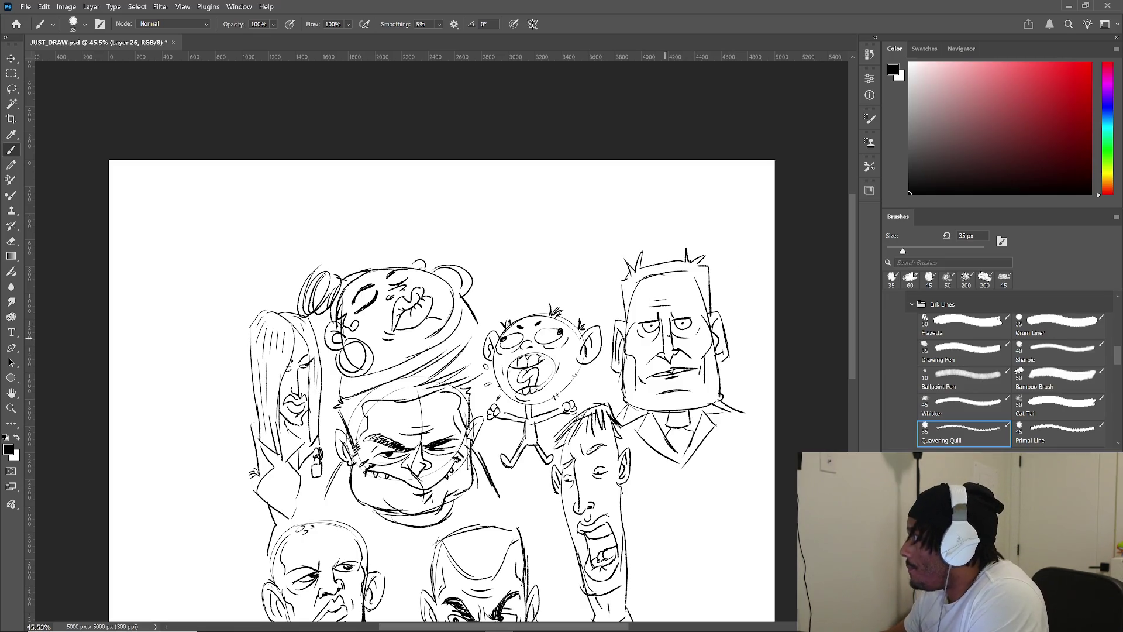
pyautogui.scroll(-3, 670, 251)
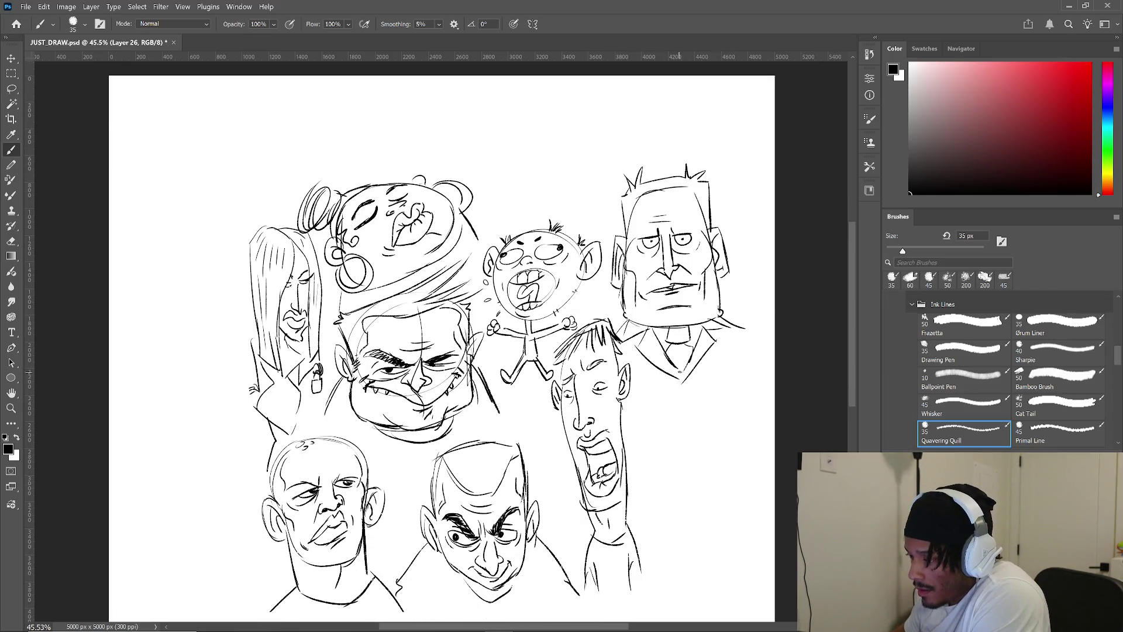
# - Rough out a new lower-right head with a wide grinning mouth and teeth
pyautogui.scroll(-1, 660, 374)
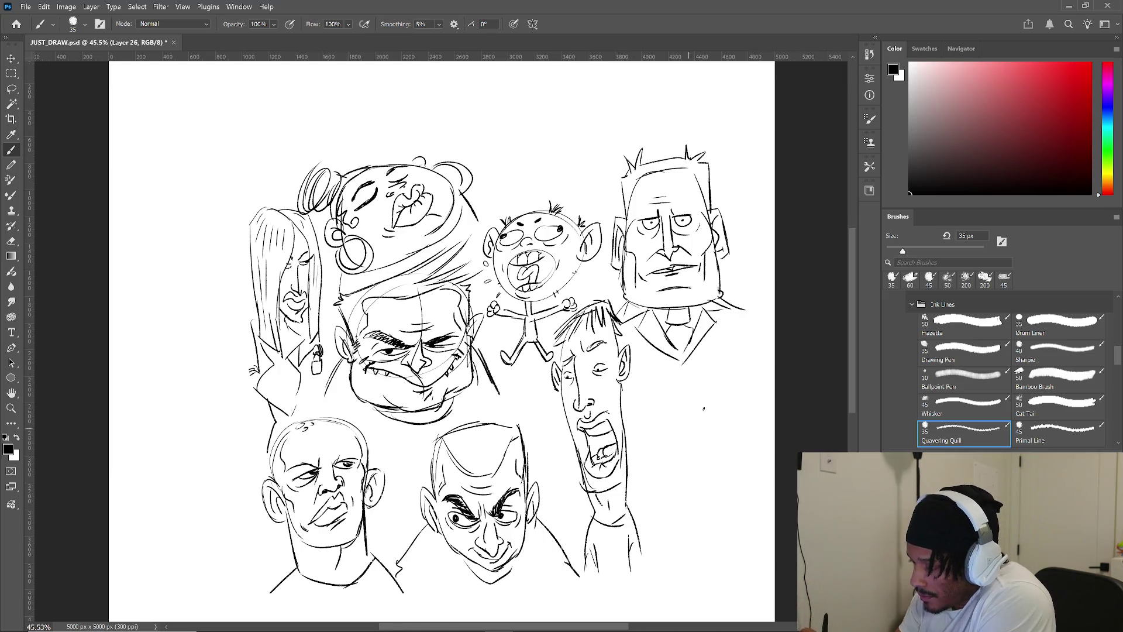
pyautogui.moveTo(662, 439)
pyautogui.mouseDown()
pyautogui.moveTo(665, 383)
pyautogui.moveTo(746, 444)
pyautogui.moveTo(723, 499)
pyautogui.moveTo(644, 478)
pyautogui.moveTo(673, 528)
pyautogui.moveTo(738, 490)
pyautogui.mouseUp()
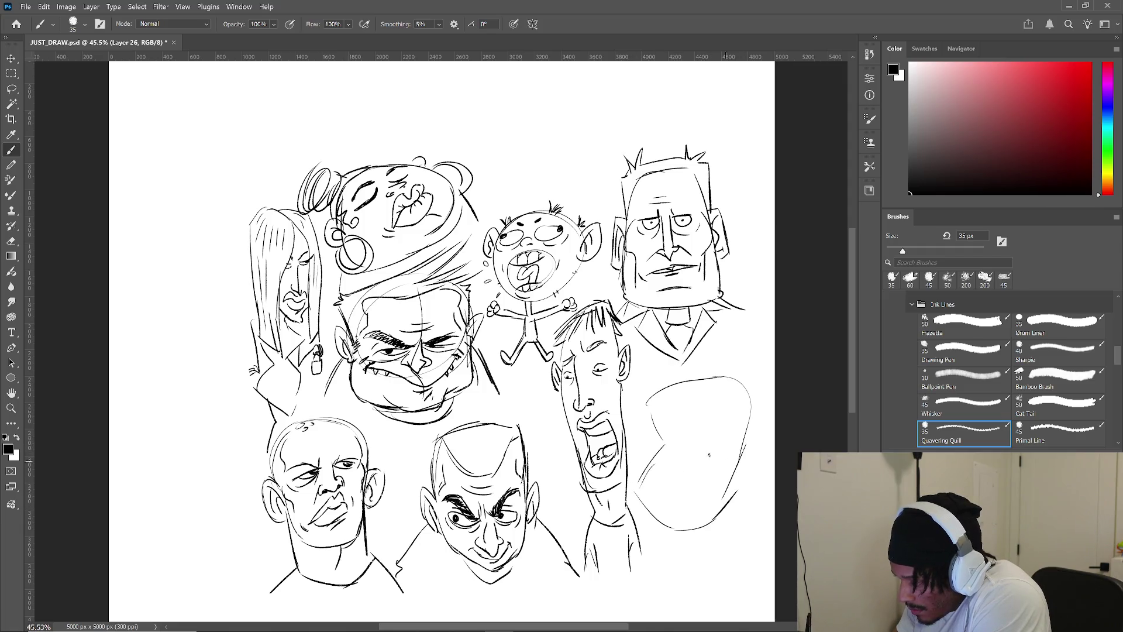
pyautogui.moveTo(674, 457); pyautogui.dragTo(728, 444)
pyautogui.moveTo(656, 463)
pyautogui.mouseDown()
pyautogui.moveTo(672, 479)
pyautogui.moveTo(732, 446)
pyautogui.moveTo(710, 492)
pyautogui.moveTo(678, 514)
pyautogui.moveTo(658, 506)
pyautogui.moveTo(709, 501)
pyautogui.moveTo(725, 455)
pyautogui.moveTo(677, 497)
pyautogui.mouseUp()
pyautogui.moveTo(685, 490); pyautogui.dragTo(673, 506)
pyautogui.moveTo(721, 467)
pyautogui.mouseDown()
pyautogui.moveTo(690, 495)
pyautogui.moveTo(707, 504)
pyautogui.mouseUp()
# - Add an eye, nose with nostrils, right ear, face contours, jaw and neck to the grinning face
pyautogui.moveTo(689, 419)
pyautogui.mouseDown()
pyautogui.moveTo(729, 403)
pyautogui.moveTo(729, 421)
pyautogui.moveTo(670, 423)
pyautogui.moveTo(669, 435)
pyautogui.moveTo(670, 405)
pyautogui.moveTo(708, 380)
pyautogui.moveTo(729, 382)
pyautogui.mouseUp()
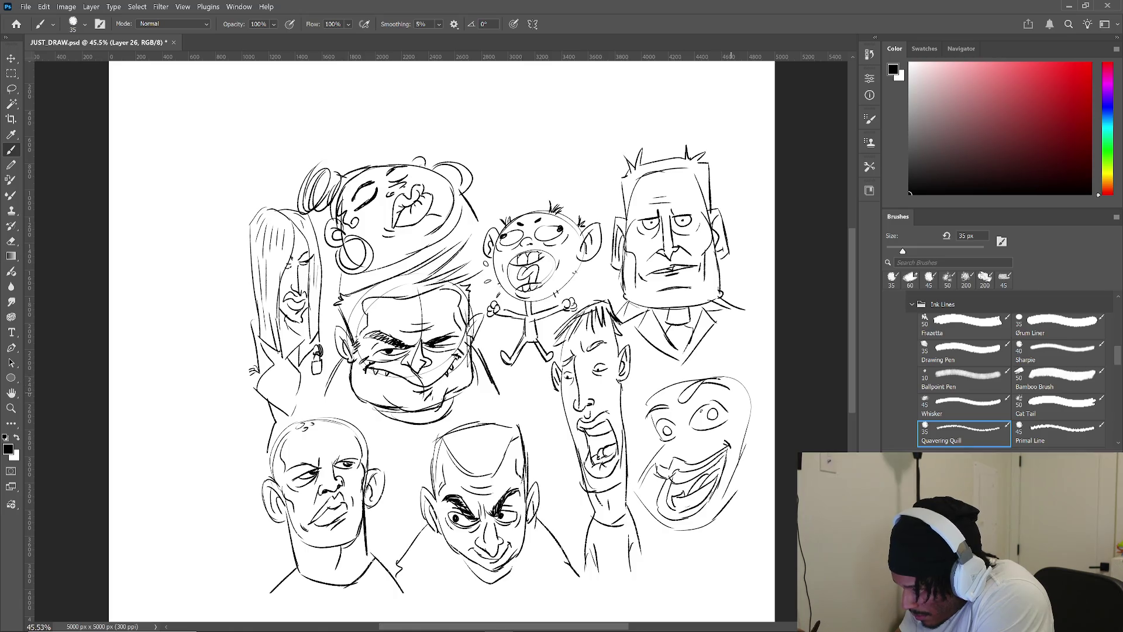
pyautogui.moveTo(673, 441)
pyautogui.mouseDown()
pyautogui.moveTo(666, 453)
pyautogui.moveTo(696, 440)
pyautogui.moveTo(688, 446)
pyautogui.mouseUp()
pyautogui.moveTo(687, 434); pyautogui.dragTo(689, 437)
pyautogui.moveTo(749, 394)
pyautogui.mouseDown()
pyautogui.moveTo(761, 427)
pyautogui.moveTo(741, 438)
pyautogui.moveTo(748, 432)
pyautogui.mouseUp()
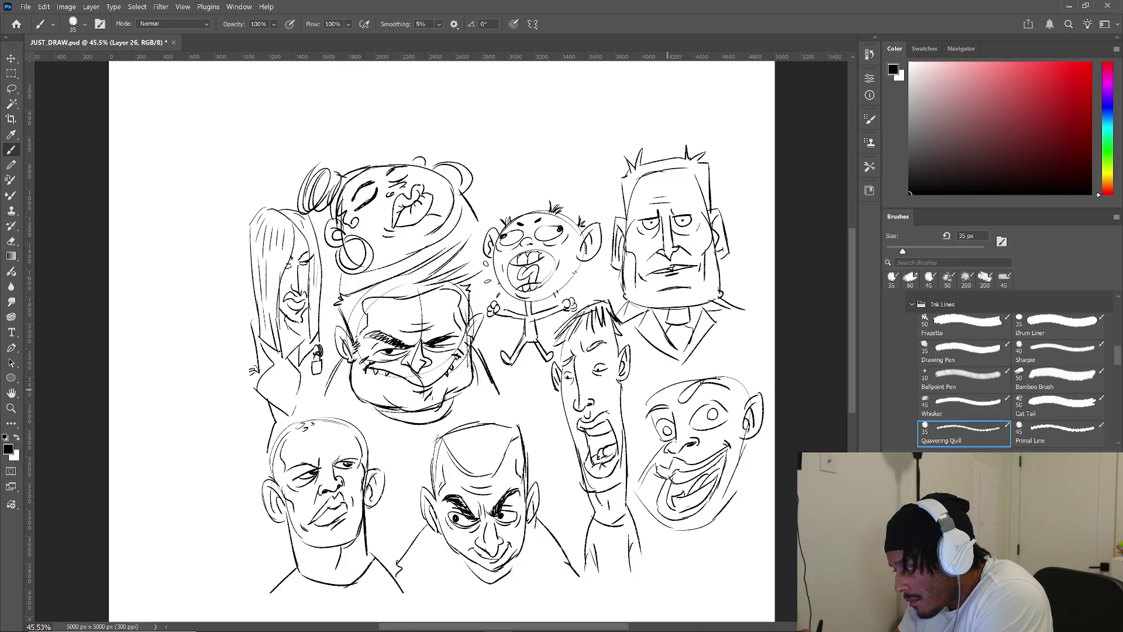
pyautogui.moveTo(649, 396)
pyautogui.mouseDown()
pyautogui.moveTo(639, 471)
pyautogui.moveTo(661, 526)
pyautogui.moveTo(702, 529)
pyautogui.mouseUp()
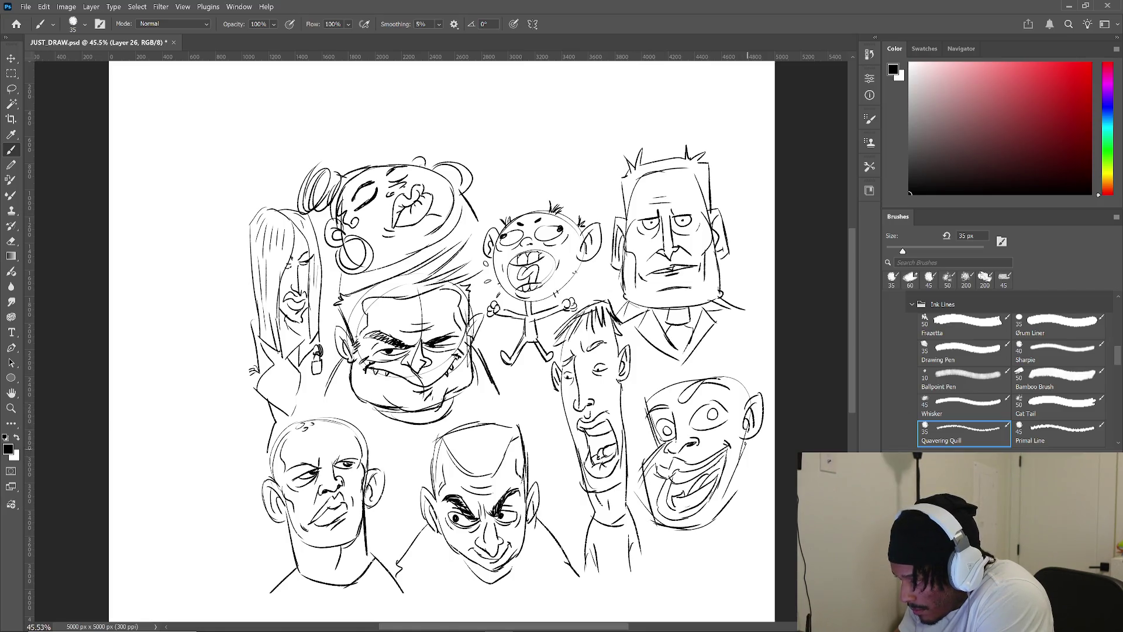
pyautogui.moveTo(744, 436)
pyautogui.mouseDown()
pyautogui.moveTo(725, 506)
pyautogui.moveTo(754, 491)
pyautogui.moveTo(732, 518)
pyautogui.moveTo(735, 542)
pyautogui.moveTo(728, 531)
pyautogui.mouseUp()
pyautogui.moveTo(729, 513); pyautogui.dragTo(707, 562)
pyautogui.moveTo(751, 483); pyautogui.dragTo(768, 538)
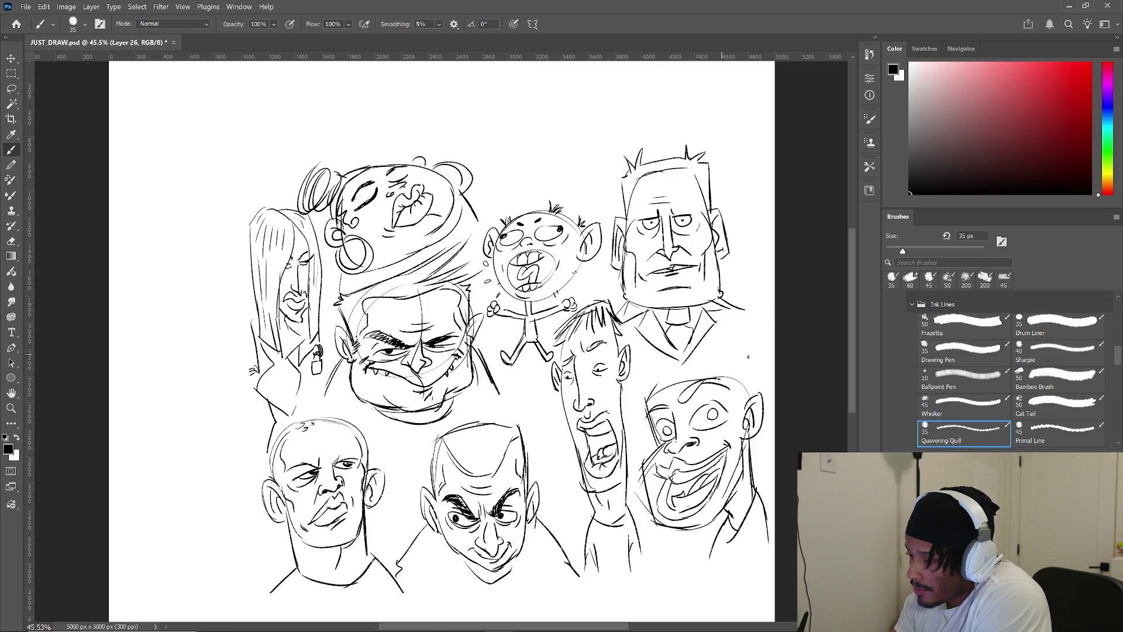
# - Outline the bald head top, add a hoop earring and a heavy brow
pyautogui.moveTo(648, 394)
pyautogui.mouseDown()
pyautogui.moveTo(705, 357)
pyautogui.moveTo(725, 359)
pyautogui.moveTo(757, 393)
pyautogui.mouseUp()
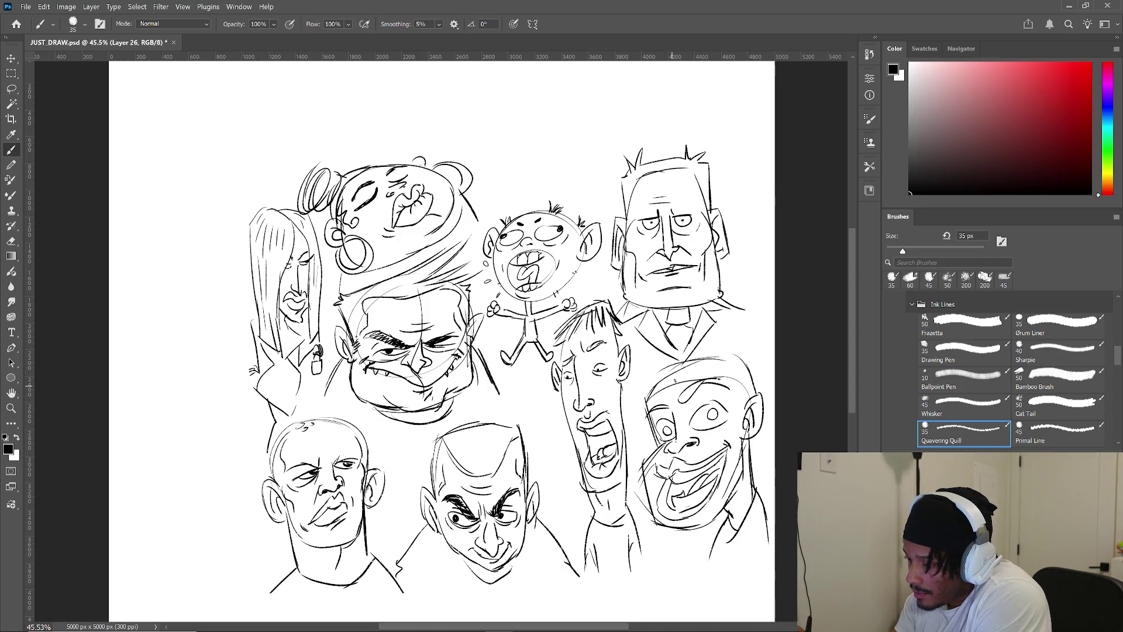
pyautogui.moveTo(652, 393)
pyautogui.mouseDown()
pyautogui.moveTo(688, 378)
pyautogui.moveTo(754, 395)
pyautogui.mouseUp()
pyautogui.moveTo(749, 434)
pyautogui.mouseDown()
pyautogui.moveTo(759, 454)
pyautogui.moveTo(764, 440)
pyautogui.mouseUp()
pyautogui.moveTo(709, 362); pyautogui.dragTo(730, 358)
pyautogui.moveTo(646, 396)
pyautogui.mouseDown()
pyautogui.moveTo(681, 364)
pyautogui.moveTo(729, 357)
pyautogui.mouseUp()
pyautogui.moveTo(682, 400)
pyautogui.mouseDown()
pyautogui.moveTo(696, 384)
pyautogui.moveTo(726, 385)
pyautogui.mouseUp()
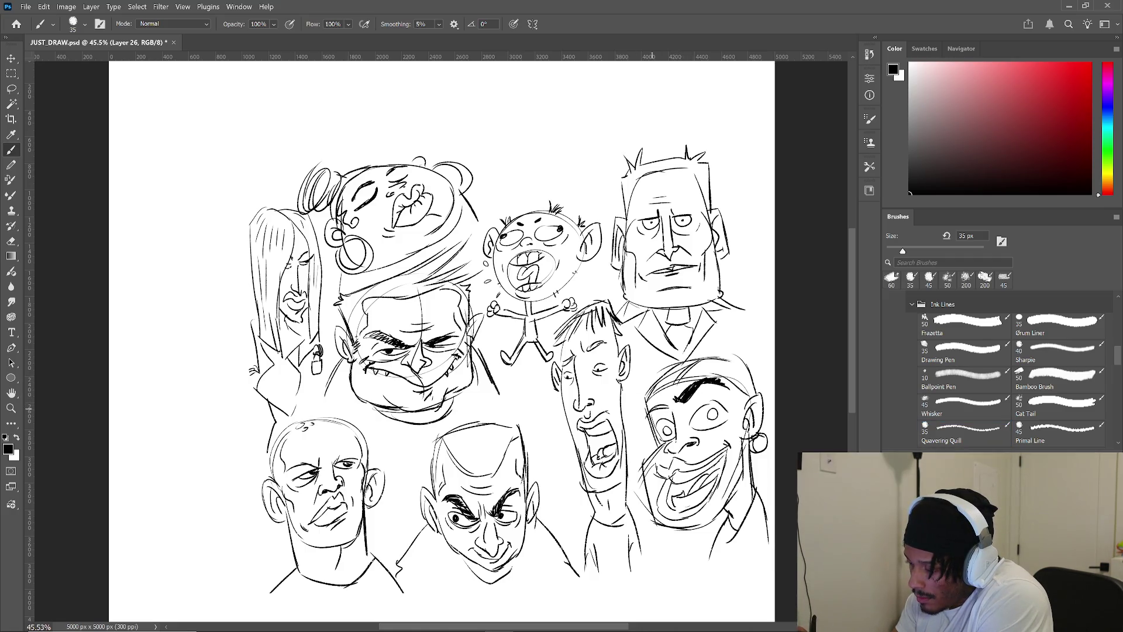
# - Reselect the Quavering Quill brush preset and pan to the empty left side of the canvas
pyautogui.press('.')
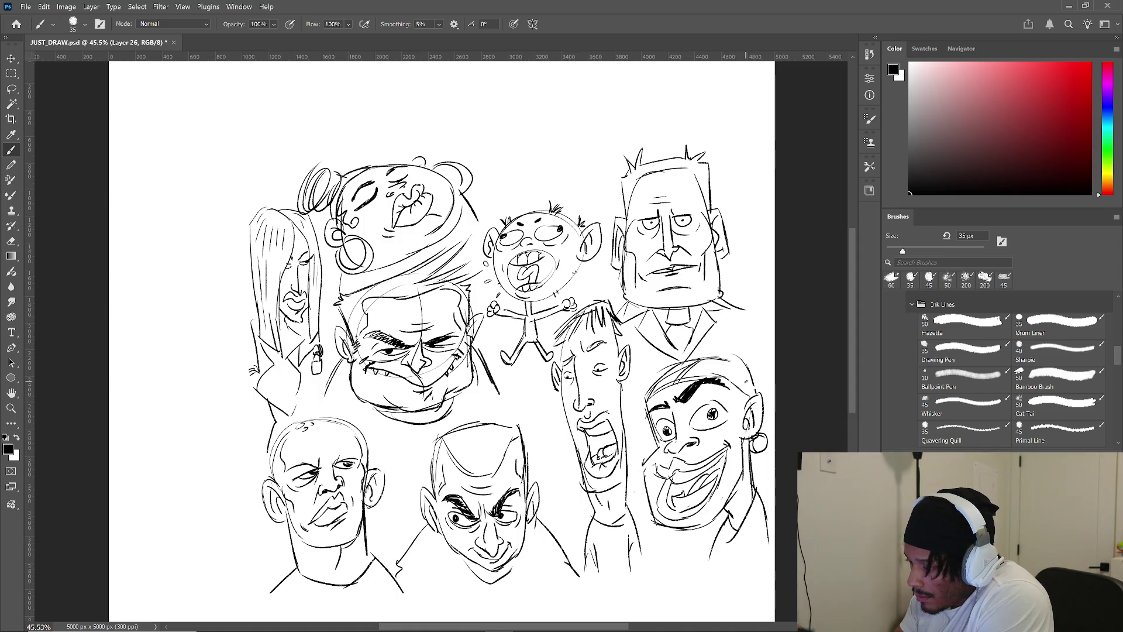
pyautogui.click(963, 432)
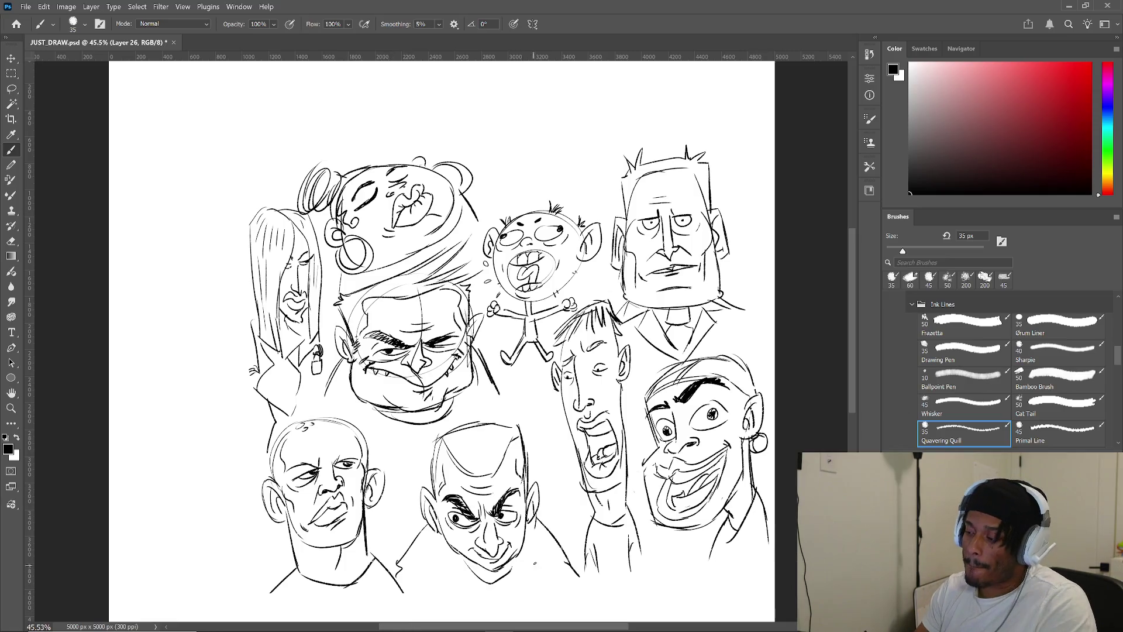
pyautogui.moveTo(406, 527); pyautogui.dragTo(566, 487)
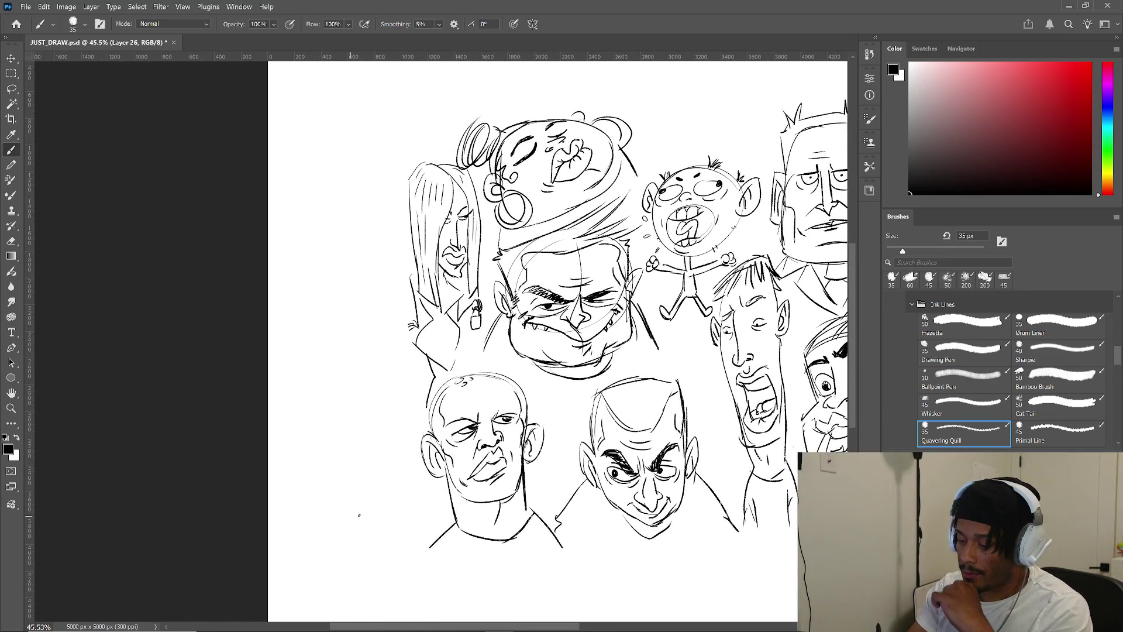
# - Ink an egg-shaped head with nose, frowning mouth, chin and both ears at lower left
pyautogui.moveTo(351, 380)
pyautogui.mouseDown()
pyautogui.moveTo(313, 468)
pyautogui.moveTo(319, 410)
pyautogui.moveTo(386, 397)
pyautogui.mouseUp()
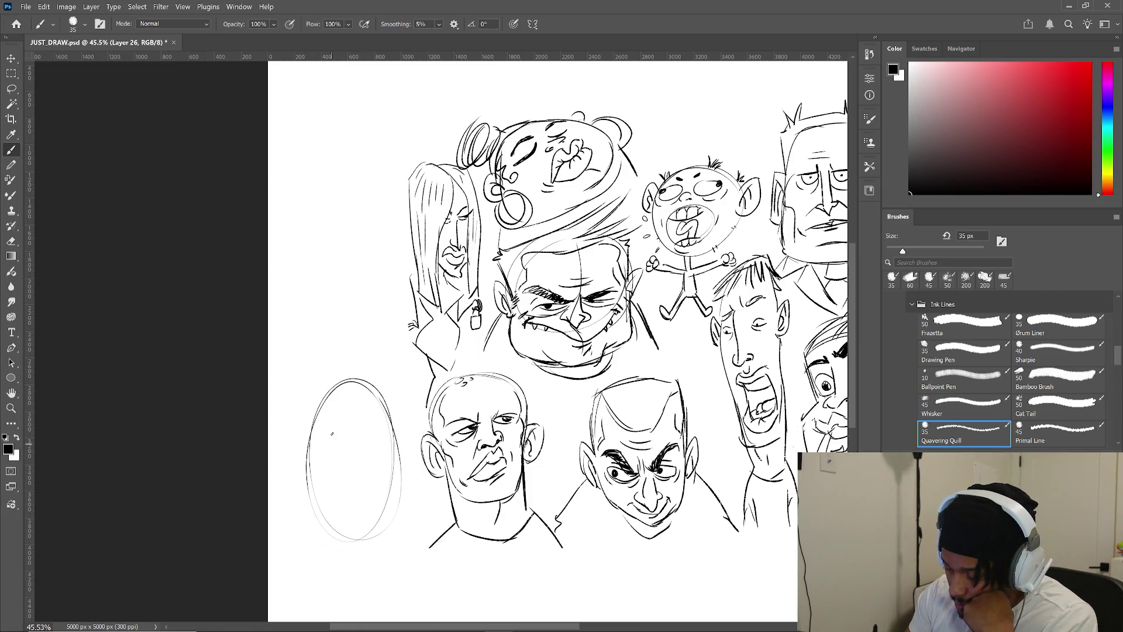
pyautogui.moveTo(355, 429)
pyautogui.mouseDown()
pyautogui.moveTo(364, 424)
pyautogui.moveTo(367, 447)
pyautogui.moveTo(351, 454)
pyautogui.moveTo(378, 442)
pyautogui.moveTo(337, 423)
pyautogui.moveTo(385, 425)
pyautogui.moveTo(346, 415)
pyautogui.moveTo(373, 417)
pyautogui.moveTo(364, 400)
pyautogui.mouseUp()
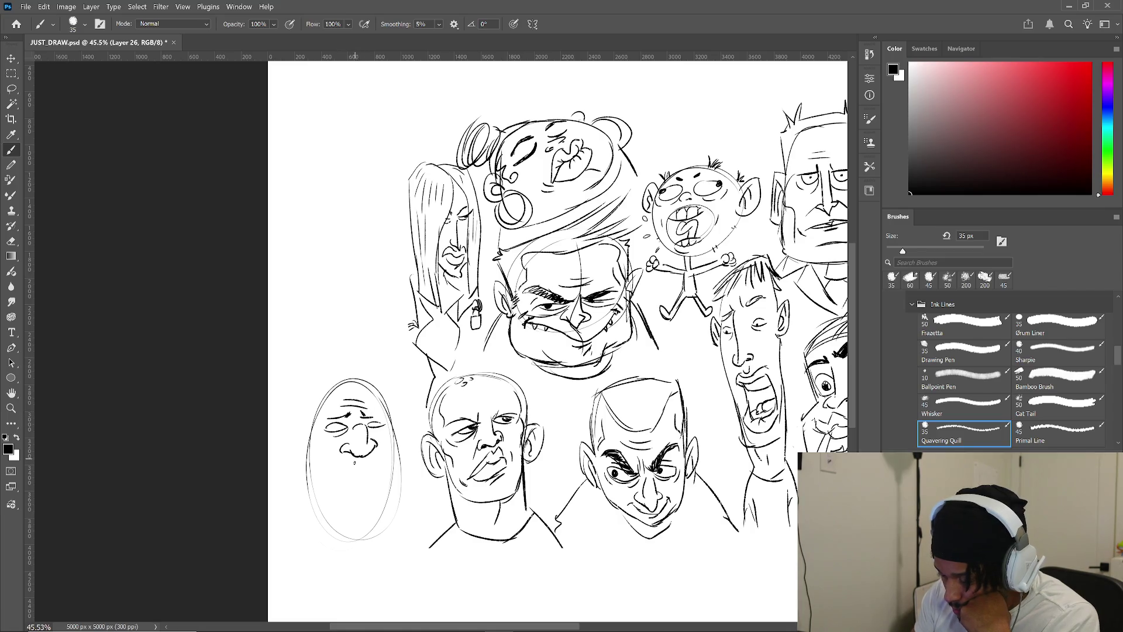
pyautogui.moveTo(359, 462); pyautogui.dragTo(369, 459)
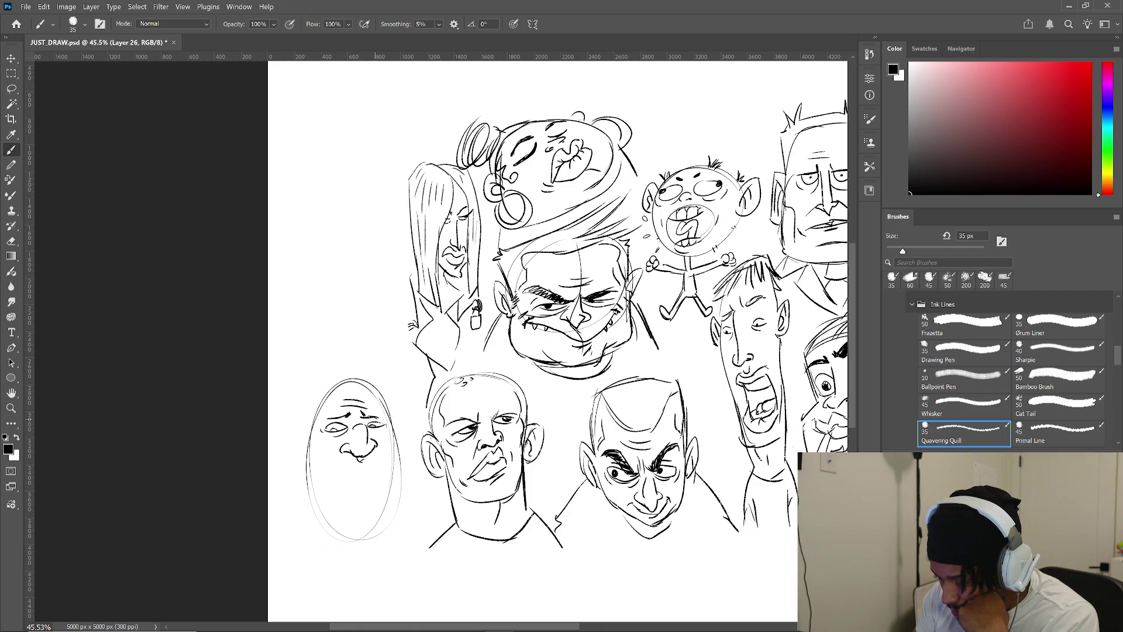
pyautogui.click(369, 466)
pyautogui.moveTo(357, 470)
pyautogui.mouseDown()
pyautogui.moveTo(334, 491)
pyautogui.moveTo(385, 480)
pyautogui.moveTo(362, 485)
pyautogui.moveTo(377, 493)
pyautogui.mouseUp()
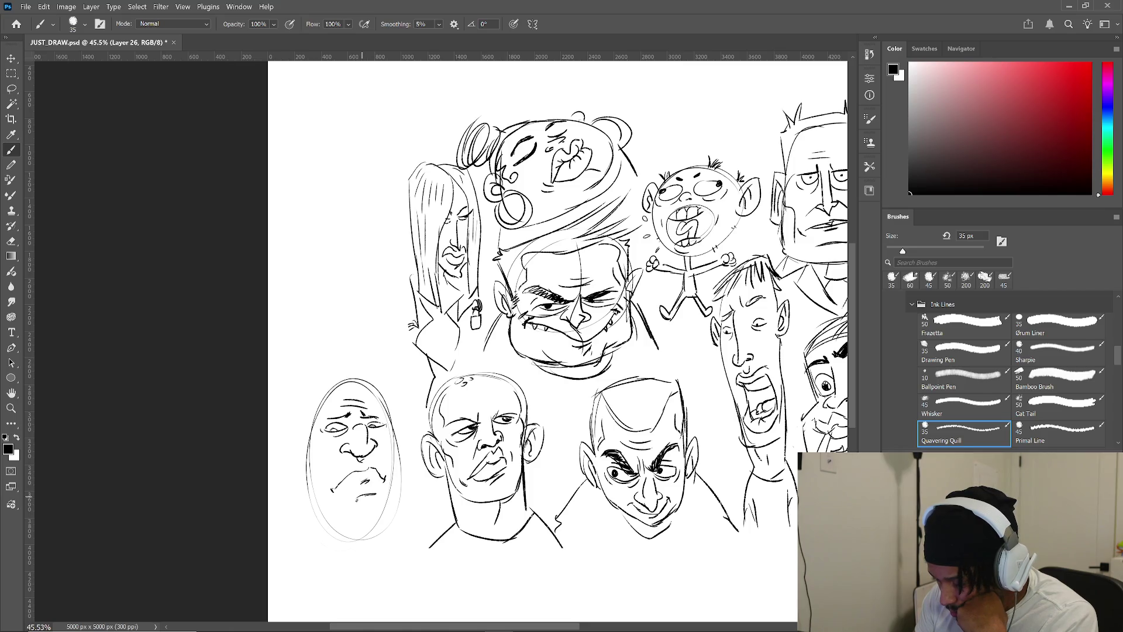
pyautogui.moveTo(395, 417)
pyautogui.mouseDown()
pyautogui.moveTo(386, 512)
pyautogui.moveTo(353, 518)
pyautogui.moveTo(367, 538)
pyautogui.mouseUp()
pyautogui.moveTo(306, 440); pyautogui.dragTo(325, 502)
pyautogui.moveTo(308, 425)
pyautogui.mouseDown()
pyautogui.moveTo(289, 459)
pyautogui.moveTo(308, 474)
pyautogui.moveTo(296, 462)
pyautogui.mouseUp()
pyautogui.moveTo(395, 416); pyautogui.dragTo(401, 462)
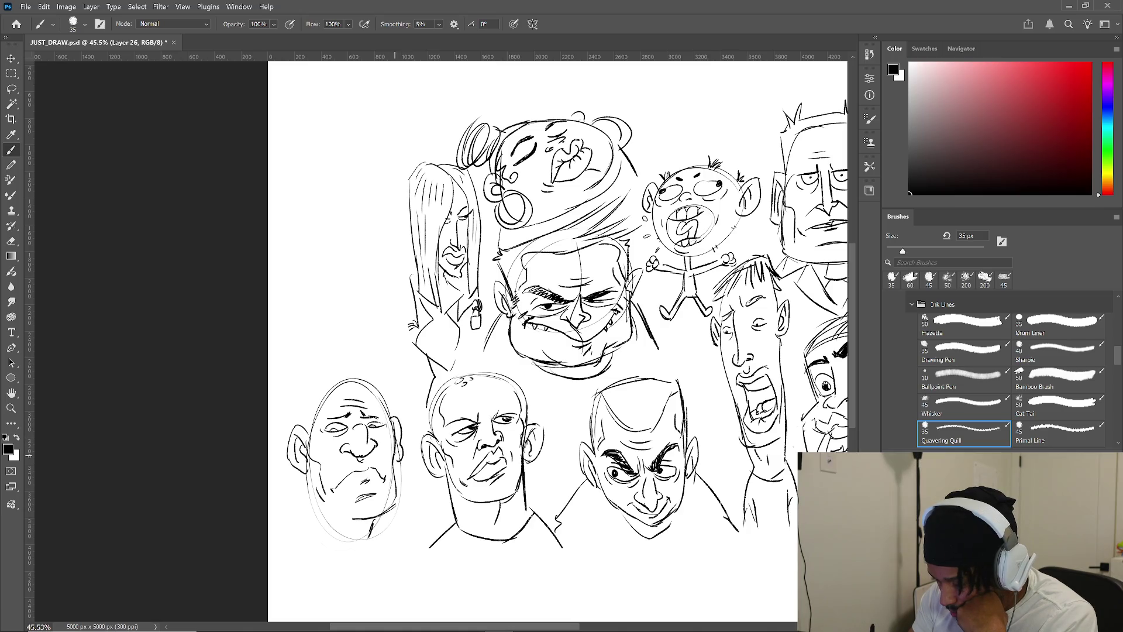
# - Add swept hair over the top and left of the egg head, plus shoulder lines
pyautogui.moveTo(332, 385); pyautogui.dragTo(312, 445)
pyautogui.moveTo(318, 402)
pyautogui.mouseDown()
pyautogui.moveTo(306, 452)
pyautogui.moveTo(292, 409)
pyautogui.moveTo(288, 430)
pyautogui.mouseUp()
pyautogui.moveTo(303, 383); pyautogui.dragTo(284, 437)
pyautogui.moveTo(327, 395); pyautogui.dragTo(378, 399)
pyautogui.moveTo(334, 382)
pyautogui.mouseDown()
pyautogui.moveTo(347, 370)
pyautogui.moveTo(384, 400)
pyautogui.mouseUp()
pyautogui.moveTo(328, 378)
pyautogui.mouseDown()
pyautogui.moveTo(347, 360)
pyautogui.moveTo(388, 389)
pyautogui.mouseUp()
pyautogui.moveTo(319, 380)
pyautogui.mouseDown()
pyautogui.moveTo(351, 354)
pyautogui.moveTo(407, 420)
pyautogui.mouseUp()
pyautogui.moveTo(290, 461)
pyautogui.mouseDown()
pyautogui.moveTo(311, 536)
pyautogui.moveTo(377, 556)
pyautogui.moveTo(384, 541)
pyautogui.mouseUp()
pyautogui.moveTo(311, 525); pyautogui.dragTo(269, 560)
pyautogui.moveTo(377, 528)
pyautogui.mouseDown()
pyautogui.moveTo(413, 559)
pyautogui.moveTo(381, 545)
pyautogui.moveTo(405, 560)
pyautogui.moveTo(380, 559)
pyautogui.mouseUp()
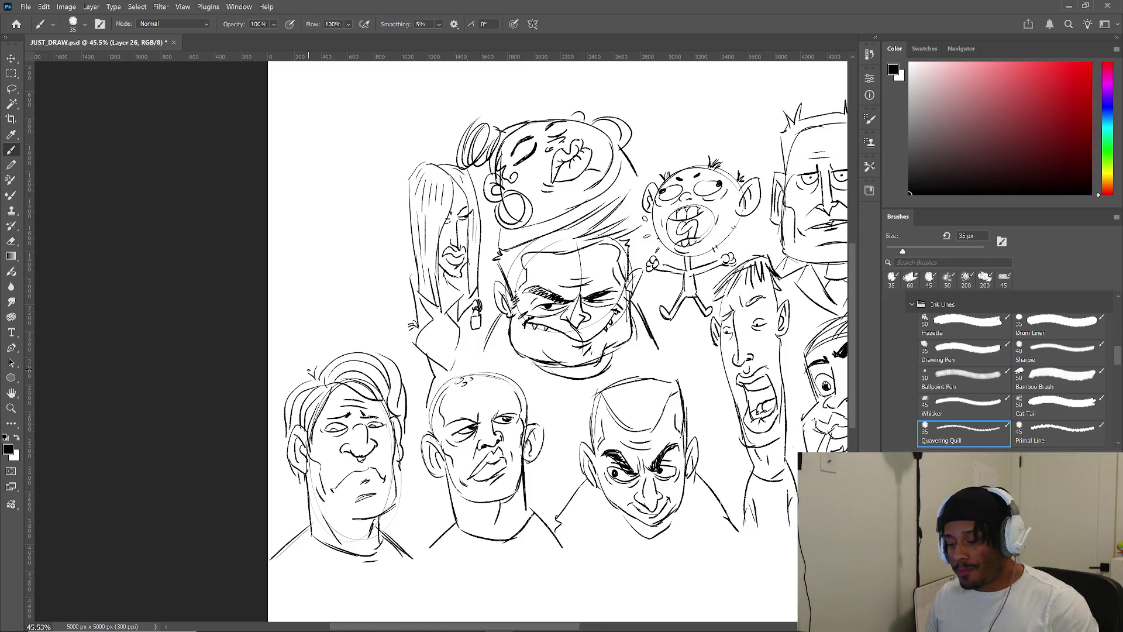
# - Pan up and outline a new boxy head in the empty space above, starting its features
pyautogui.moveTo(534, 297); pyautogui.dragTo(537, 414)
pyautogui.moveTo(374, 321)
pyautogui.mouseDown()
pyautogui.moveTo(310, 331)
pyautogui.moveTo(306, 412)
pyautogui.moveTo(392, 426)
pyautogui.moveTo(368, 440)
pyautogui.mouseUp()
pyautogui.moveTo(344, 357)
pyautogui.mouseDown()
pyautogui.moveTo(354, 347)
pyautogui.moveTo(352, 362)
pyautogui.moveTo(339, 348)
pyautogui.moveTo(372, 345)
pyautogui.moveTo(334, 341)
pyautogui.moveTo(371, 329)
pyautogui.mouseUp()
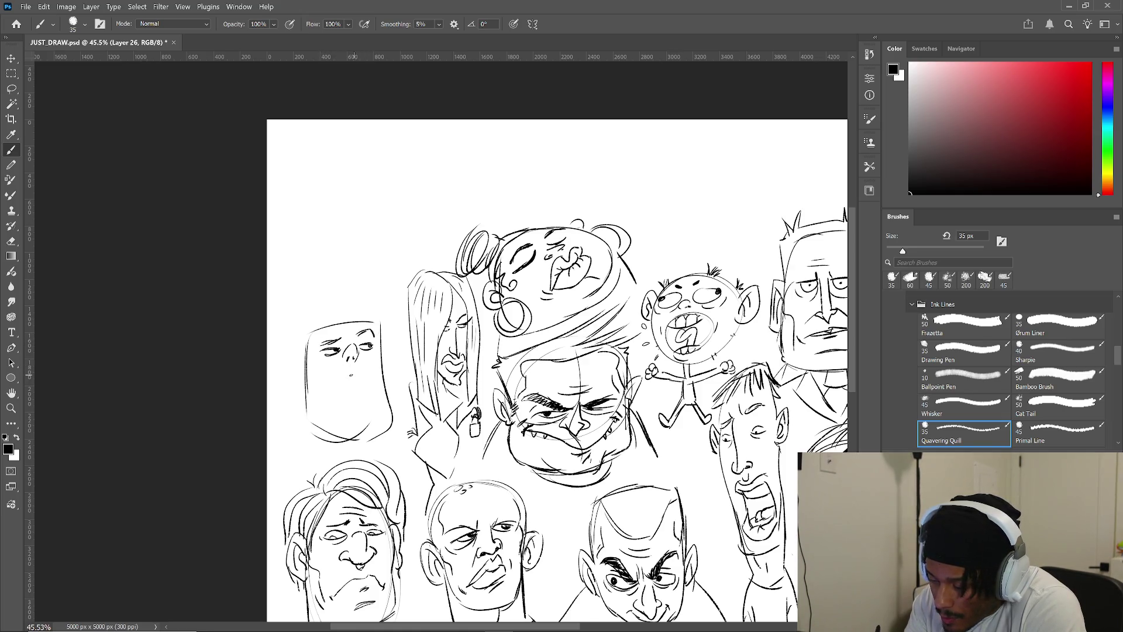
# - Draw a large open shouting mouth, redoing the first smaller one, and add the ears
pyautogui.moveTo(350, 367)
pyautogui.mouseDown()
pyautogui.moveTo(342, 379)
pyautogui.moveTo(352, 386)
pyautogui.mouseUp()
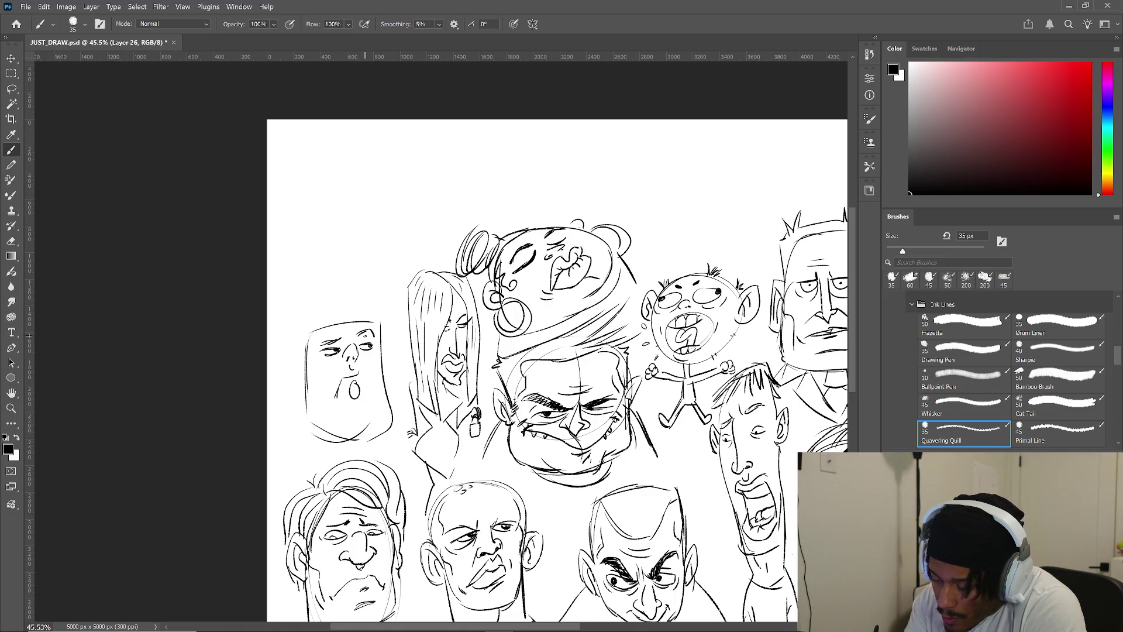
pyautogui.hotkey('ctrl', 'z')
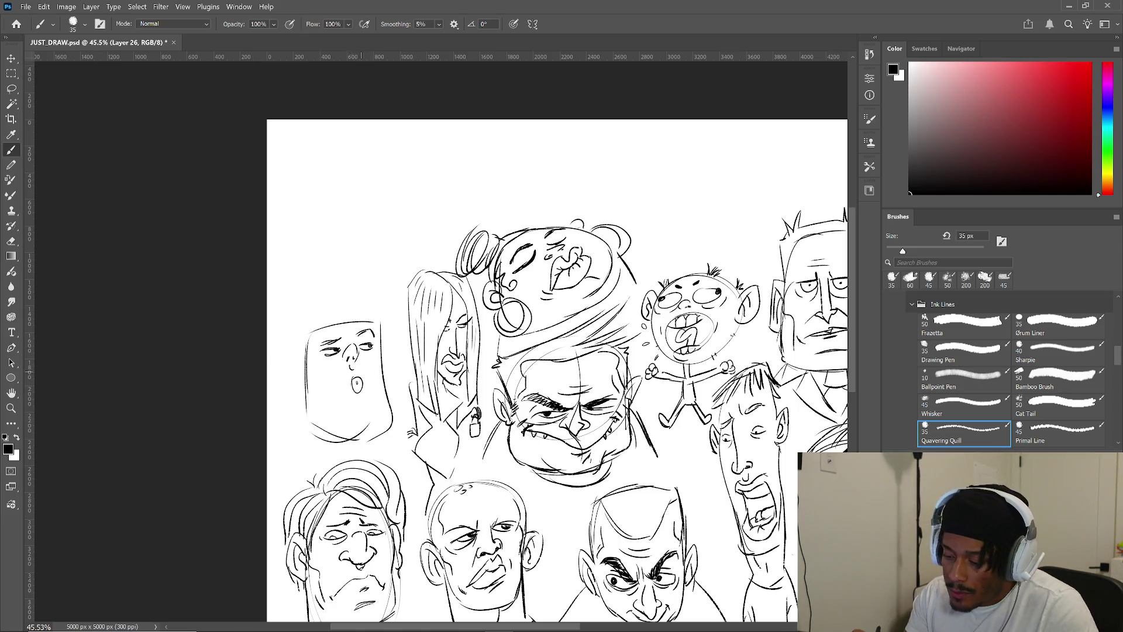
pyautogui.moveTo(364, 389); pyautogui.dragTo(357, 404)
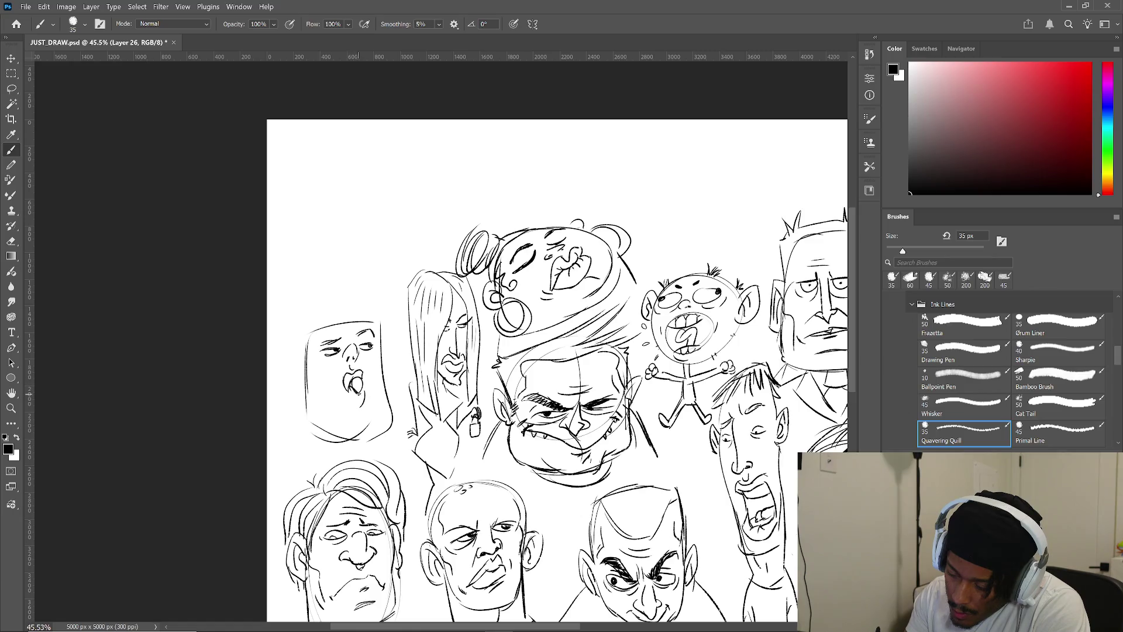
pyautogui.moveTo(349, 397)
pyautogui.mouseDown()
pyautogui.moveTo(367, 402)
pyautogui.moveTo(362, 392)
pyautogui.mouseUp()
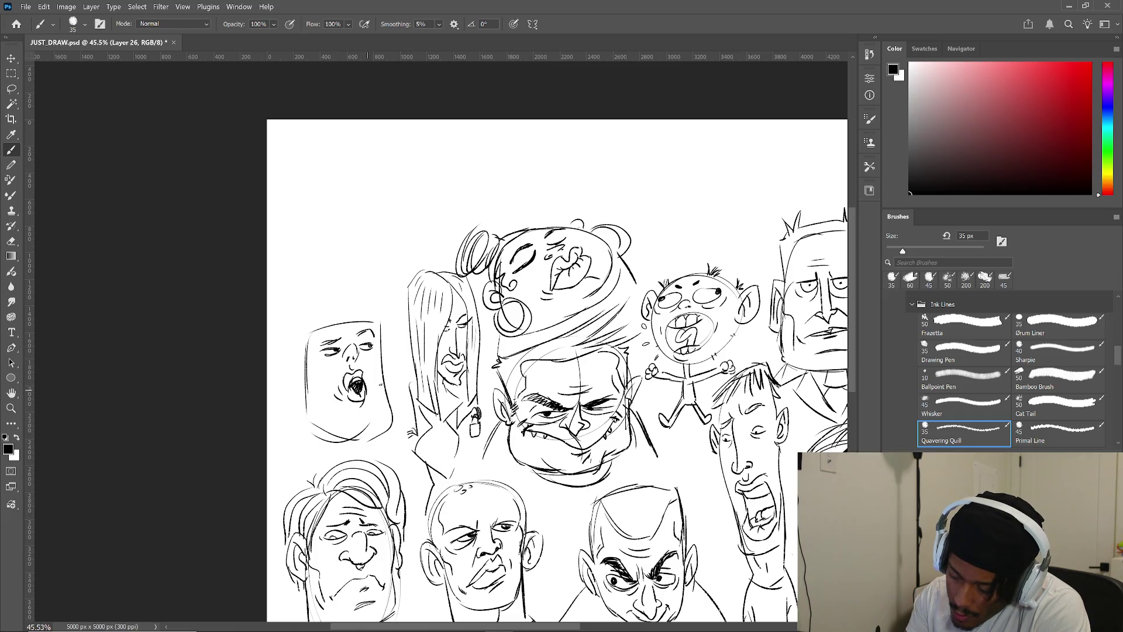
pyautogui.moveTo(302, 352); pyautogui.dragTo(309, 379)
pyautogui.moveTo(386, 336); pyautogui.dragTo(383, 375)
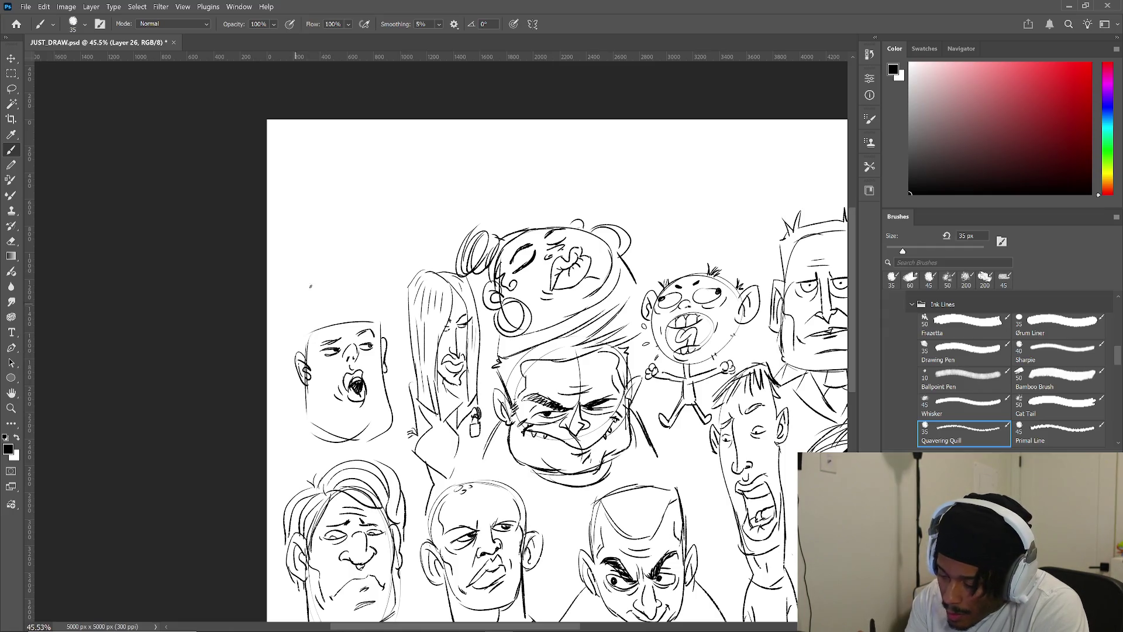
# - Add a tall hair quiff and cheek, jaw and crease contours to the head
pyautogui.moveTo(303, 350)
pyautogui.mouseDown()
pyautogui.moveTo(287, 307)
pyautogui.moveTo(378, 275)
pyautogui.moveTo(386, 341)
pyautogui.mouseUp()
pyautogui.moveTo(327, 290); pyautogui.dragTo(351, 288)
pyautogui.moveTo(306, 393); pyautogui.dragTo(323, 426)
pyautogui.moveTo(385, 370); pyautogui.dragTo(375, 441)
pyautogui.moveTo(311, 371); pyautogui.dragTo(324, 400)
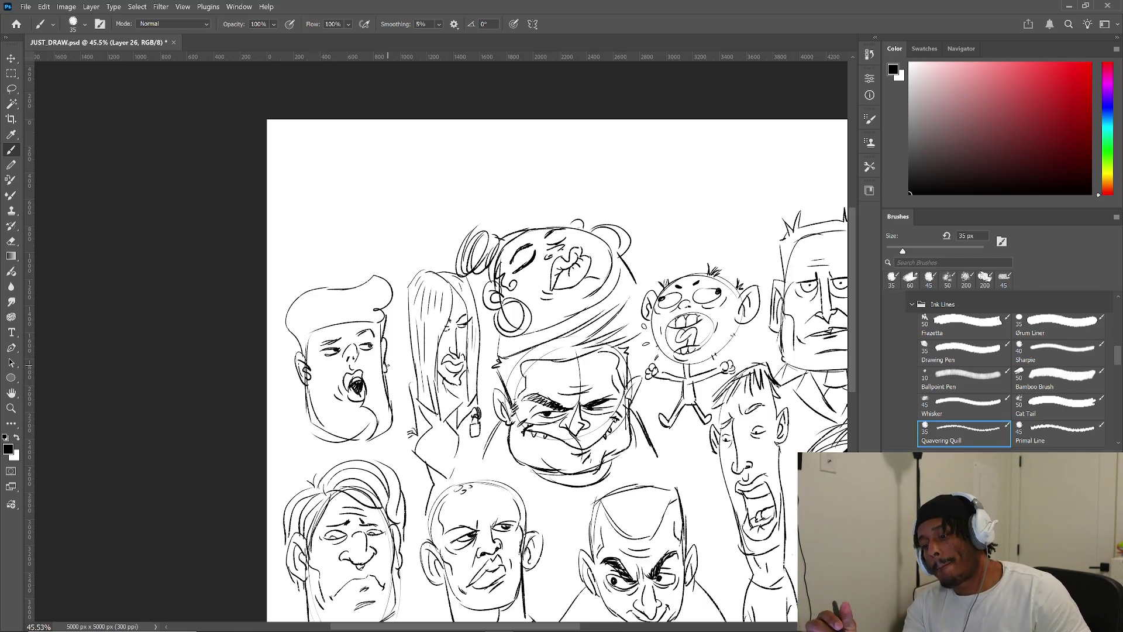
# - Pan to the canvas top and draw a circular head with cross guide lines
pyautogui.moveTo(478, 177); pyautogui.dragTo(483, 349)
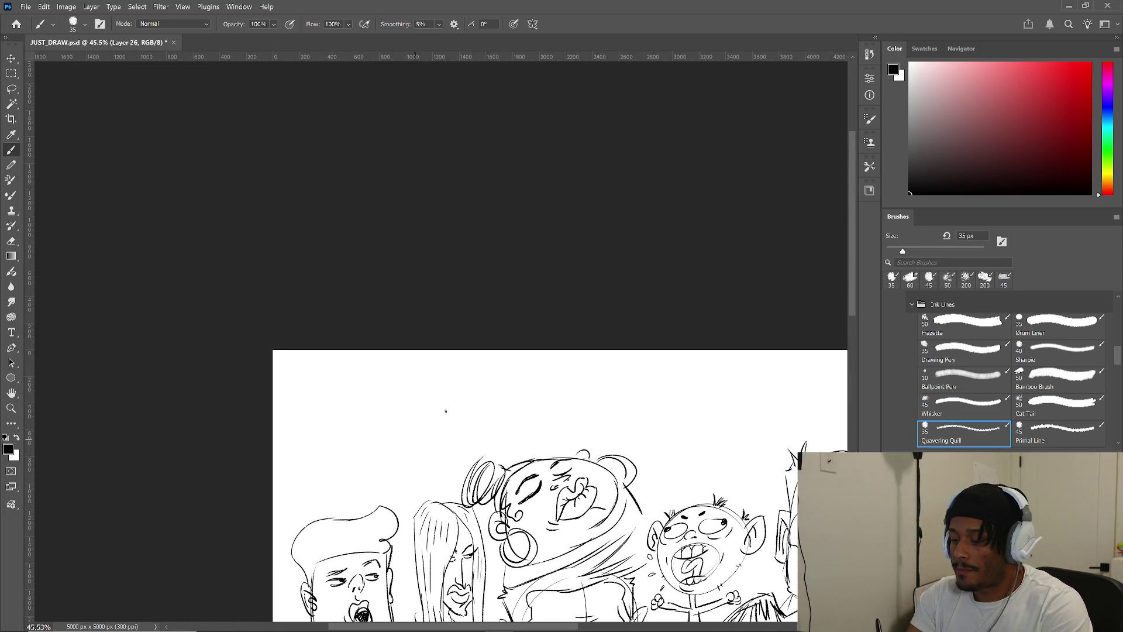
pyautogui.moveTo(423, 462); pyautogui.dragTo(357, 379)
pyautogui.moveTo(403, 406)
pyautogui.mouseDown()
pyautogui.moveTo(388, 486)
pyautogui.moveTo(409, 472)
pyautogui.mouseUp()
pyautogui.moveTo(354, 416)
pyautogui.mouseDown()
pyautogui.moveTo(423, 401)
pyautogui.moveTo(417, 420)
pyautogui.mouseUp()
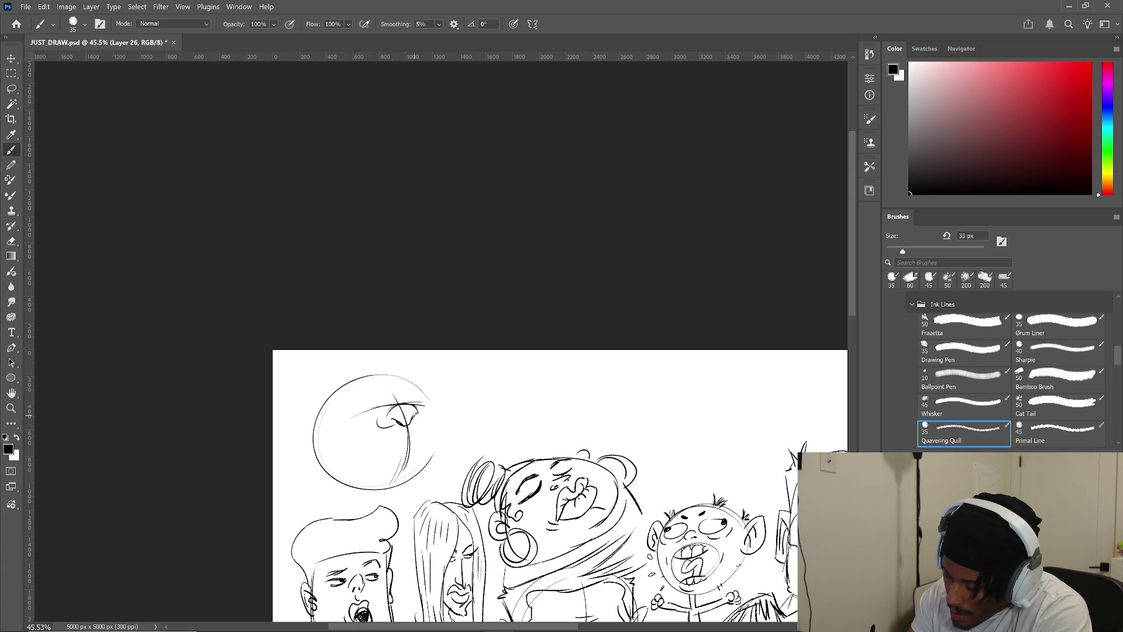
# - Ink scowling brows, forehead lines and a bulging cheek inside the circle, undoing a stray ear stroke
pyautogui.moveTo(417, 425); pyautogui.dragTo(339, 455)
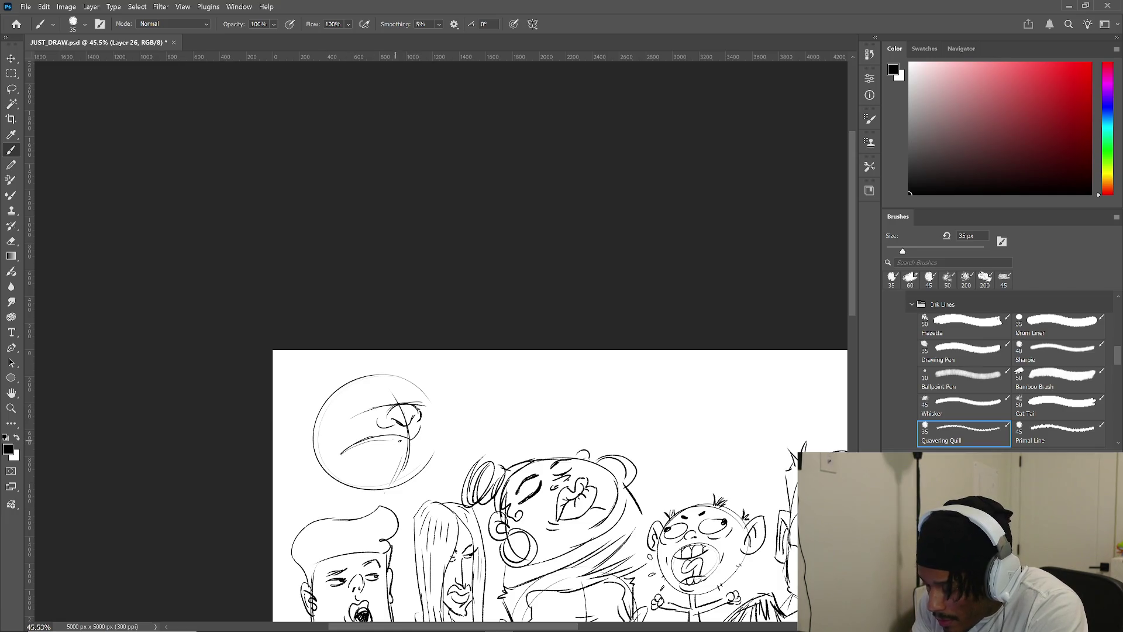
pyautogui.moveTo(437, 436); pyautogui.dragTo(428, 401)
pyautogui.moveTo(330, 452); pyautogui.dragTo(386, 468)
pyautogui.moveTo(345, 403)
pyautogui.mouseDown()
pyautogui.moveTo(387, 412)
pyautogui.moveTo(426, 397)
pyautogui.mouseUp()
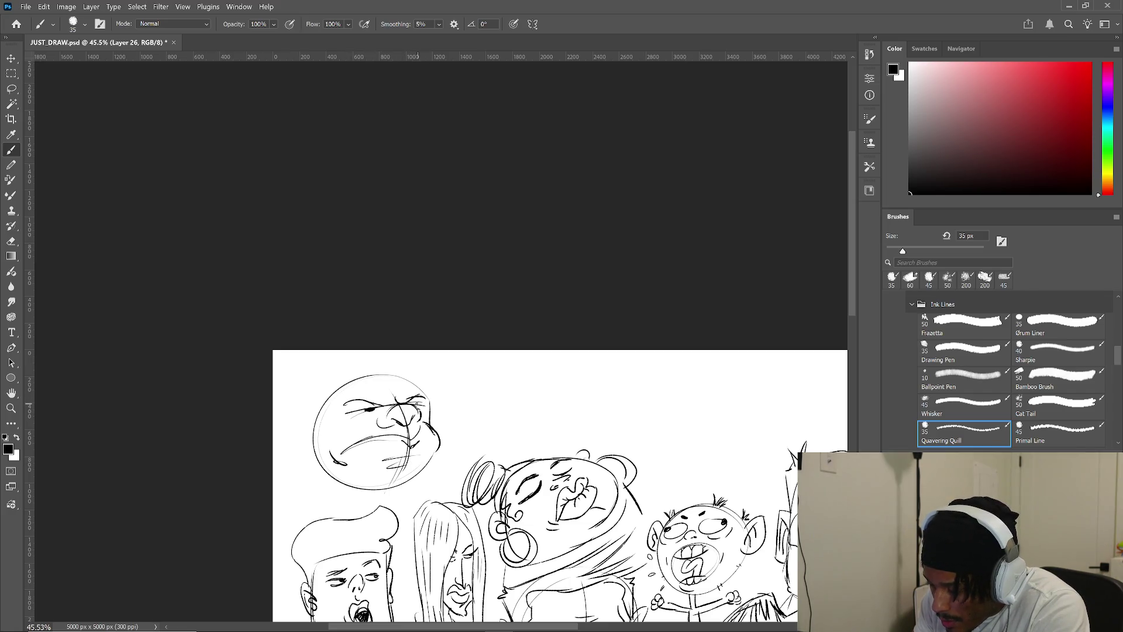
pyautogui.moveTo(357, 417)
pyautogui.mouseDown()
pyautogui.moveTo(379, 427)
pyautogui.moveTo(436, 402)
pyautogui.mouseUp()
pyautogui.moveTo(362, 391); pyautogui.dragTo(421, 380)
pyautogui.moveTo(316, 407)
pyautogui.mouseDown()
pyautogui.moveTo(309, 443)
pyautogui.moveTo(319, 448)
pyautogui.mouseUp()
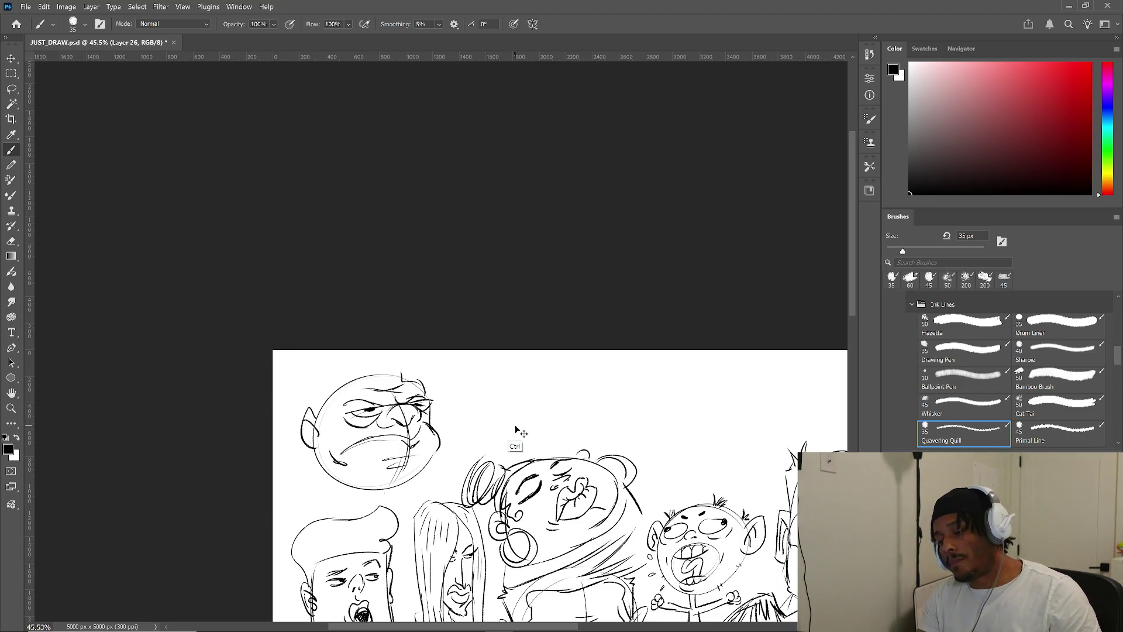
pyautogui.moveTo(440, 444); pyautogui.dragTo(434, 454)
pyautogui.hotkey('ctrl', 'z')
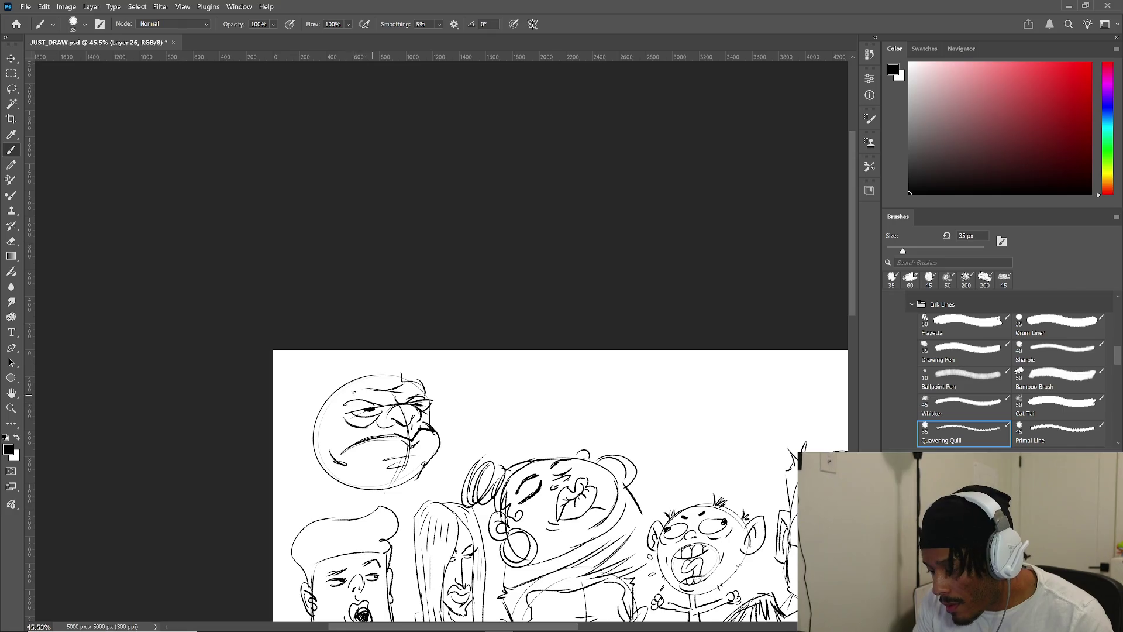
pyautogui.moveTo(328, 394)
pyautogui.mouseDown()
pyautogui.moveTo(306, 409)
pyautogui.moveTo(360, 371)
pyautogui.moveTo(420, 377)
pyautogui.mouseUp()
# - Draw the bulldog's jowls, chin and a spiked collar, redoing one spike
pyautogui.moveTo(309, 409)
pyautogui.mouseDown()
pyautogui.moveTo(306, 481)
pyautogui.moveTo(424, 483)
pyautogui.mouseUp()
pyautogui.moveTo(295, 457)
pyautogui.mouseDown()
pyautogui.moveTo(295, 488)
pyautogui.moveTo(433, 487)
pyautogui.mouseUp()
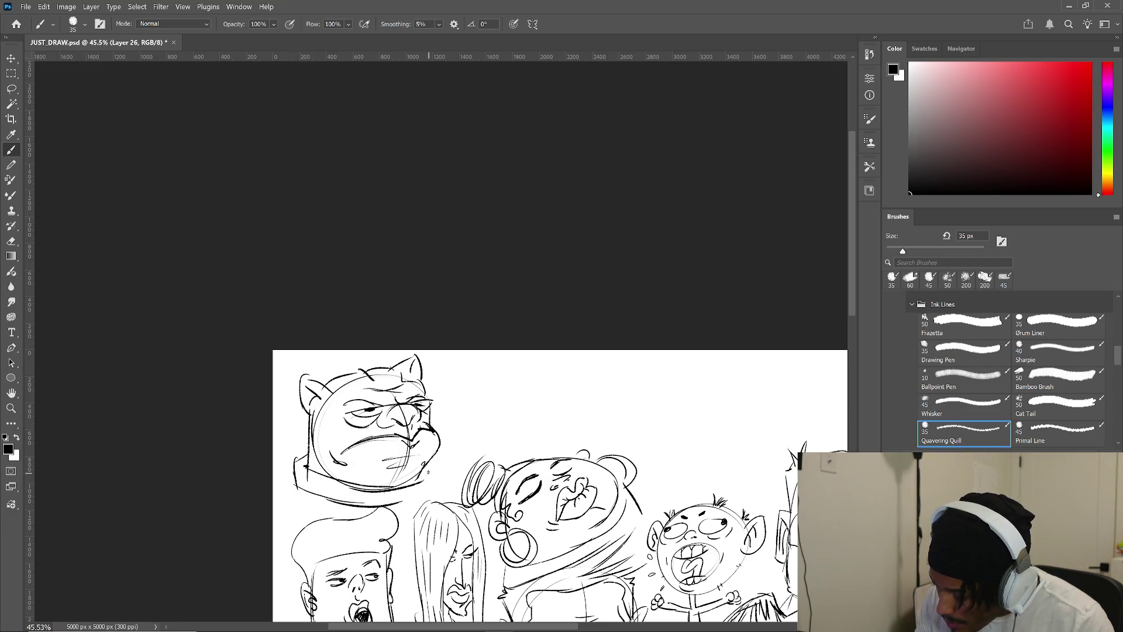
pyautogui.moveTo(315, 476)
pyautogui.mouseDown()
pyautogui.moveTo(295, 493)
pyautogui.moveTo(341, 487)
pyautogui.moveTo(402, 512)
pyautogui.moveTo(409, 493)
pyautogui.mouseUp()
pyautogui.hotkey('ctrl', 'z')
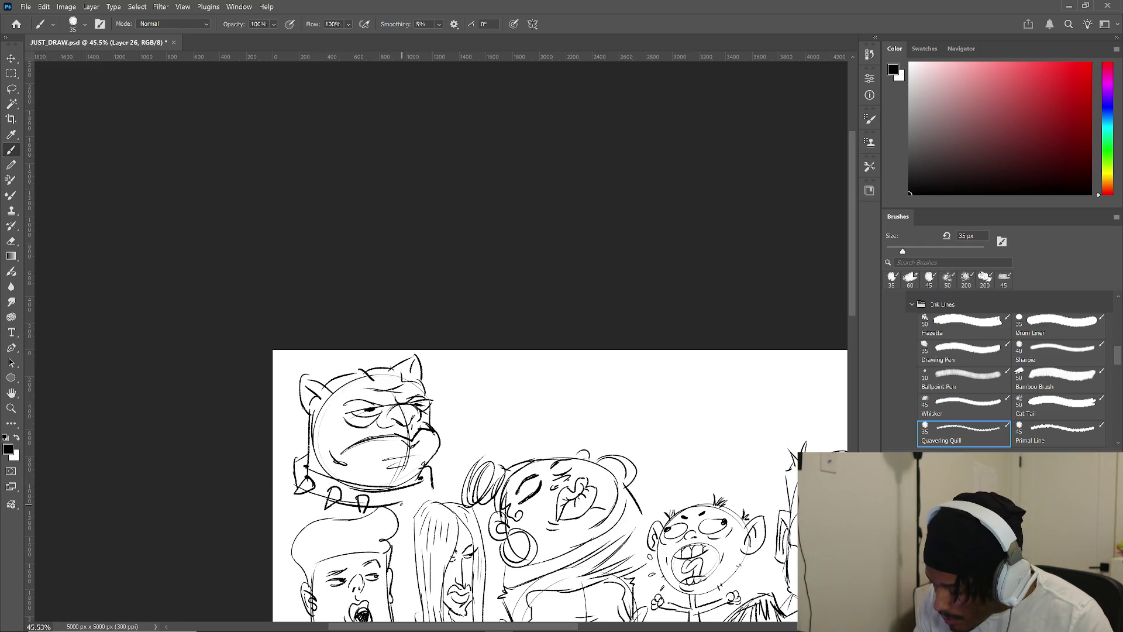
pyautogui.moveTo(418, 482)
pyautogui.mouseDown()
pyautogui.moveTo(427, 499)
pyautogui.moveTo(450, 468)
pyautogui.mouseUp()
pyautogui.moveTo(294, 465); pyautogui.dragTo(294, 475)
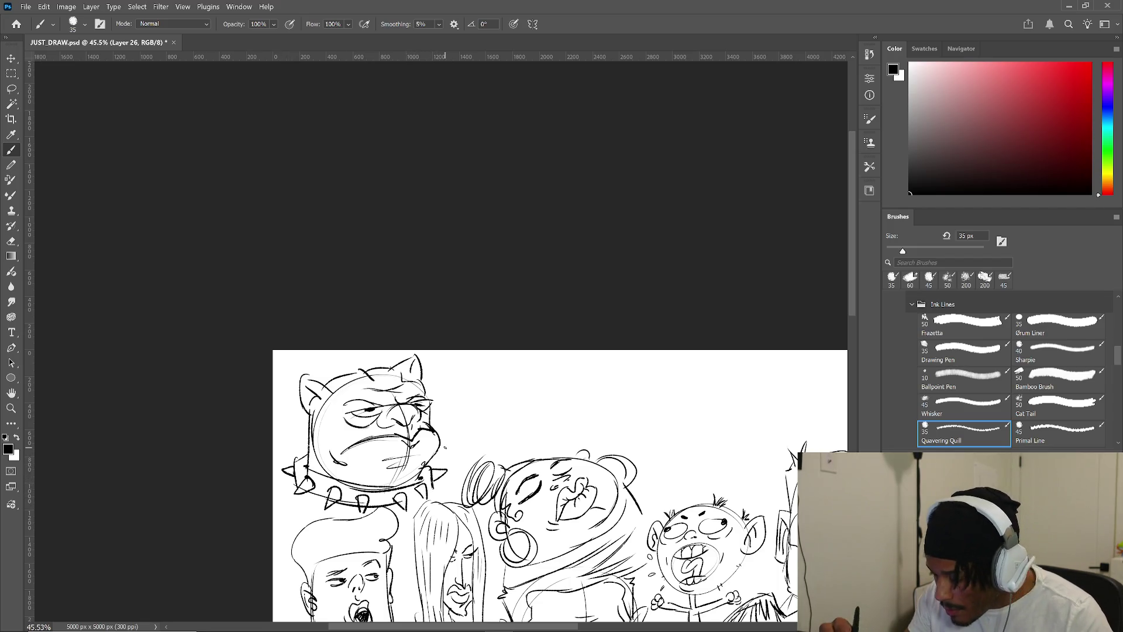
# - Darken the bulldog's brow, cheek and nostrils, then start a cat's pointed ears and eyes beside it
pyautogui.moveTo(374, 401); pyautogui.dragTo(345, 399)
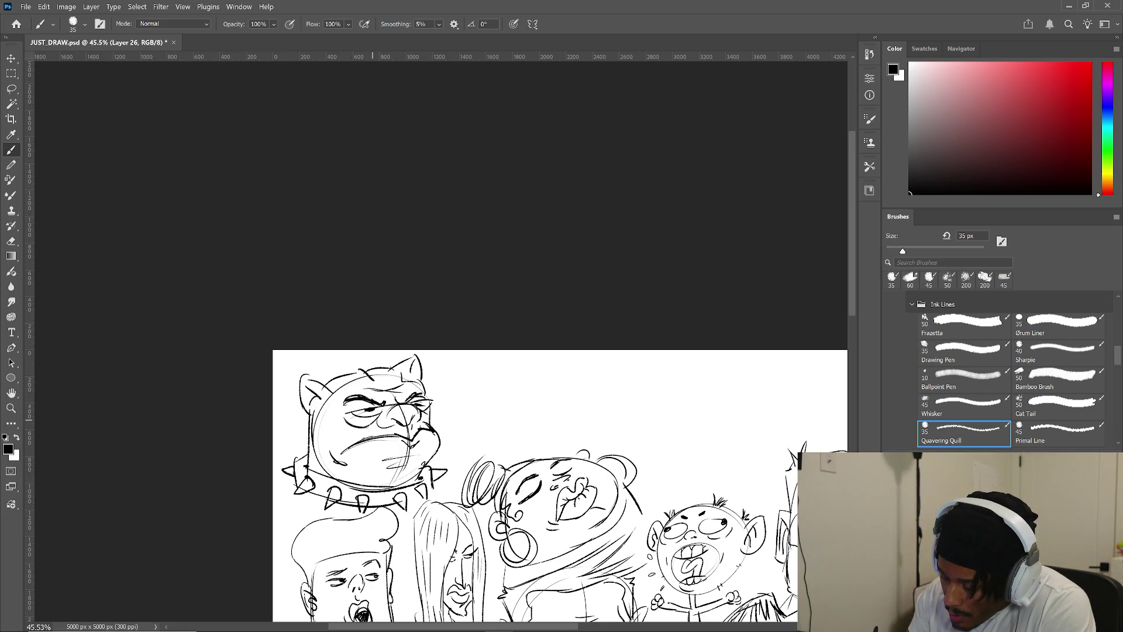
pyautogui.moveTo(351, 444); pyautogui.dragTo(326, 414)
pyautogui.moveTo(336, 418); pyautogui.dragTo(318, 375)
pyautogui.moveTo(339, 430); pyautogui.dragTo(327, 397)
pyautogui.moveTo(338, 395); pyautogui.dragTo(326, 367)
pyautogui.moveTo(350, 440); pyautogui.dragTo(348, 443)
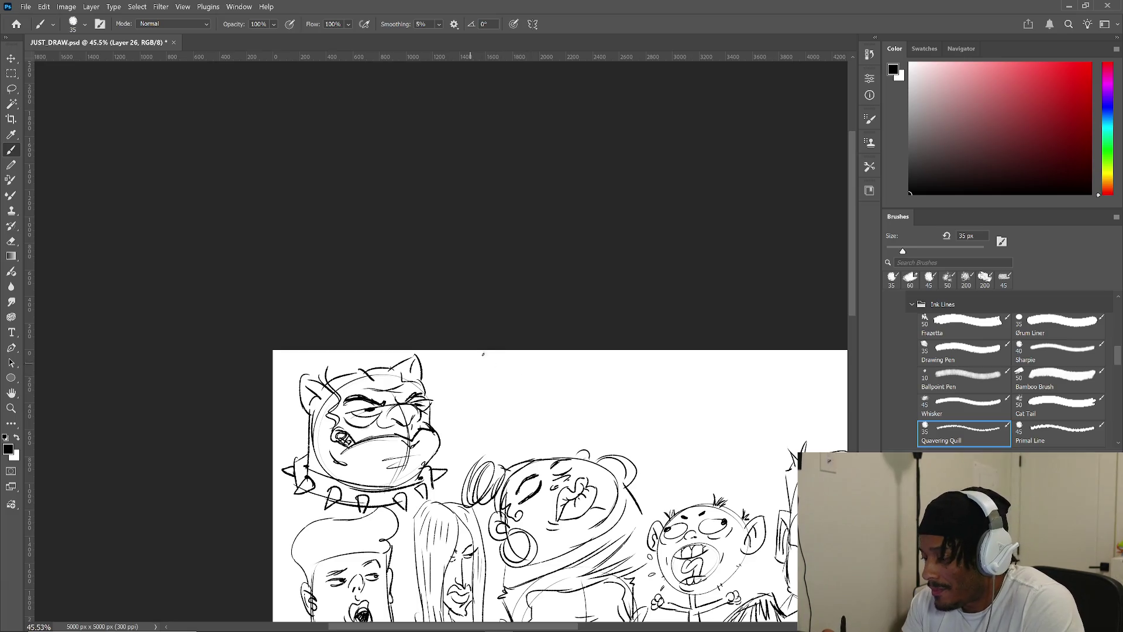
pyautogui.moveTo(474, 390)
pyautogui.mouseDown()
pyautogui.moveTo(538, 377)
pyautogui.moveTo(531, 369)
pyautogui.moveTo(487, 383)
pyautogui.moveTo(486, 409)
pyautogui.moveTo(517, 387)
pyautogui.mouseUp()
pyautogui.moveTo(513, 401); pyautogui.dragTo(528, 424)
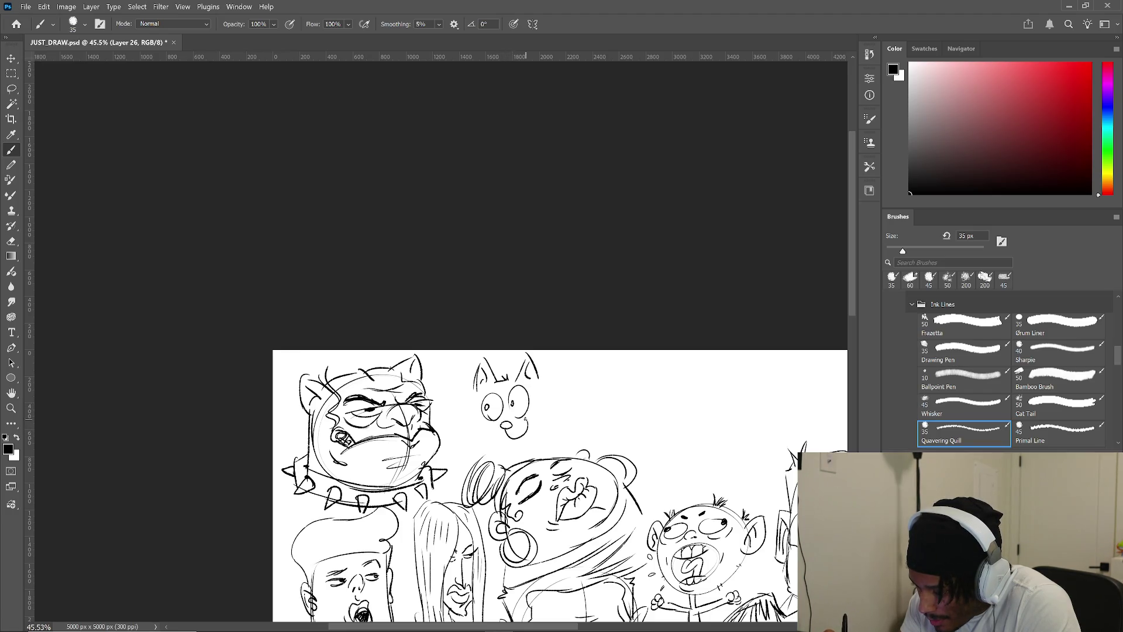
# - Outline the cat's cheeks, chin, motion marks and neck, then pan to the sketches on the right
pyautogui.moveTo(476, 387); pyautogui.dragTo(474, 422)
pyautogui.moveTo(475, 429); pyautogui.dragTo(484, 428)
pyautogui.moveTo(537, 372); pyautogui.dragTo(540, 417)
pyautogui.moveTo(481, 437)
pyautogui.mouseDown()
pyautogui.moveTo(517, 450)
pyautogui.moveTo(535, 436)
pyautogui.moveTo(439, 411)
pyautogui.moveTo(487, 452)
pyautogui.mouseUp()
pyautogui.click(461, 402)
pyautogui.click(446, 379)
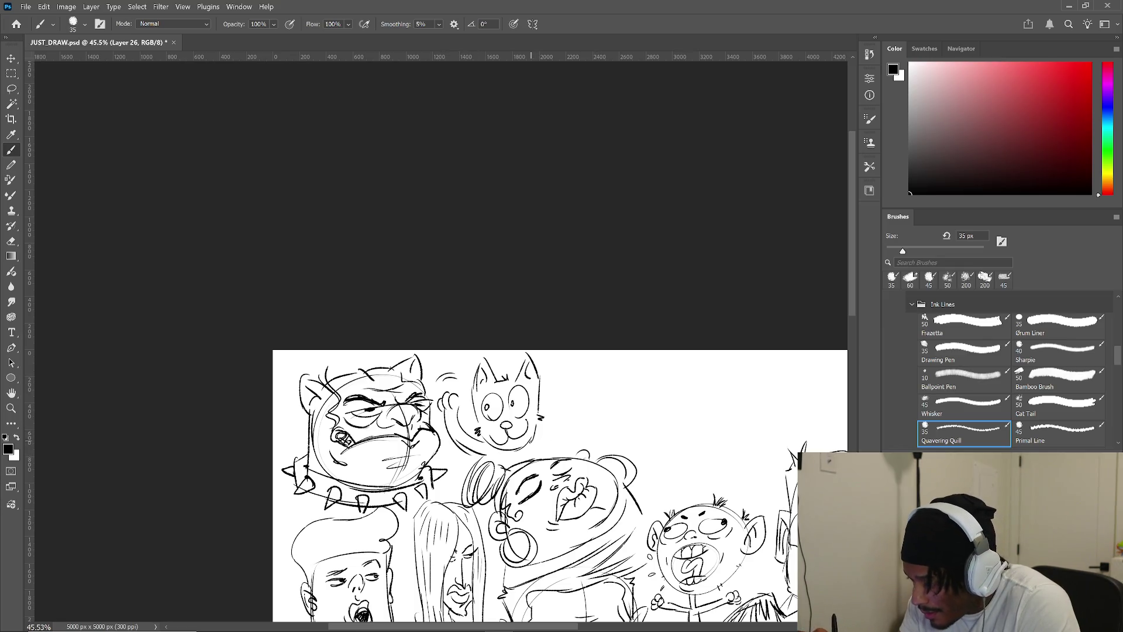
pyautogui.moveTo(549, 428)
pyautogui.mouseDown()
pyautogui.moveTo(549, 455)
pyautogui.moveTo(535, 459)
pyautogui.mouseUp()
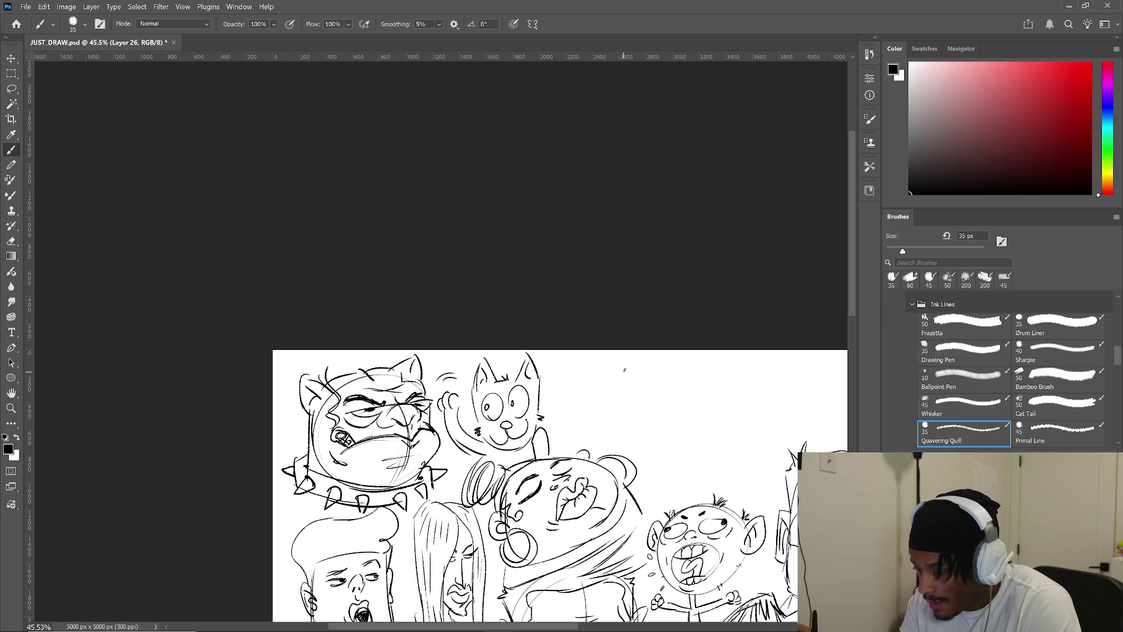
pyautogui.moveTo(644, 402); pyautogui.dragTo(542, 409)
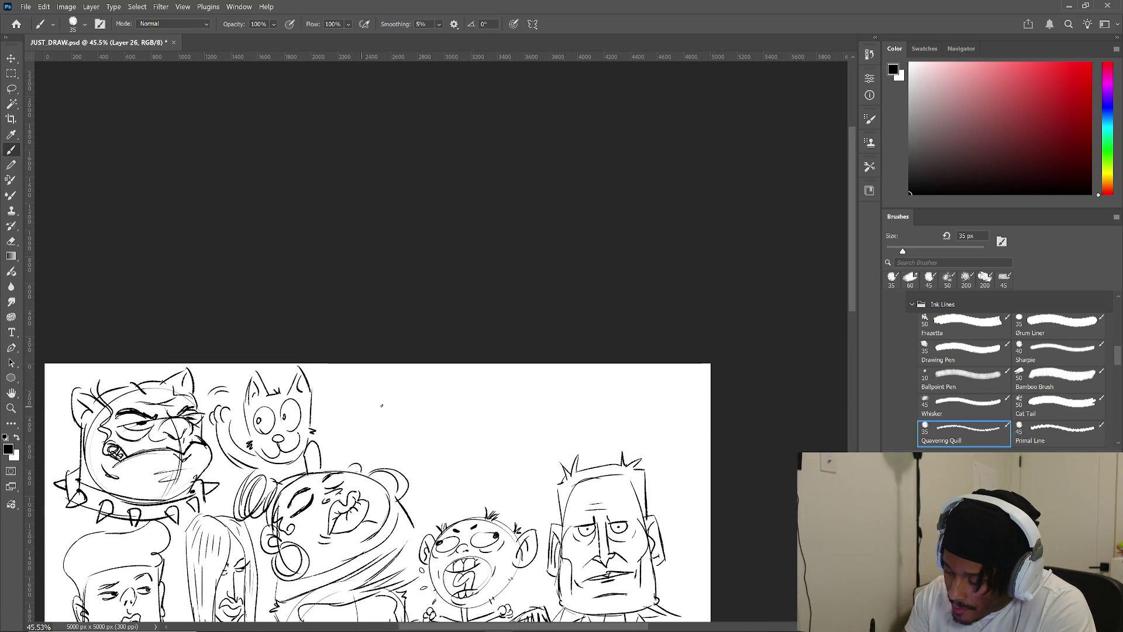
# - Draw a grimacing head right of the cat with chin, neck and shoulder lines, then pan down
pyautogui.moveTo(351, 412)
pyautogui.mouseDown()
pyautogui.moveTo(398, 425)
pyautogui.moveTo(398, 413)
pyautogui.mouseUp()
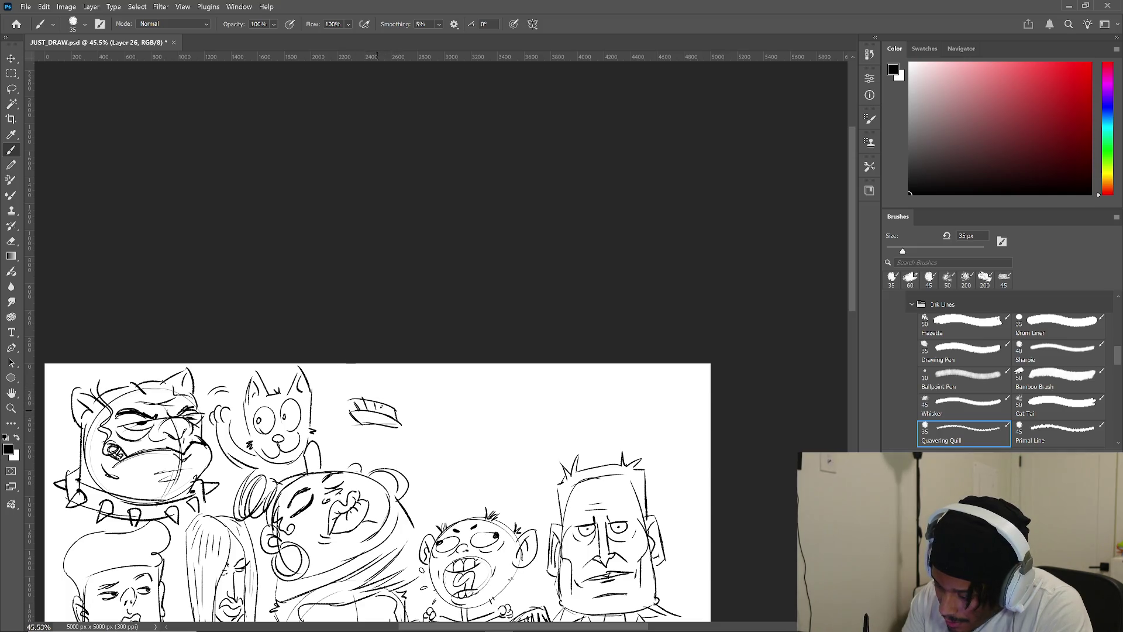
pyautogui.moveTo(341, 373); pyautogui.dragTo(361, 380)
pyautogui.moveTo(345, 381)
pyautogui.mouseDown()
pyautogui.moveTo(371, 376)
pyautogui.moveTo(371, 392)
pyautogui.moveTo(346, 396)
pyautogui.moveTo(416, 421)
pyautogui.moveTo(374, 443)
pyautogui.moveTo(419, 420)
pyautogui.moveTo(362, 449)
pyautogui.mouseUp()
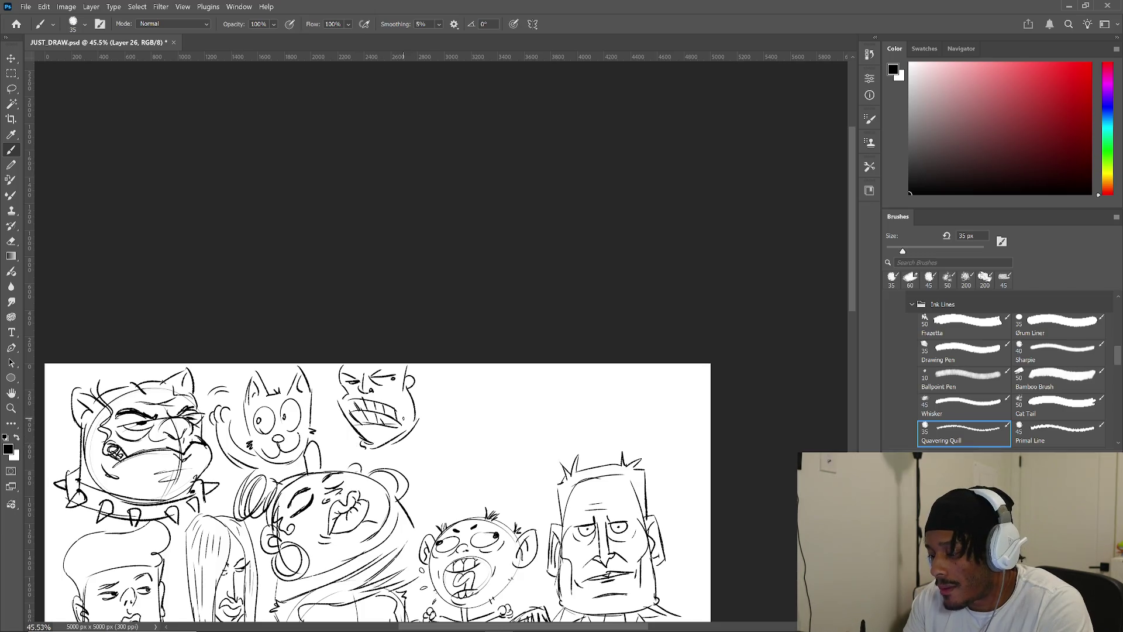
pyautogui.moveTo(368, 446); pyautogui.dragTo(363, 459)
pyautogui.moveTo(416, 420)
pyautogui.mouseDown()
pyautogui.moveTo(431, 459)
pyautogui.moveTo(417, 471)
pyautogui.mouseUp()
pyautogui.moveTo(353, 440); pyautogui.dragTo(361, 474)
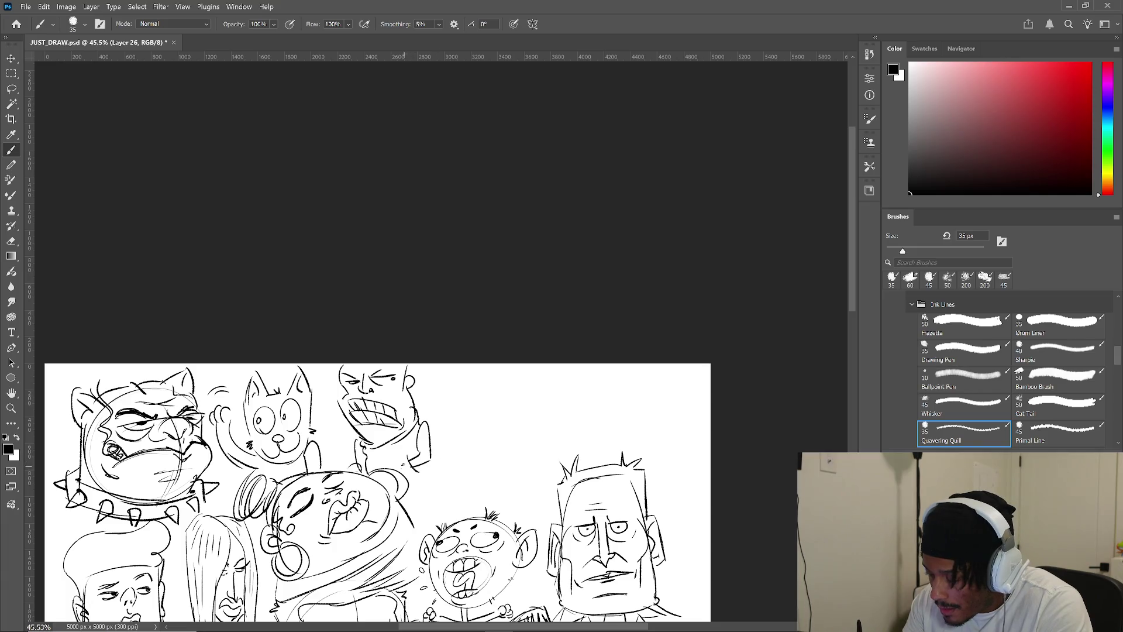
pyautogui.moveTo(405, 484)
pyautogui.mouseDown()
pyautogui.moveTo(433, 474)
pyautogui.moveTo(427, 506)
pyautogui.moveTo(410, 513)
pyautogui.mouseUp()
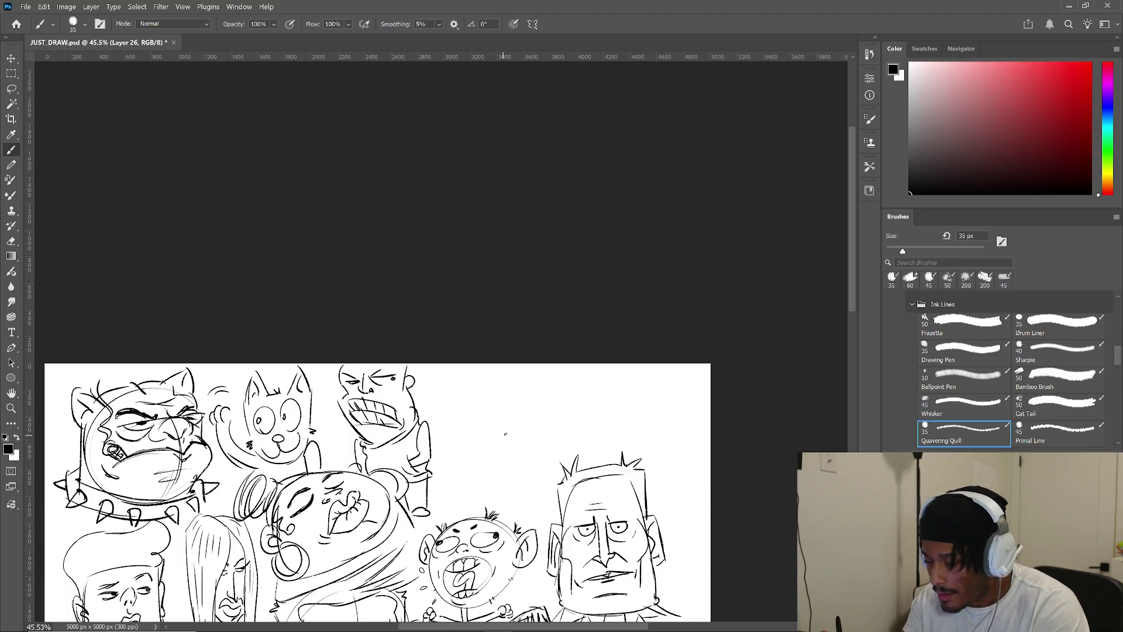
pyautogui.moveTo(507, 427)
pyautogui.mouseDown()
pyautogui.moveTo(511, 374)
pyautogui.moveTo(581, 296)
pyautogui.mouseUp()
pyautogui.scroll(-10, 581, 296)
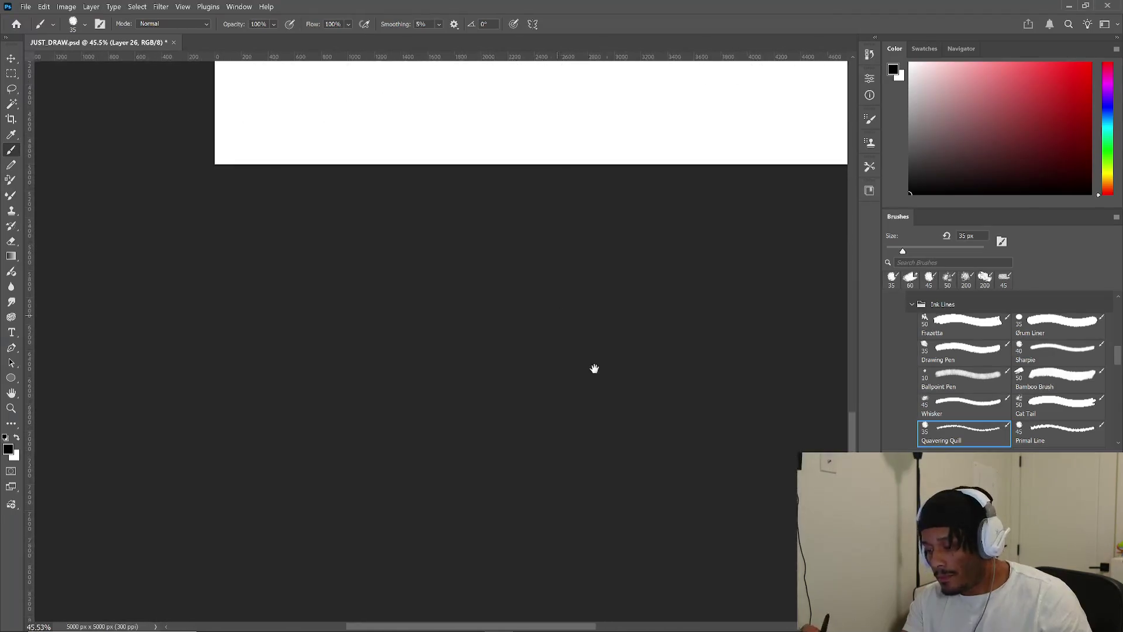
# - Sketch an egg-shaped head outline with a nose below the grinning face
pyautogui.scroll(6, 602, 366)
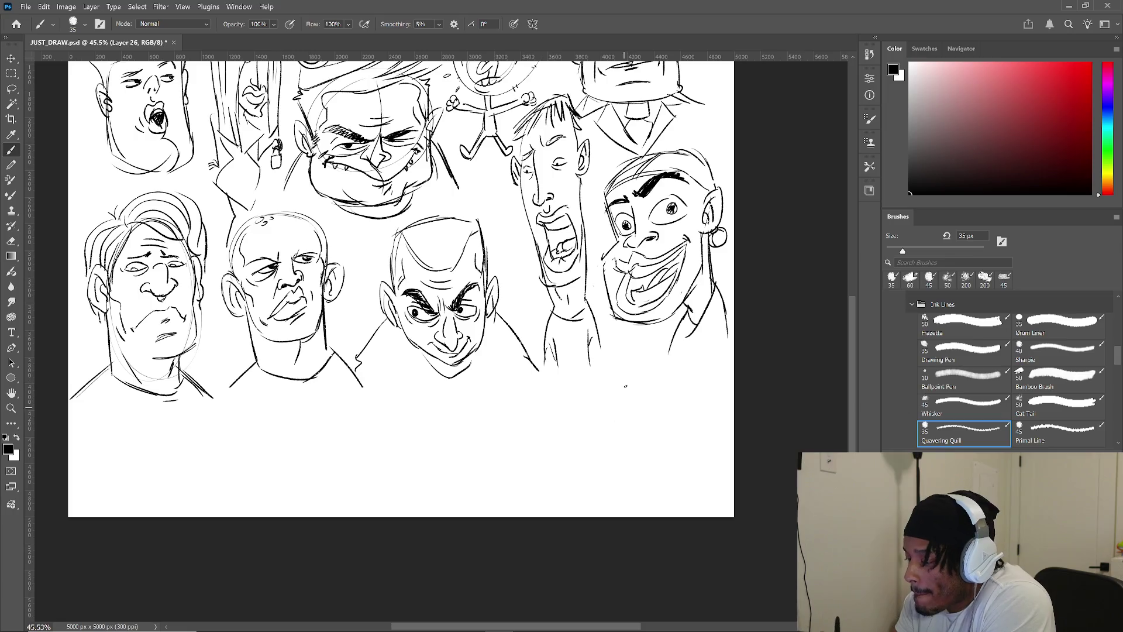
pyautogui.moveTo(570, 462); pyautogui.dragTo(580, 388)
pyautogui.moveTo(569, 429)
pyautogui.mouseDown()
pyautogui.moveTo(594, 371)
pyautogui.moveTo(625, 422)
pyautogui.mouseUp()
pyautogui.moveTo(605, 379); pyautogui.dragTo(638, 447)
pyautogui.moveTo(568, 458)
pyautogui.mouseDown()
pyautogui.moveTo(588, 480)
pyautogui.moveTo(616, 479)
pyautogui.moveTo(639, 441)
pyautogui.mouseUp()
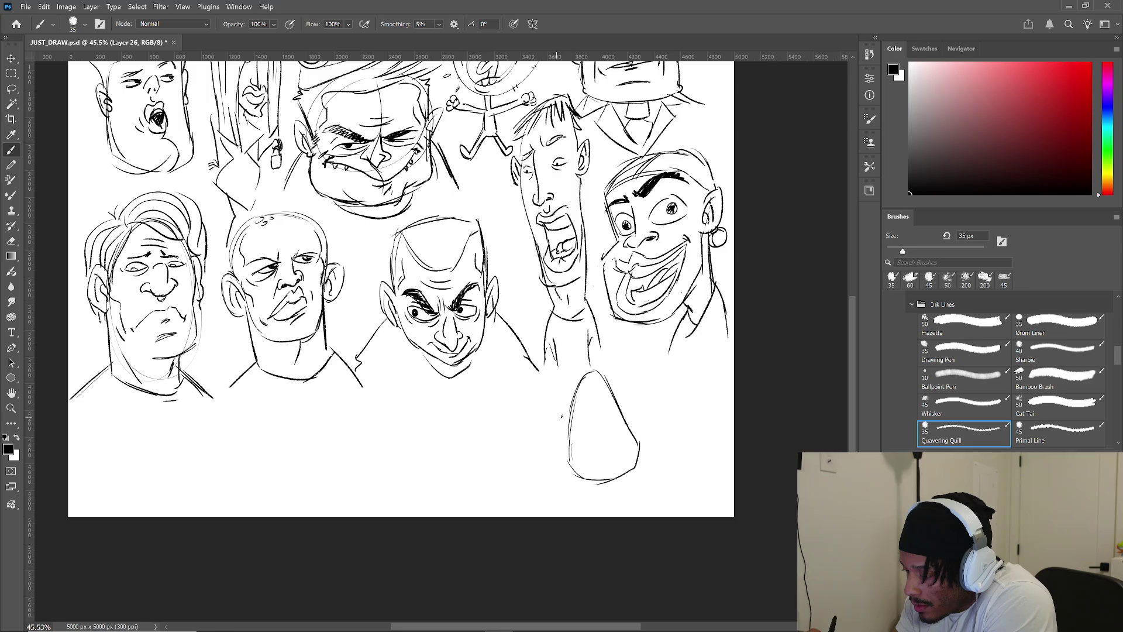
pyautogui.moveTo(559, 419)
pyautogui.mouseDown()
pyautogui.moveTo(584, 413)
pyautogui.moveTo(577, 436)
pyautogui.moveTo(588, 411)
pyautogui.moveTo(630, 405)
pyautogui.moveTo(585, 416)
pyautogui.mouseUp()
# - Add lightning-bolt glasses, a w mouth and chin strokes, undoing two stray lines
pyautogui.moveTo(608, 412); pyautogui.dragTo(635, 407)
pyautogui.moveTo(591, 429); pyautogui.dragTo(602, 437)
pyautogui.moveTo(597, 458)
pyautogui.mouseDown()
pyautogui.moveTo(611, 460)
pyautogui.moveTo(547, 468)
pyautogui.mouseUp()
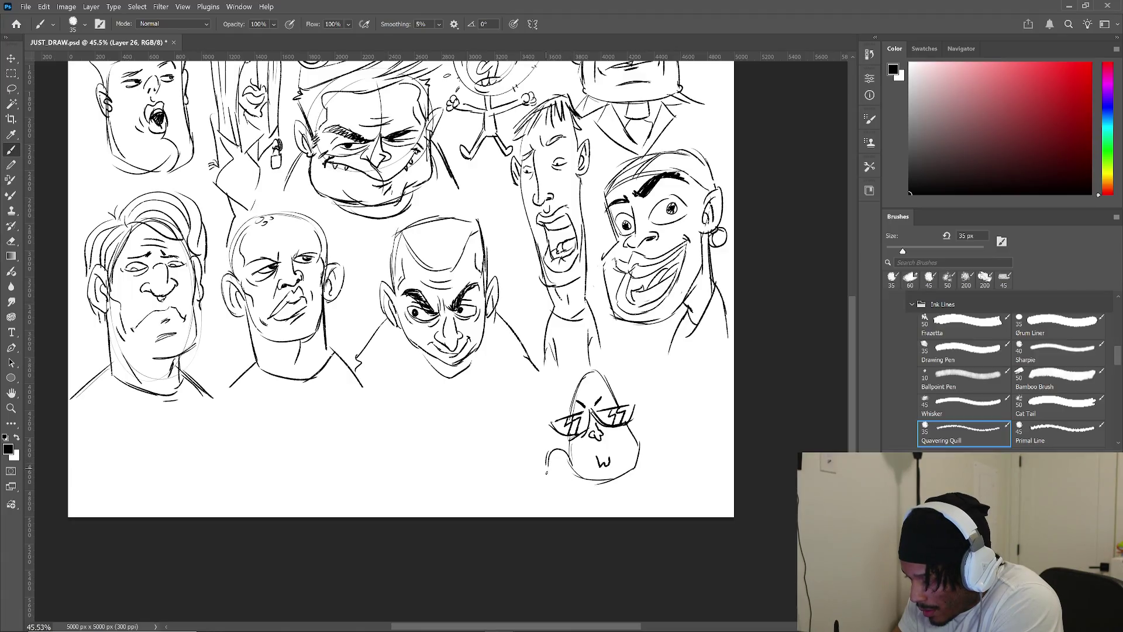
pyautogui.hotkey('ctrl', 'z')
pyautogui.hotkey('ctrl', 'z')
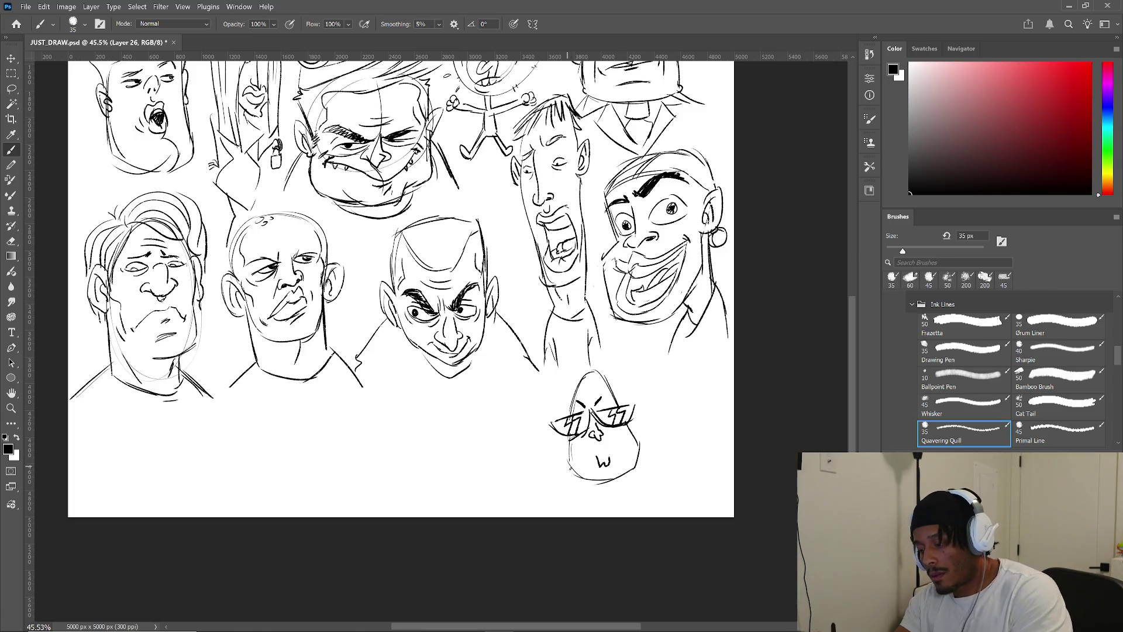
pyautogui.moveTo(568, 475)
pyautogui.mouseDown()
pyautogui.moveTo(521, 427)
pyautogui.moveTo(511, 468)
pyautogui.moveTo(543, 488)
pyautogui.moveTo(637, 487)
pyautogui.mouseUp()
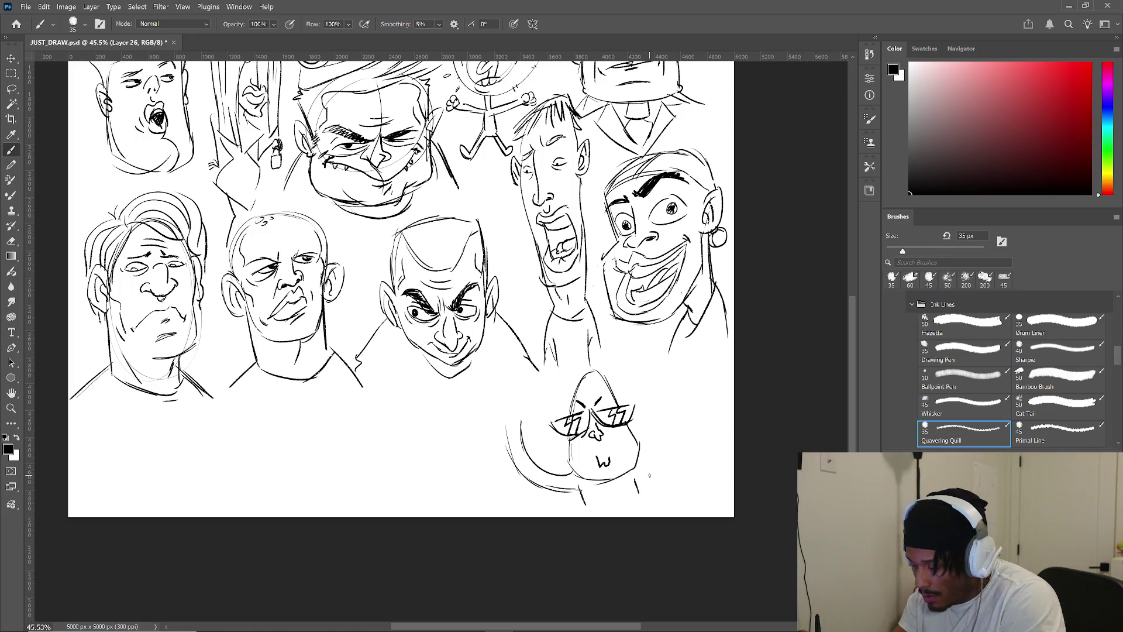
pyautogui.hotkey('ctrl', 'z')
pyautogui.moveTo(567, 469); pyautogui.dragTo(577, 473)
# - Outline the body and a raised arm, then pan to the empty area below
pyautogui.moveTo(637, 456)
pyautogui.mouseDown()
pyautogui.moveTo(654, 487)
pyautogui.moveTo(627, 494)
pyautogui.moveTo(646, 502)
pyautogui.moveTo(649, 483)
pyautogui.mouseUp()
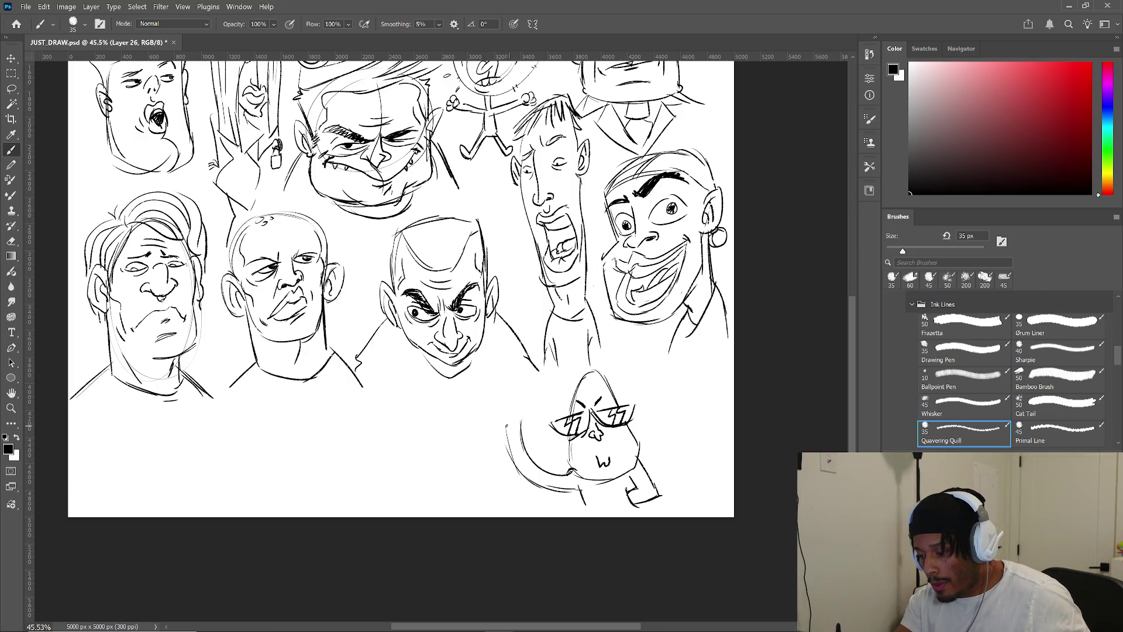
pyautogui.moveTo(522, 425)
pyautogui.mouseDown()
pyautogui.moveTo(497, 410)
pyautogui.moveTo(504, 379)
pyautogui.mouseUp()
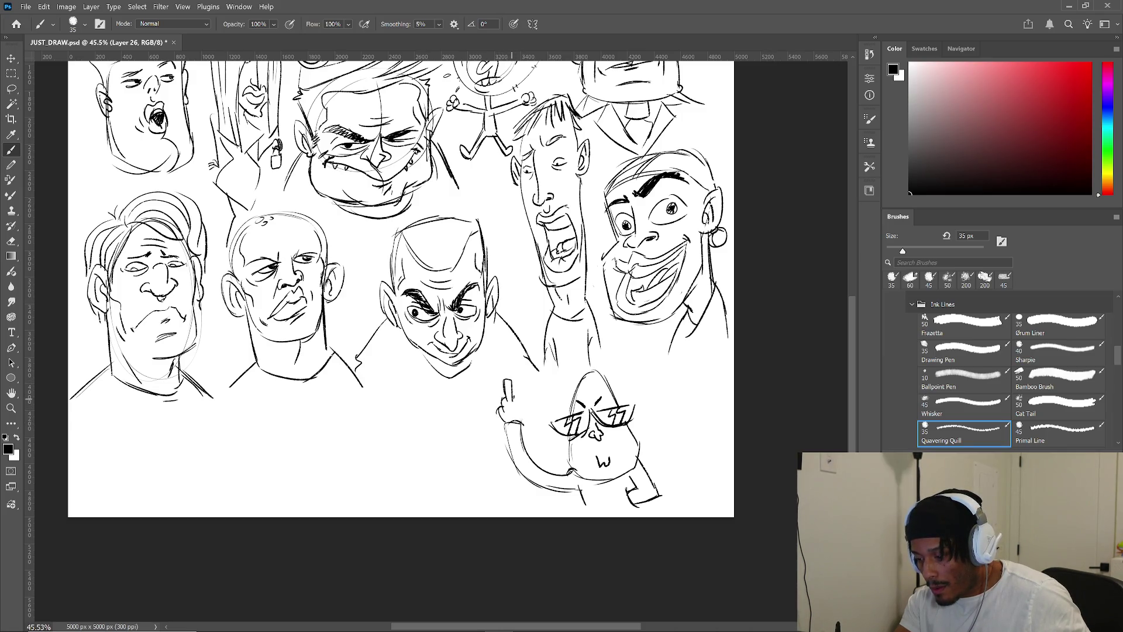
pyautogui.moveTo(395, 392); pyautogui.dragTo(733, 456)
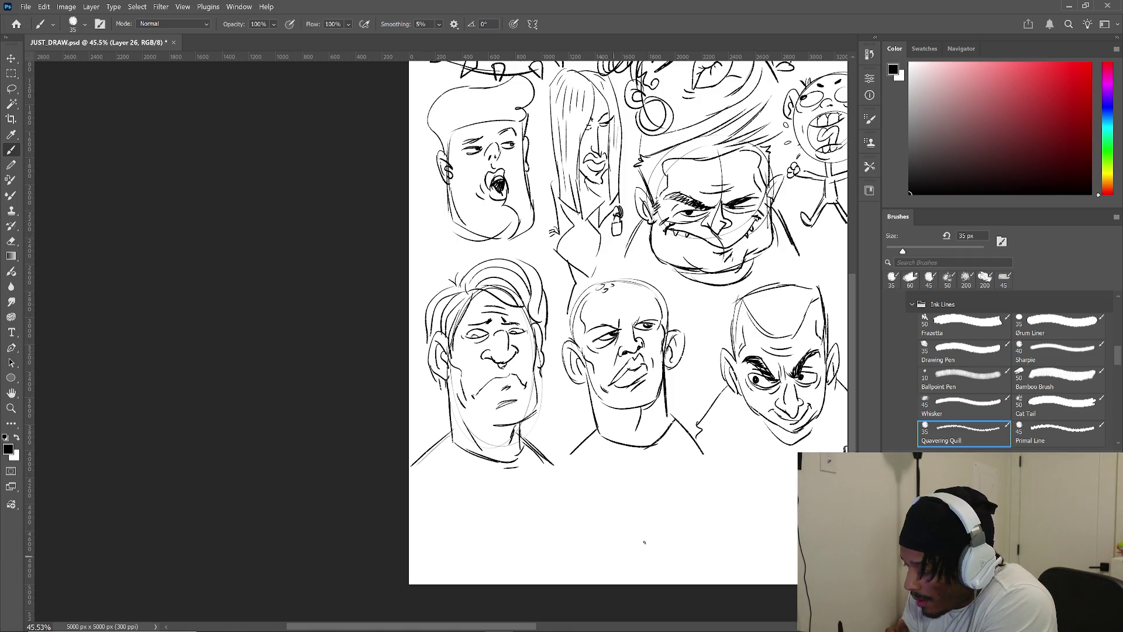
# - Outline a new head below the middle faces with a centre line and ears on both sides
pyautogui.moveTo(573, 490); pyautogui.dragTo(644, 532)
pyautogui.moveTo(573, 543); pyautogui.dragTo(629, 567)
pyautogui.moveTo(643, 527)
pyautogui.mouseDown()
pyautogui.moveTo(661, 553)
pyautogui.moveTo(629, 566)
pyautogui.mouseUp()
pyautogui.moveTo(572, 512); pyautogui.dragTo(587, 557)
pyautogui.moveTo(613, 468)
pyautogui.mouseDown()
pyautogui.moveTo(614, 522)
pyautogui.moveTo(638, 530)
pyautogui.mouseUp()
pyautogui.moveTo(630, 533); pyautogui.dragTo(637, 559)
pyautogui.moveTo(570, 502); pyautogui.dragTo(572, 532)
pyautogui.moveTo(644, 494)
pyautogui.mouseDown()
pyautogui.moveTo(648, 521)
pyautogui.moveTo(583, 509)
pyautogui.mouseUp()
# - Draw wide eyes with a brow, a toothy mouth and hatched spiky hair
pyautogui.moveTo(579, 510)
pyautogui.mouseDown()
pyautogui.moveTo(595, 520)
pyautogui.moveTo(628, 500)
pyautogui.mouseUp()
pyautogui.moveTo(635, 503)
pyautogui.mouseDown()
pyautogui.moveTo(620, 509)
pyautogui.moveTo(635, 515)
pyautogui.mouseUp()
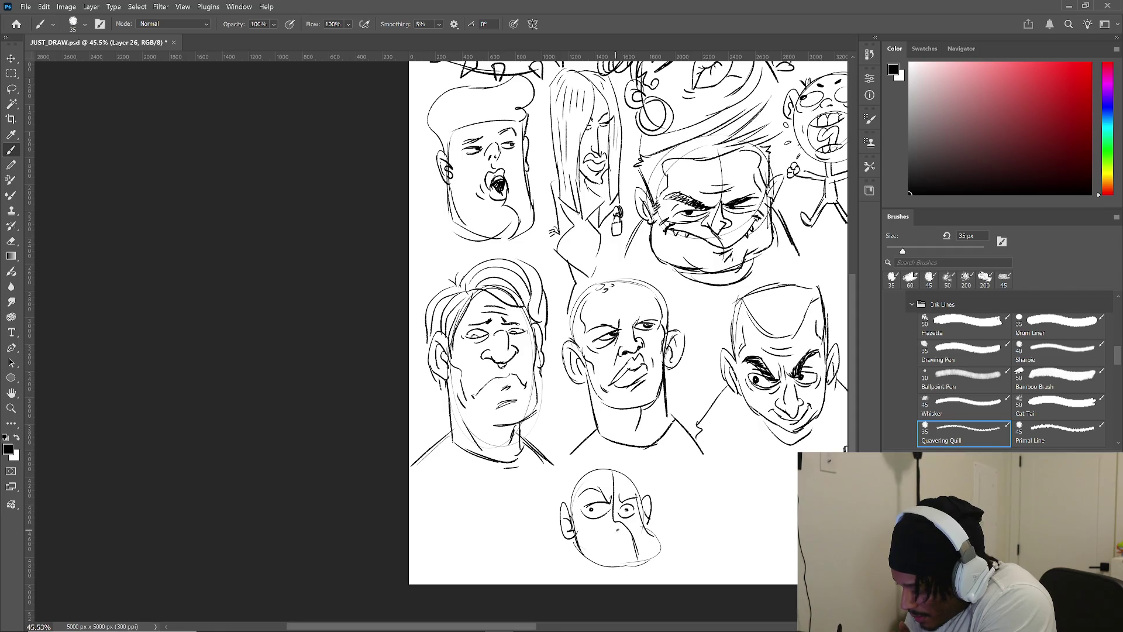
pyautogui.moveTo(588, 525)
pyautogui.mouseDown()
pyautogui.moveTo(644, 556)
pyautogui.moveTo(631, 532)
pyautogui.moveTo(645, 552)
pyautogui.moveTo(638, 539)
pyautogui.moveTo(634, 557)
pyautogui.mouseUp()
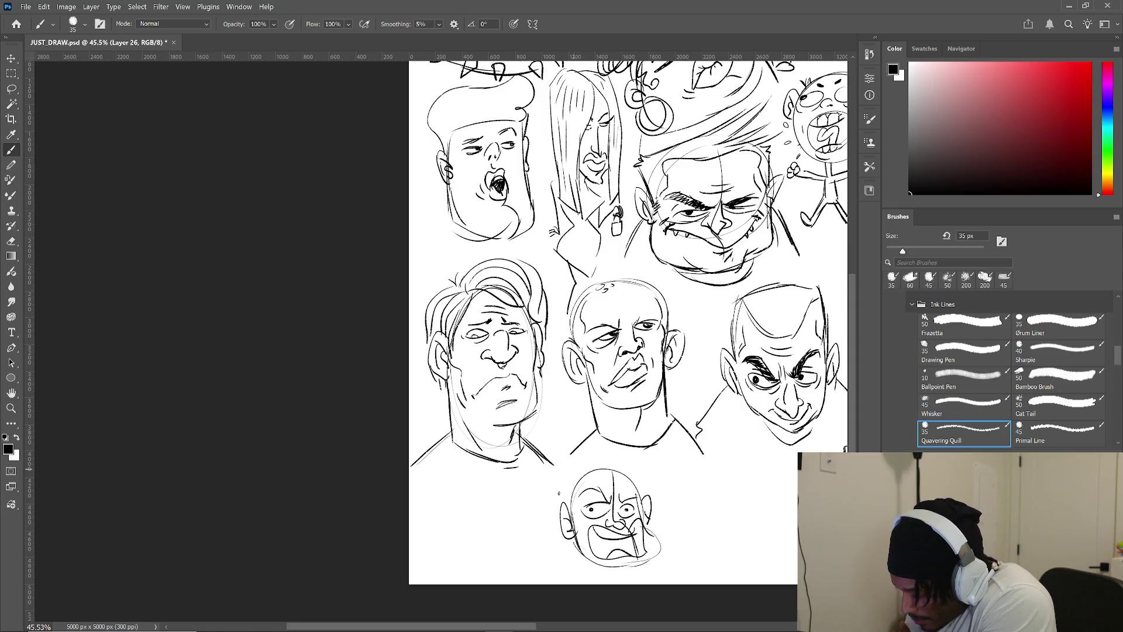
pyautogui.moveTo(577, 491)
pyautogui.mouseDown()
pyautogui.moveTo(568, 513)
pyautogui.moveTo(559, 490)
pyautogui.mouseUp()
pyautogui.moveTo(599, 450)
pyautogui.mouseDown()
pyautogui.moveTo(567, 474)
pyautogui.moveTo(603, 462)
pyautogui.moveTo(641, 469)
pyautogui.moveTo(633, 488)
pyautogui.mouseUp()
pyautogui.moveTo(647, 482); pyautogui.dragTo(635, 491)
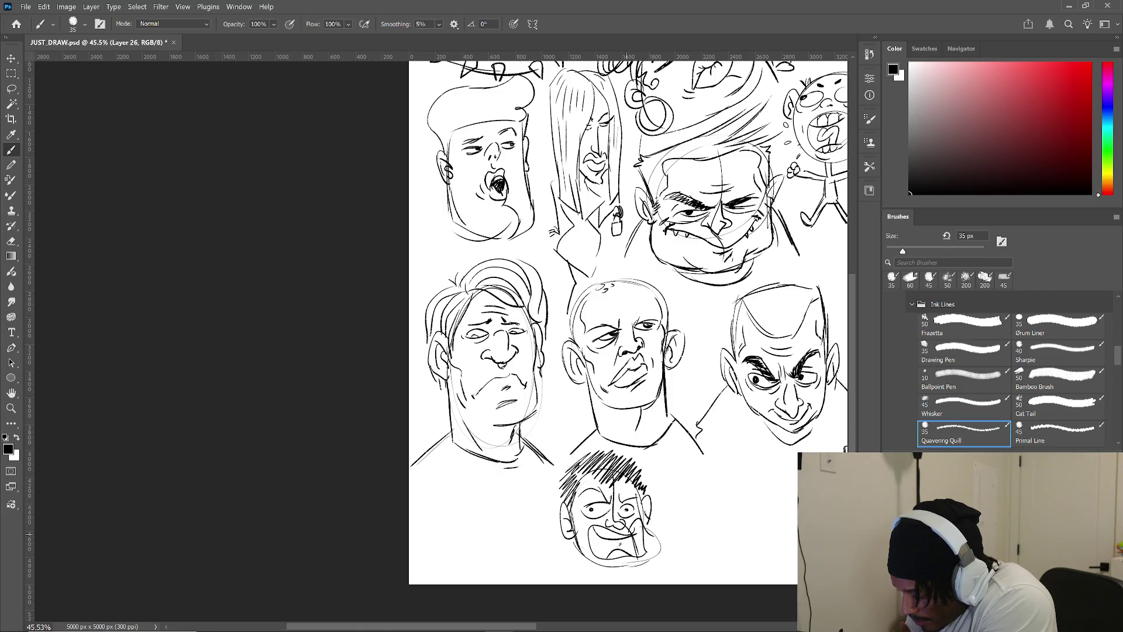
# - Hatch the open mouth, shade the jaw, add neck and shoulder lines, then shift the view
pyautogui.moveTo(594, 530)
pyautogui.mouseDown()
pyautogui.moveTo(592, 553)
pyautogui.moveTo(603, 556)
pyautogui.mouseUp()
pyautogui.moveTo(625, 549)
pyautogui.mouseDown()
pyautogui.moveTo(628, 517)
pyautogui.moveTo(636, 528)
pyautogui.mouseUp()
pyautogui.moveTo(643, 555); pyautogui.dragTo(633, 542)
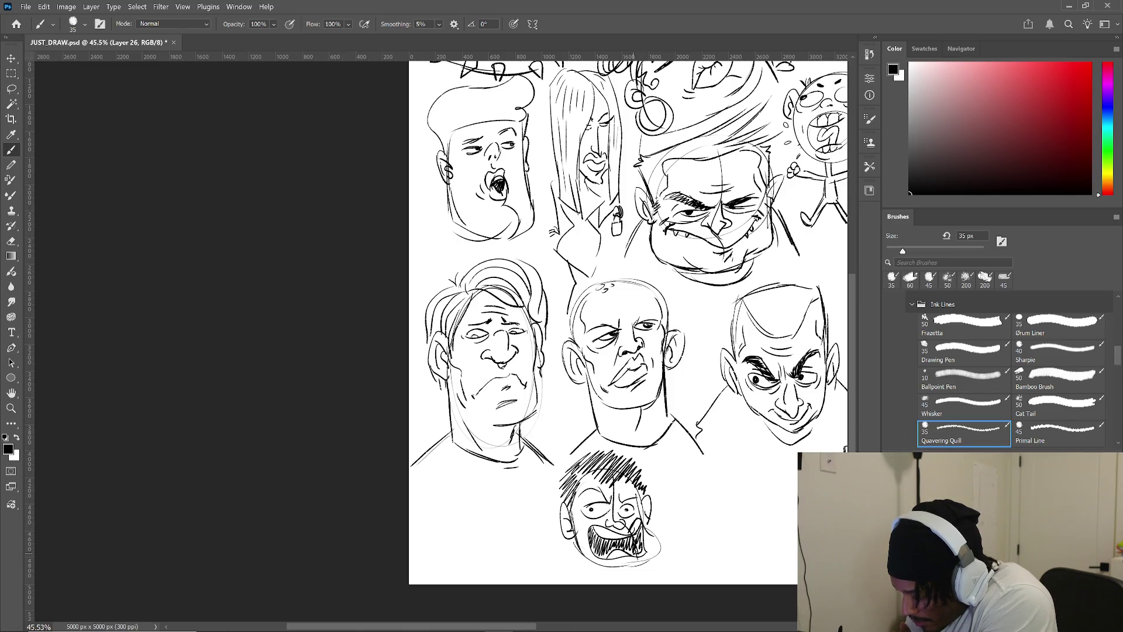
pyautogui.moveTo(562, 524); pyautogui.dragTo(546, 566)
pyautogui.moveTo(651, 517); pyautogui.dragTo(664, 563)
pyautogui.moveTo(567, 550); pyautogui.dragTo(578, 584)
pyautogui.moveTo(647, 569); pyautogui.dragTo(650, 586)
pyautogui.moveTo(556, 550); pyautogui.dragTo(551, 584)
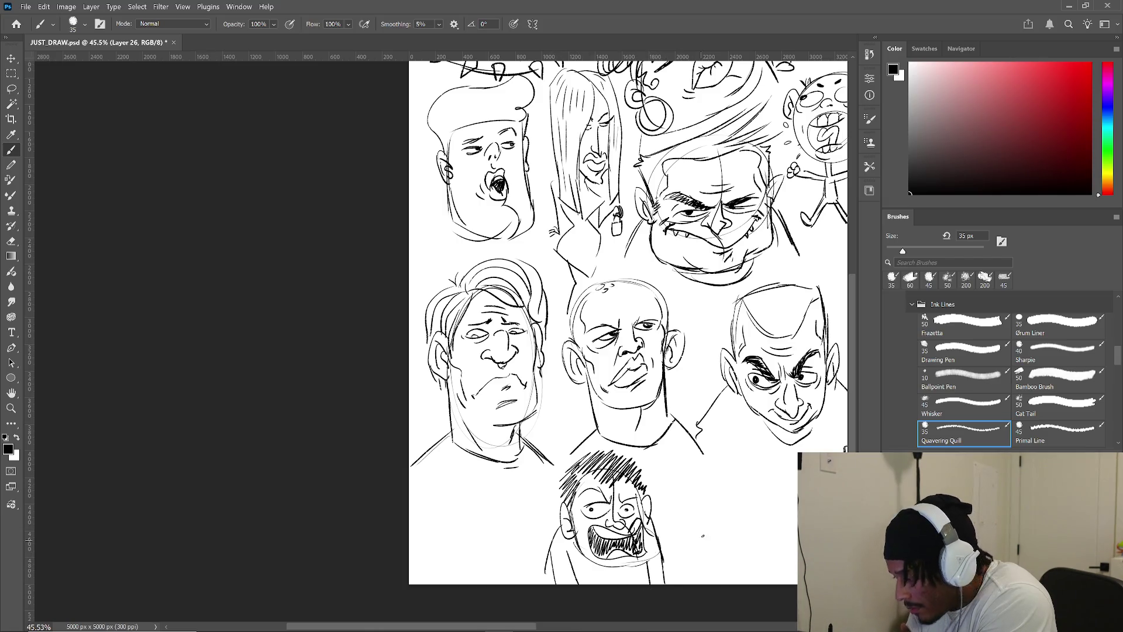
pyautogui.moveTo(736, 503); pyautogui.dragTo(580, 518)
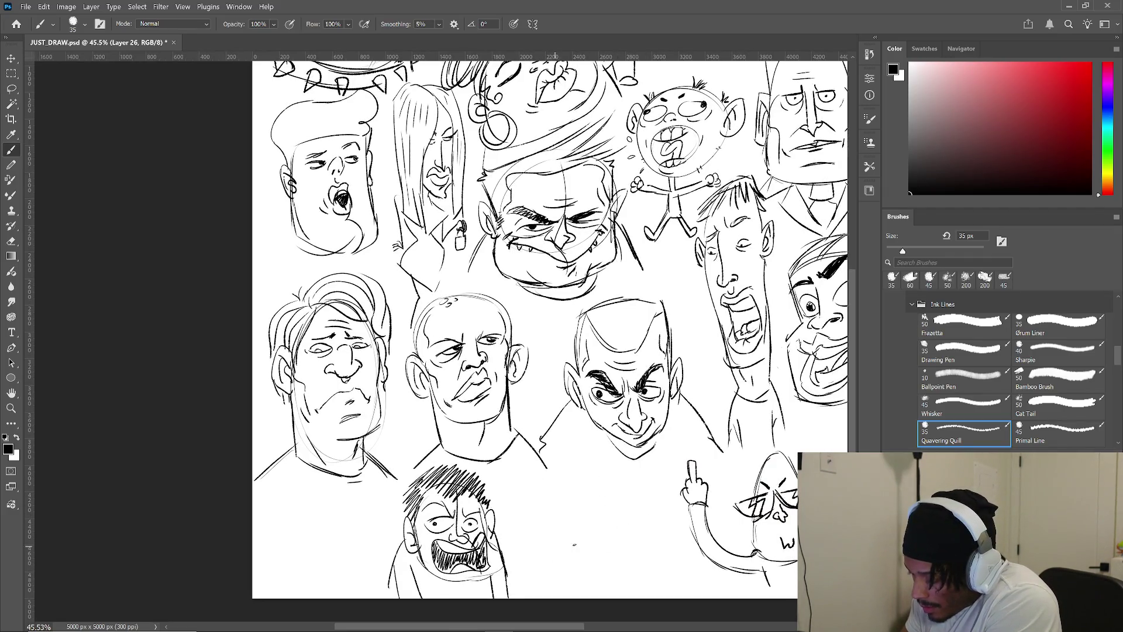
# - Sketch a round head with a chubby neck, shoulders and lower body at the bottom of the sheet
pyautogui.moveTo(599, 540)
pyautogui.mouseDown()
pyautogui.moveTo(549, 544)
pyautogui.moveTo(559, 483)
pyautogui.moveTo(577, 545)
pyautogui.moveTo(559, 544)
pyautogui.moveTo(522, 585)
pyautogui.mouseUp()
pyautogui.moveTo(526, 544)
pyautogui.mouseDown()
pyautogui.moveTo(520, 590)
pyautogui.moveTo(633, 580)
pyautogui.mouseUp()
pyautogui.moveTo(626, 518)
pyautogui.mouseDown()
pyautogui.moveTo(652, 547)
pyautogui.moveTo(658, 589)
pyautogui.mouseUp()
pyautogui.moveTo(545, 587)
pyautogui.mouseDown()
pyautogui.moveTo(629, 572)
pyautogui.moveTo(539, 598)
pyautogui.mouseUp()
pyautogui.moveTo(631, 579); pyautogui.dragTo(637, 598)
pyautogui.moveTo(524, 577); pyautogui.dragTo(523, 598)
# - Add a lower-face curve, a right ear, the hairline and belly marks
pyautogui.moveTo(565, 522)
pyautogui.mouseDown()
pyautogui.moveTo(597, 519)
pyautogui.moveTo(574, 502)
pyautogui.moveTo(549, 507)
pyautogui.moveTo(611, 496)
pyautogui.moveTo(534, 520)
pyautogui.mouseUp()
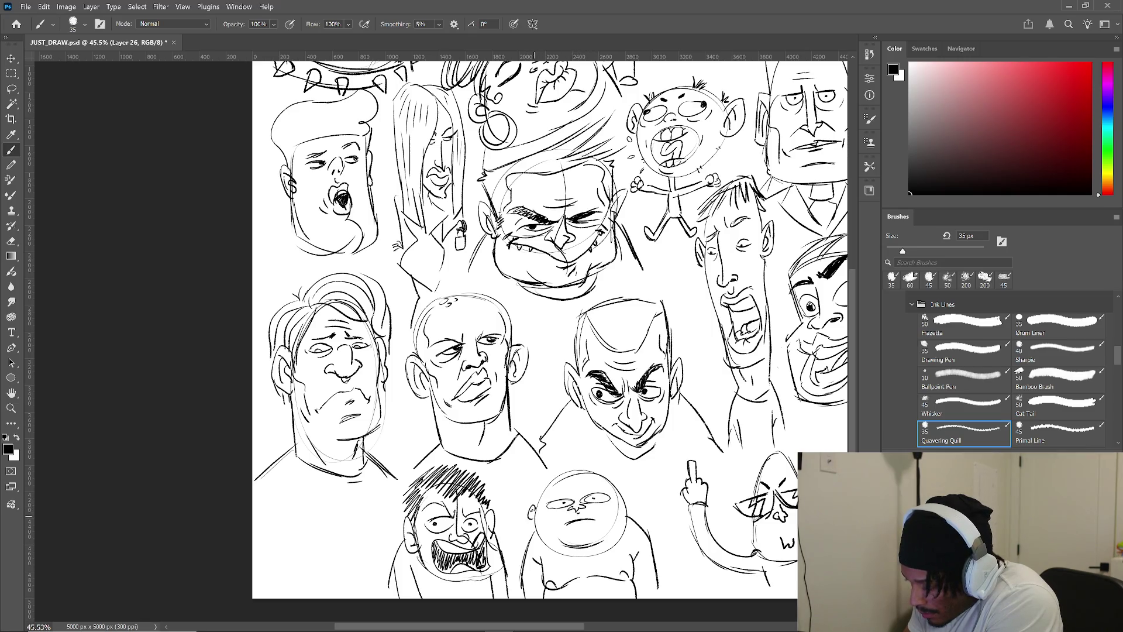
pyautogui.moveTo(621, 495); pyautogui.dragTo(625, 505)
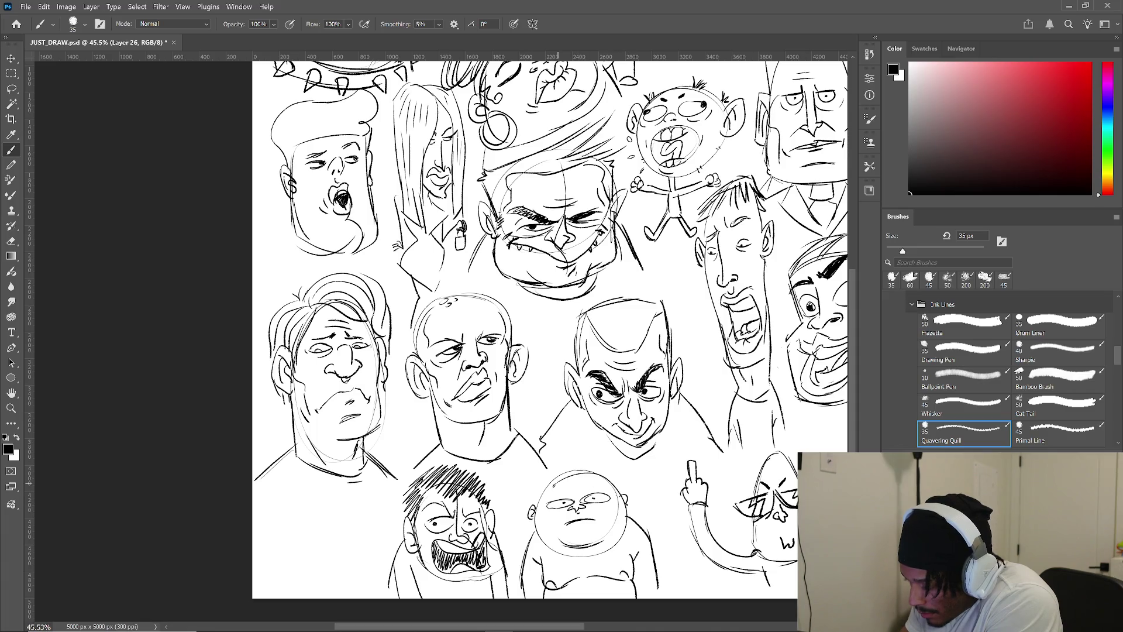
pyautogui.moveTo(545, 496)
pyautogui.mouseDown()
pyautogui.moveTo(573, 468)
pyautogui.moveTo(596, 466)
pyautogui.moveTo(590, 488)
pyautogui.mouseUp()
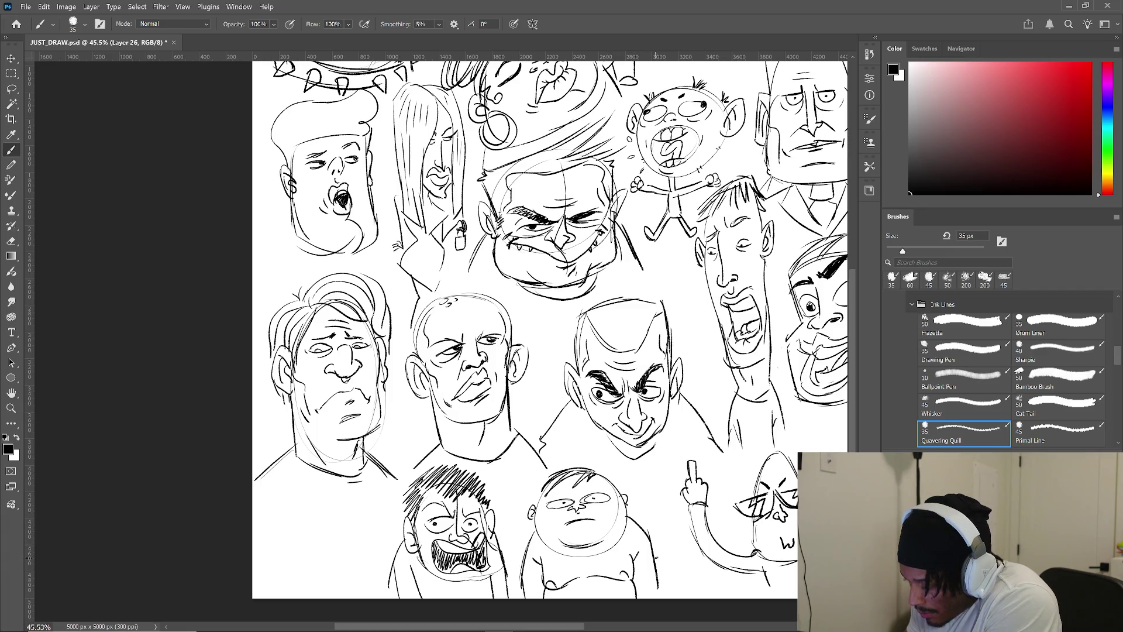
pyautogui.moveTo(571, 562); pyautogui.dragTo(588, 567)
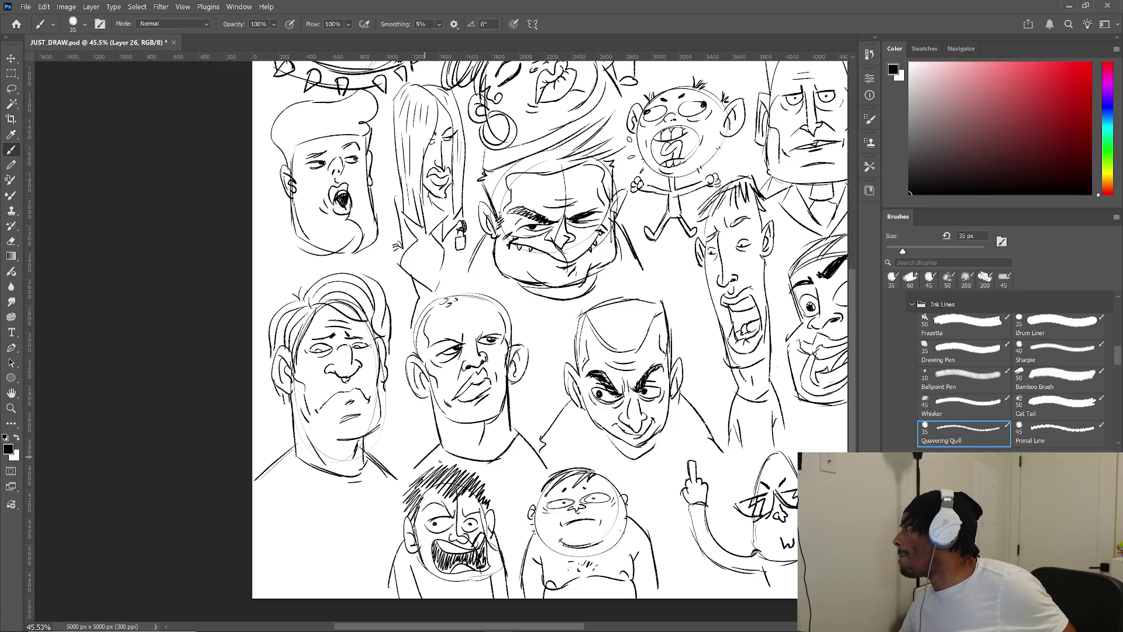
# - Zoom out, then zoom back in to about 60% on the empty area at the top of the sheet
pyautogui.scroll(-2, 599, 375)
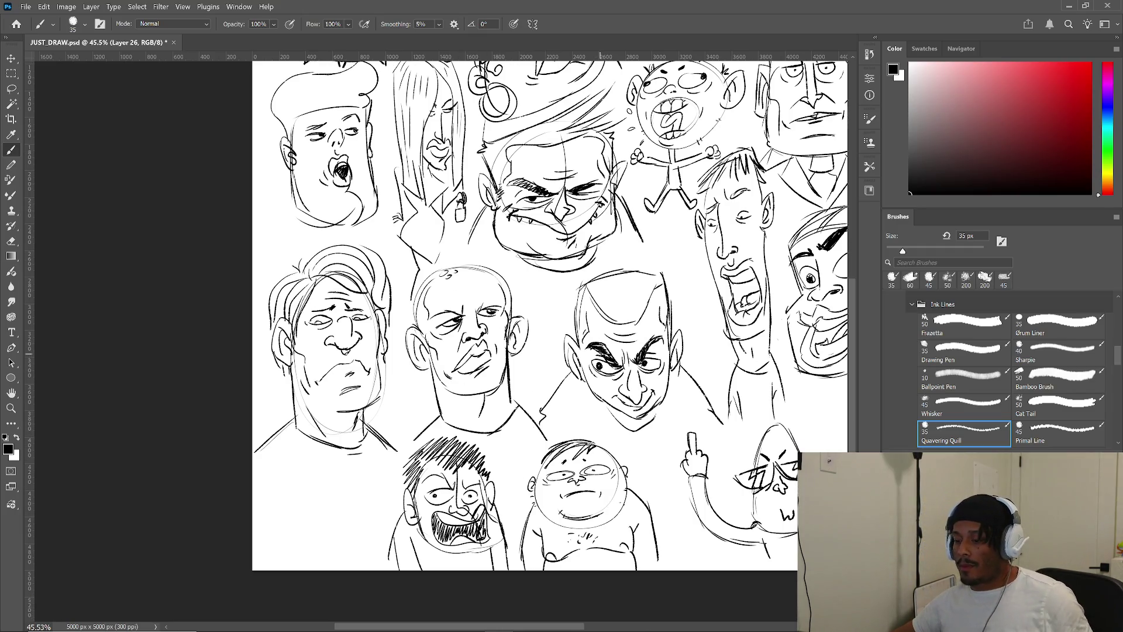
pyautogui.scroll(-3, 603, 354)
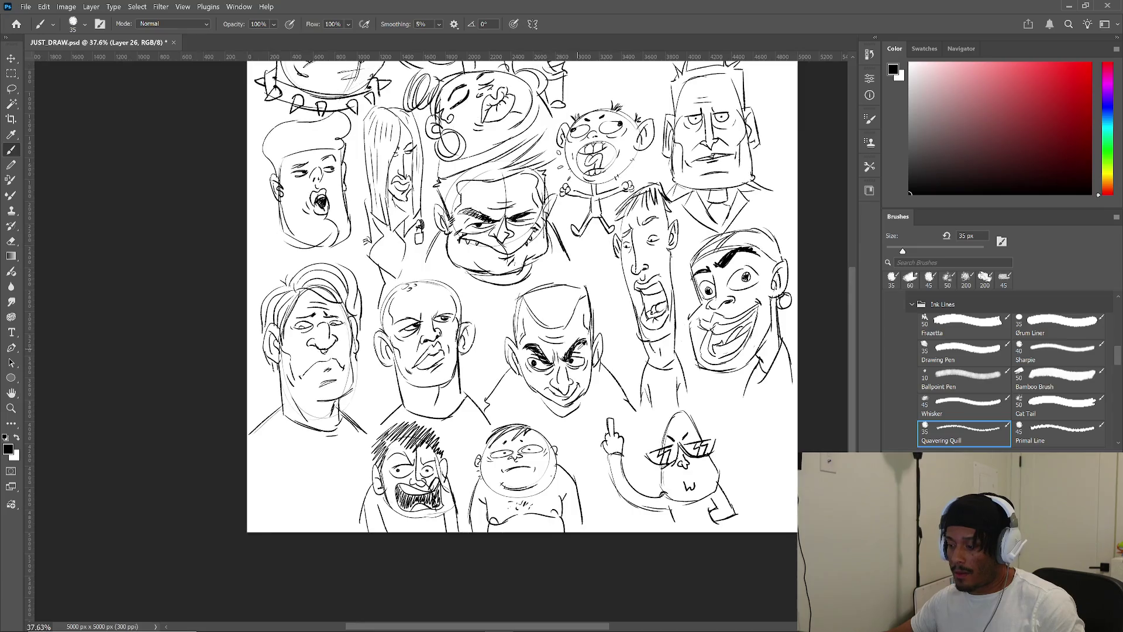
pyautogui.scroll(-1, 565, 335)
pyautogui.scroll(10, 564, 335)
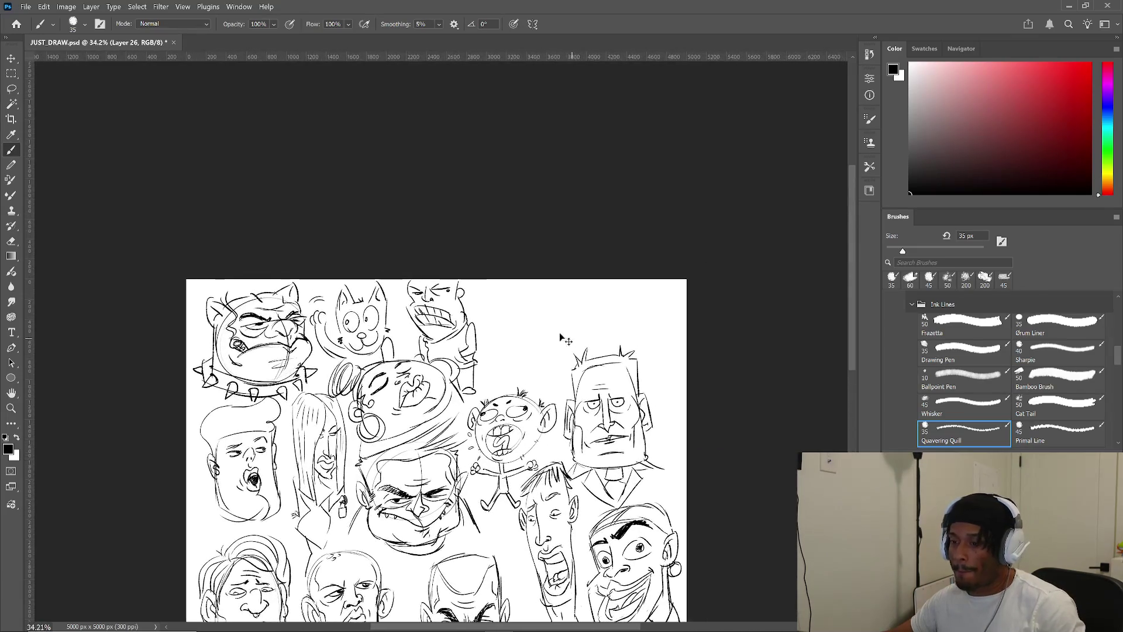
pyautogui.scroll(4, 604, 306)
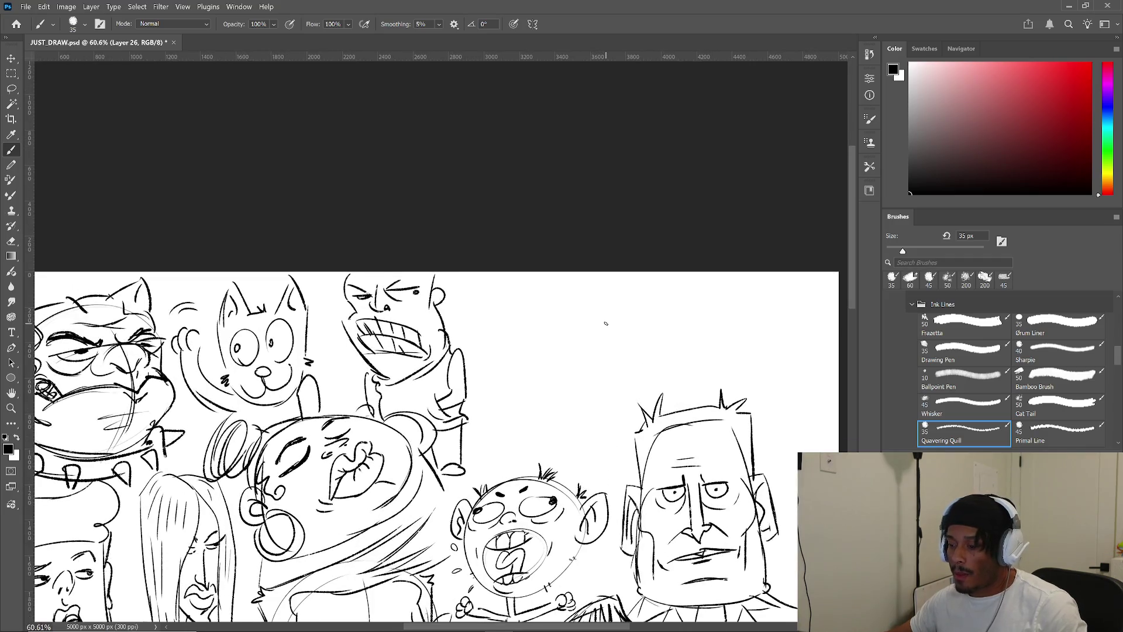
# - Draw an oval head in the top gap with a gaping mouth and tongue inside
pyautogui.moveTo(500, 360)
pyautogui.mouseDown()
pyautogui.moveTo(592, 328)
pyautogui.moveTo(582, 304)
pyautogui.mouseUp()
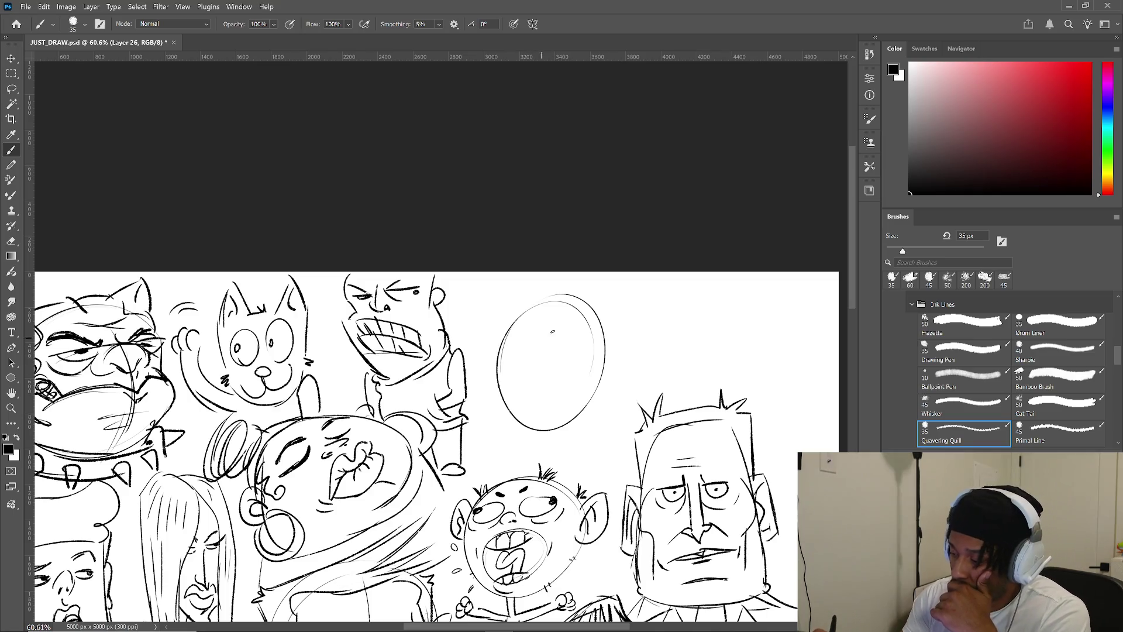
pyautogui.moveTo(527, 386)
pyautogui.mouseDown()
pyautogui.moveTo(567, 342)
pyautogui.moveTo(590, 349)
pyautogui.moveTo(535, 380)
pyautogui.moveTo(535, 413)
pyautogui.moveTo(547, 410)
pyautogui.mouseUp()
pyautogui.moveTo(587, 345)
pyautogui.mouseDown()
pyautogui.moveTo(564, 420)
pyautogui.moveTo(563, 384)
pyautogui.mouseUp()
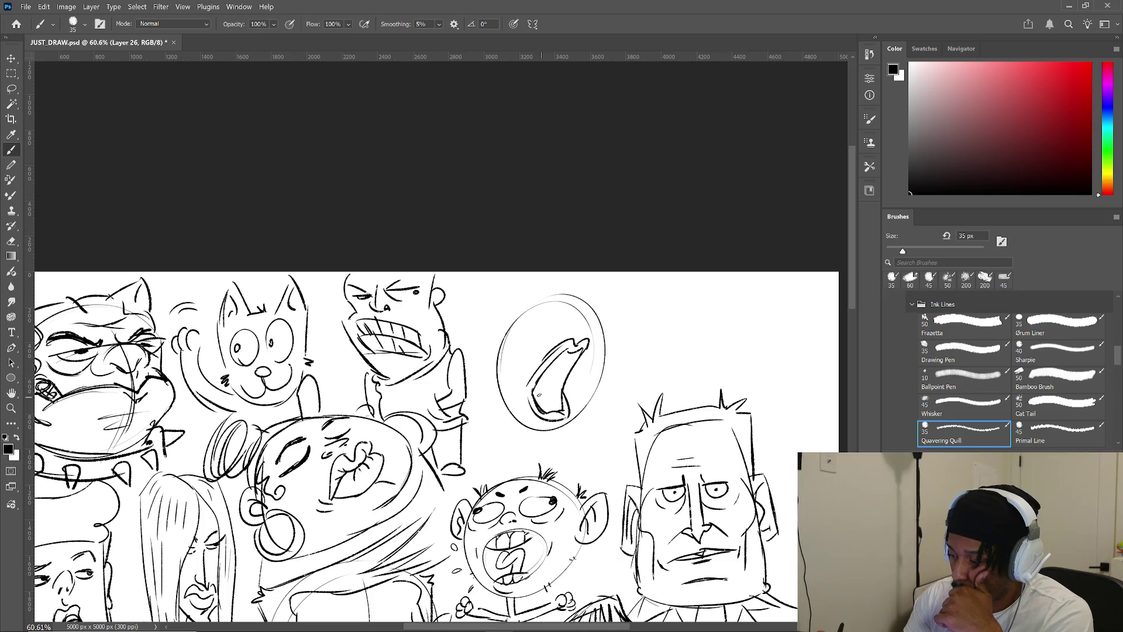
pyautogui.moveTo(545, 386)
pyautogui.mouseDown()
pyautogui.moveTo(560, 370)
pyautogui.moveTo(543, 401)
pyautogui.mouseUp()
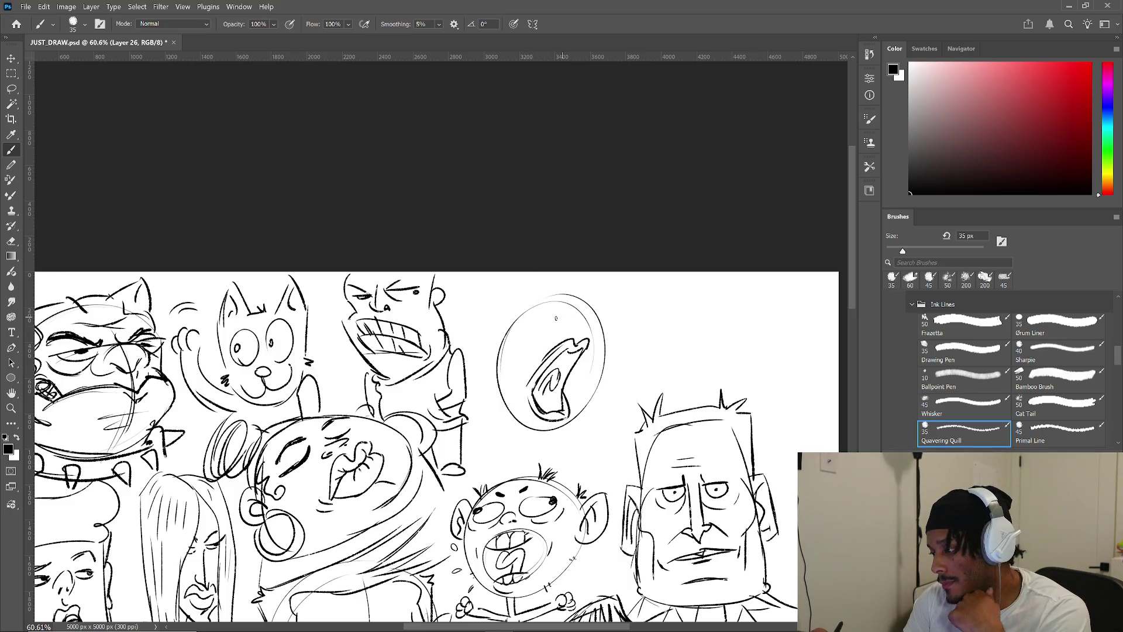
# - Ink two bulging eyes and brow strokes, undoing one bad eye stroke
pyautogui.moveTo(561, 307)
pyautogui.mouseDown()
pyautogui.moveTo(548, 319)
pyautogui.moveTo(558, 333)
pyautogui.moveTo(566, 323)
pyautogui.mouseUp()
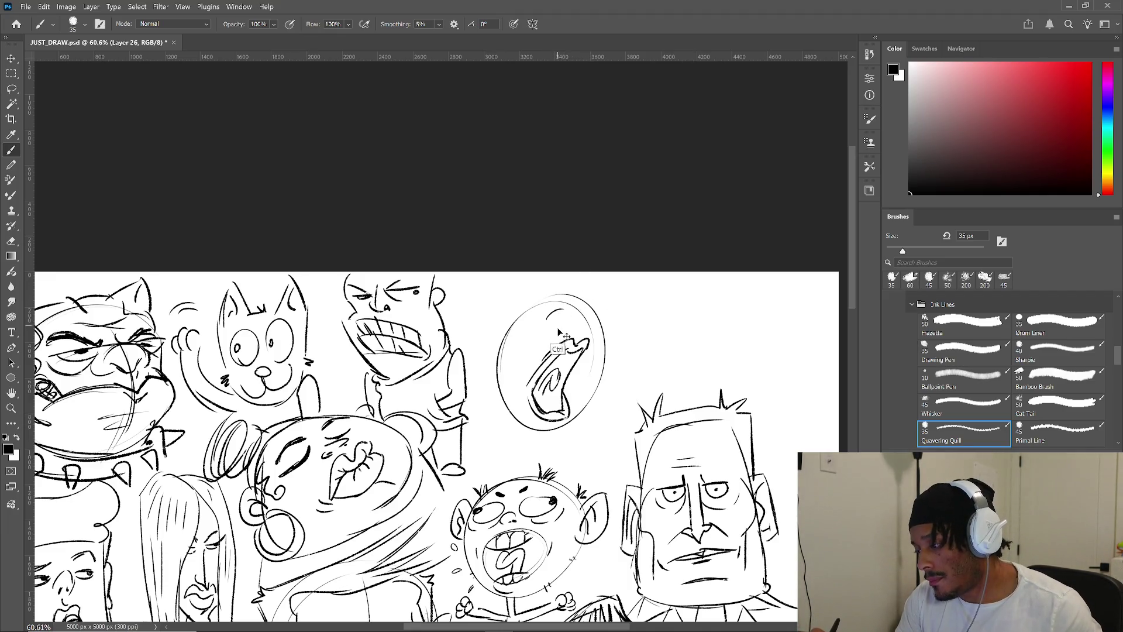
pyautogui.moveTo(563, 307)
pyautogui.mouseDown()
pyautogui.moveTo(549, 326)
pyautogui.moveTo(578, 314)
pyautogui.moveTo(573, 332)
pyautogui.moveTo(584, 327)
pyautogui.mouseUp()
pyautogui.hotkey('ctrl', 'z')
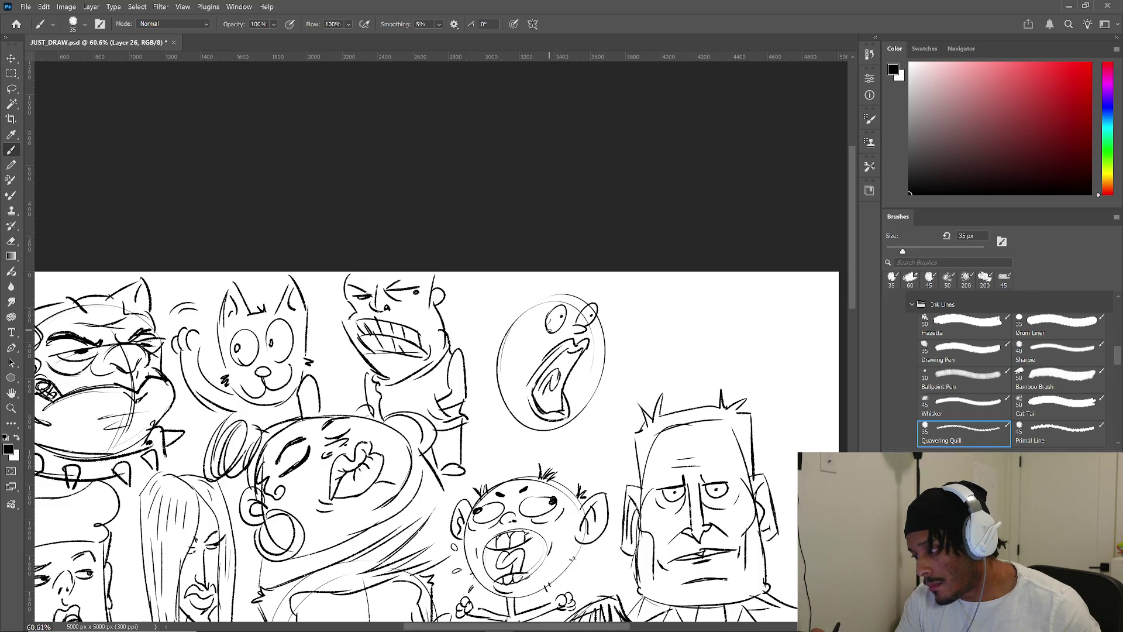
pyautogui.moveTo(578, 315)
pyautogui.mouseDown()
pyautogui.moveTo(557, 337)
pyautogui.moveTo(545, 324)
pyautogui.moveTo(569, 303)
pyautogui.moveTo(548, 291)
pyautogui.moveTo(598, 289)
pyautogui.moveTo(594, 325)
pyautogui.moveTo(600, 283)
pyautogui.mouseUp()
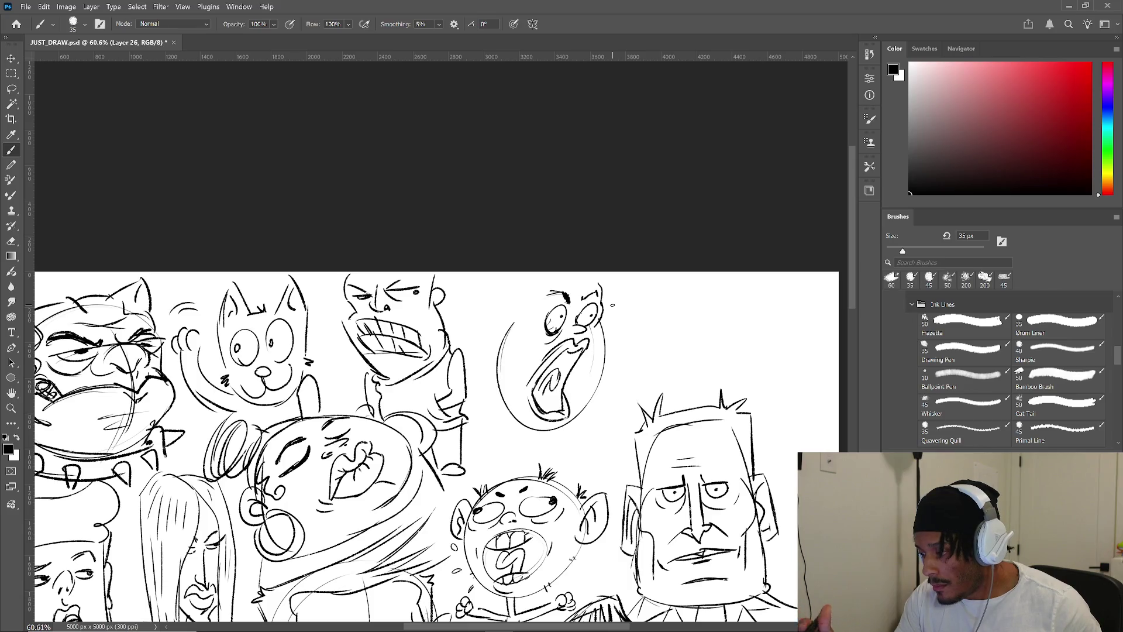
pyautogui.moveTo(591, 293); pyautogui.dragTo(570, 306)
# - With Quavering Quill, strengthen the head's edges and cheek, erasing and redrawing the arc on its left
pyautogui.click(964, 432)
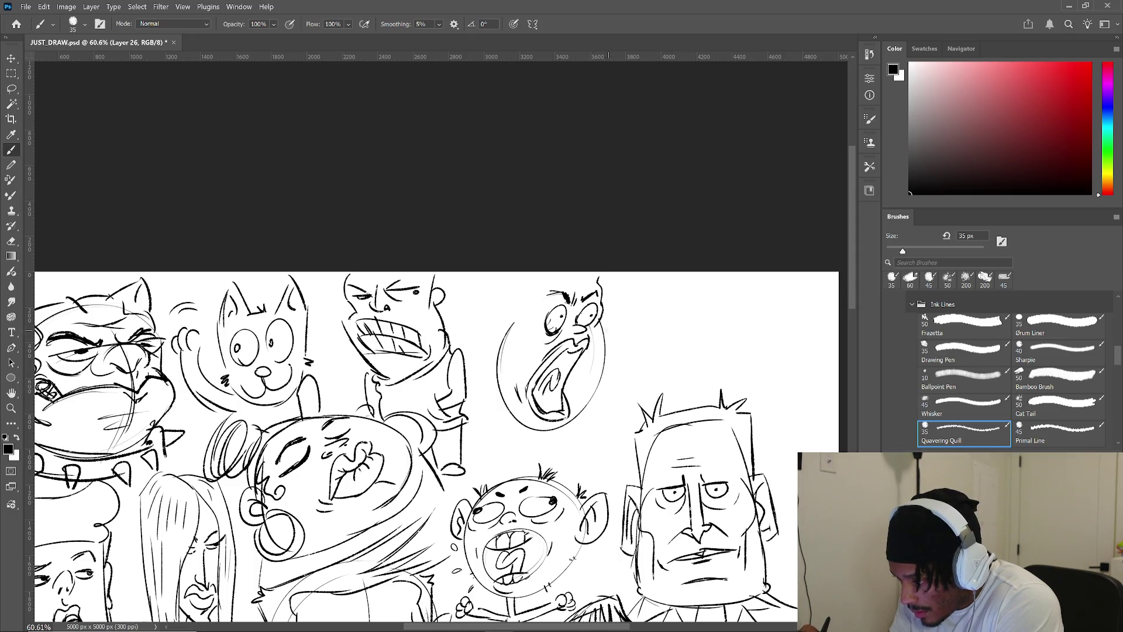
pyautogui.moveTo(598, 385)
pyautogui.mouseDown()
pyautogui.moveTo(571, 425)
pyautogui.moveTo(558, 424)
pyautogui.mouseUp()
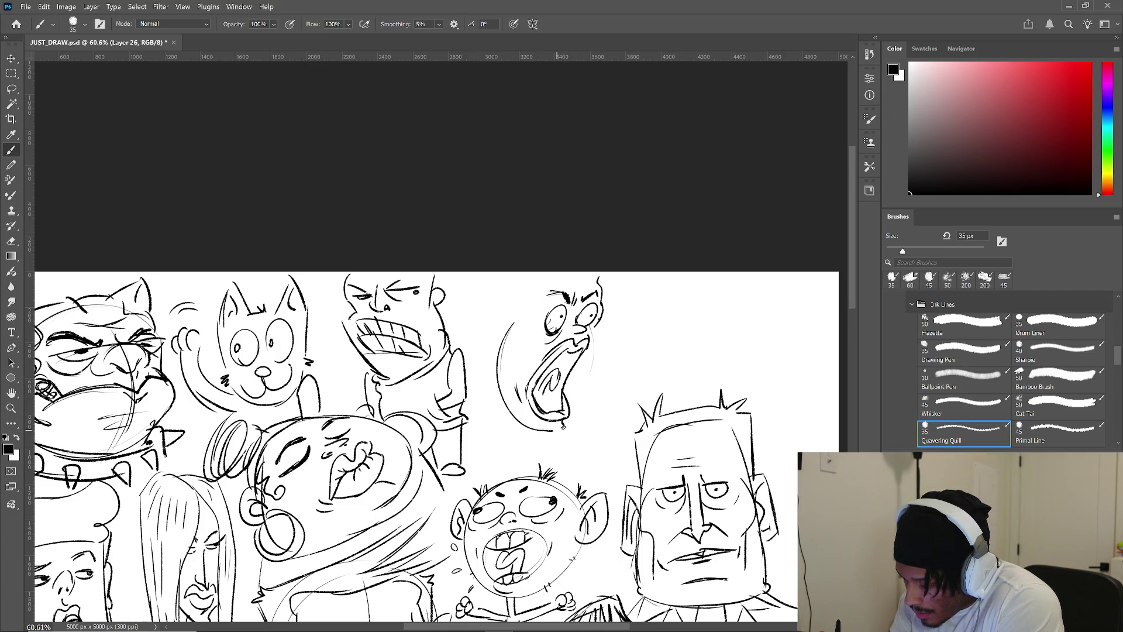
pyautogui.moveTo(593, 329); pyautogui.dragTo(587, 325)
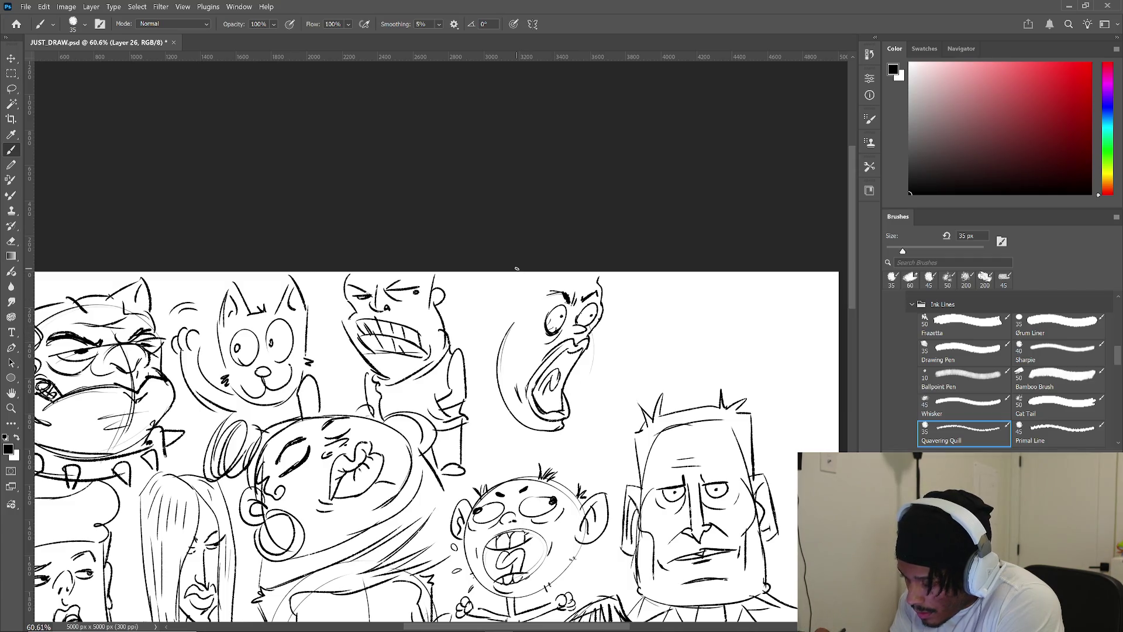
pyautogui.moveTo(510, 324); pyautogui.dragTo(496, 367)
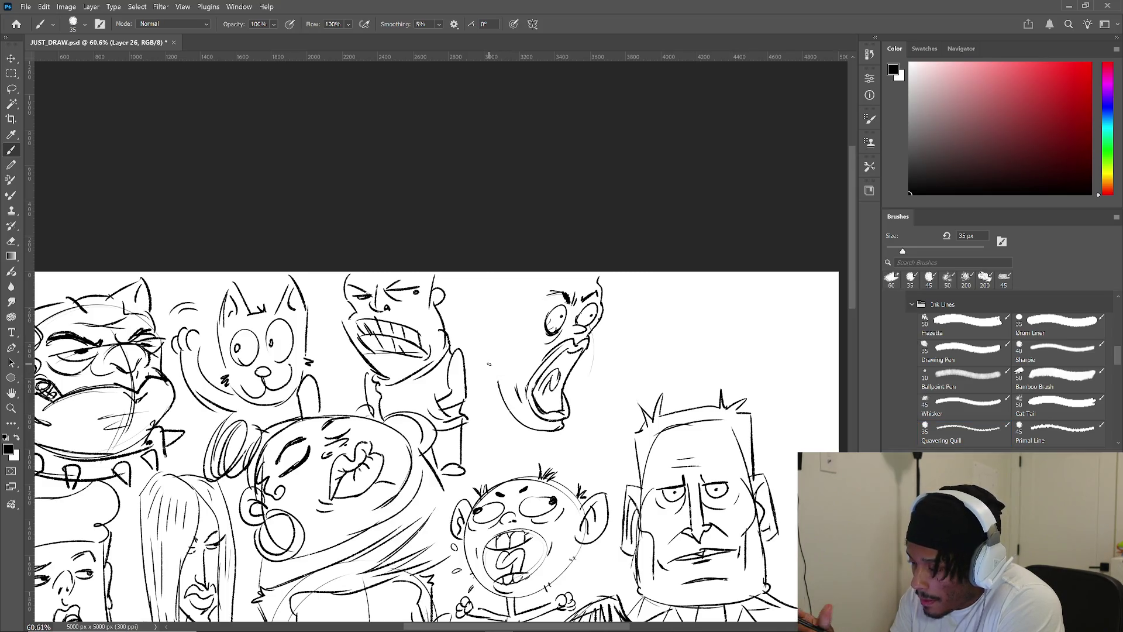
pyautogui.press('b')
pyautogui.moveTo(521, 319); pyautogui.dragTo(522, 375)
# - Draw an ear, the bald skull top and the neck and back lines
pyautogui.moveTo(511, 287)
pyautogui.mouseDown()
pyautogui.moveTo(493, 310)
pyautogui.moveTo(496, 328)
pyautogui.moveTo(505, 316)
pyautogui.mouseUp()
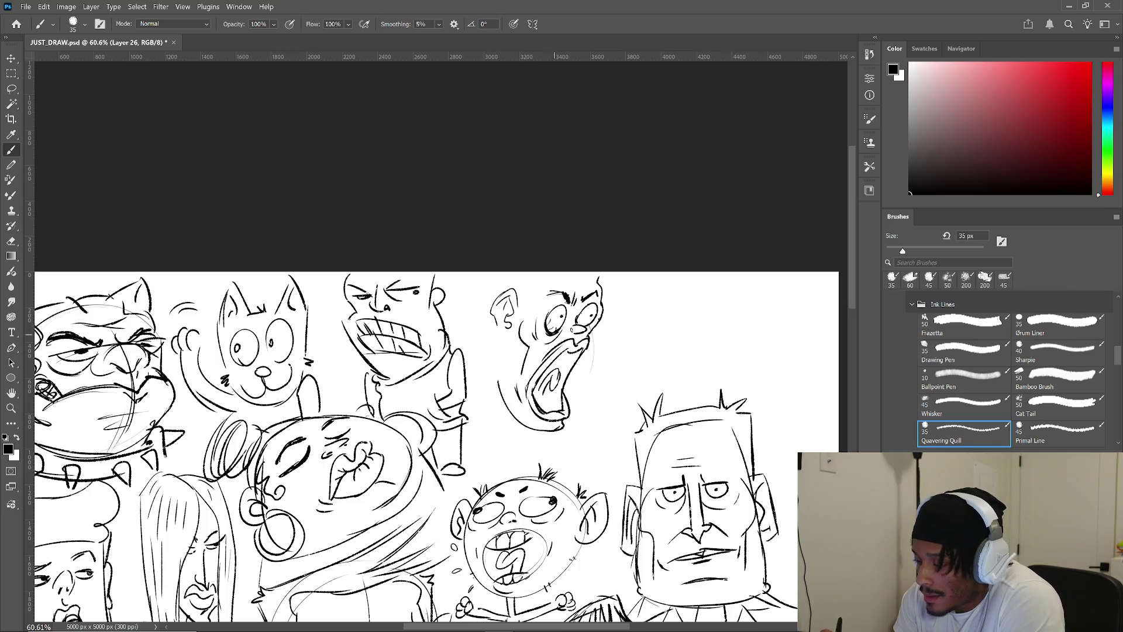
pyautogui.moveTo(499, 326); pyautogui.dragTo(501, 337)
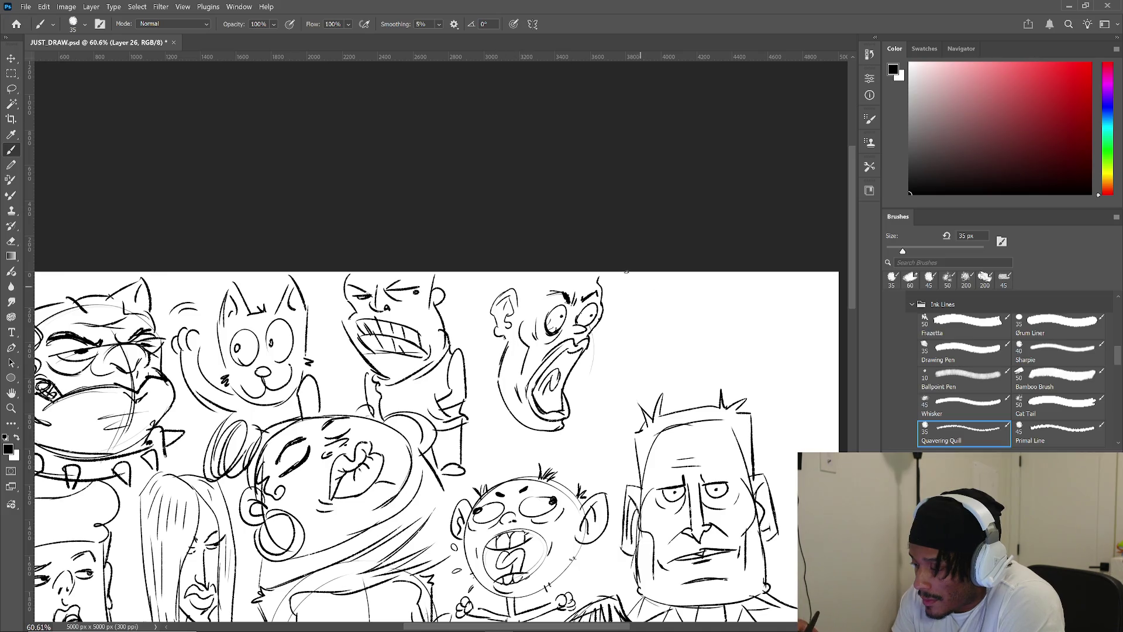
pyautogui.moveTo(518, 298); pyautogui.dragTo(539, 272)
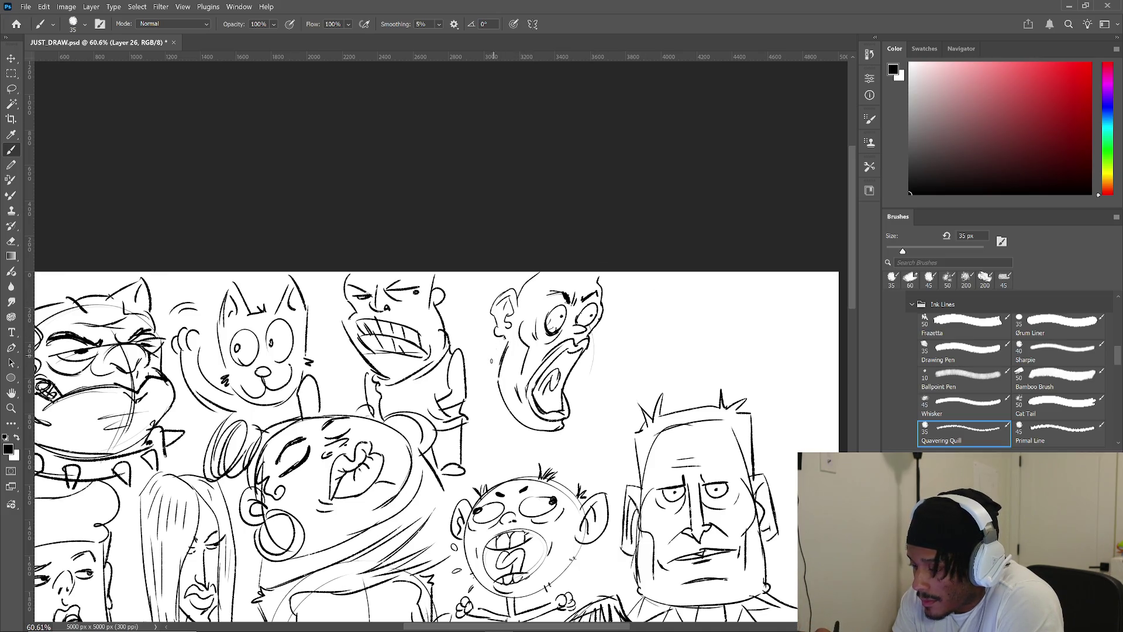
pyautogui.moveTo(504, 337); pyautogui.dragTo(479, 422)
pyautogui.moveTo(492, 365)
pyautogui.mouseDown()
pyautogui.moveTo(476, 427)
pyautogui.moveTo(530, 447)
pyautogui.moveTo(467, 446)
pyautogui.mouseUp()
pyautogui.moveTo(536, 436); pyautogui.dragTo(550, 449)
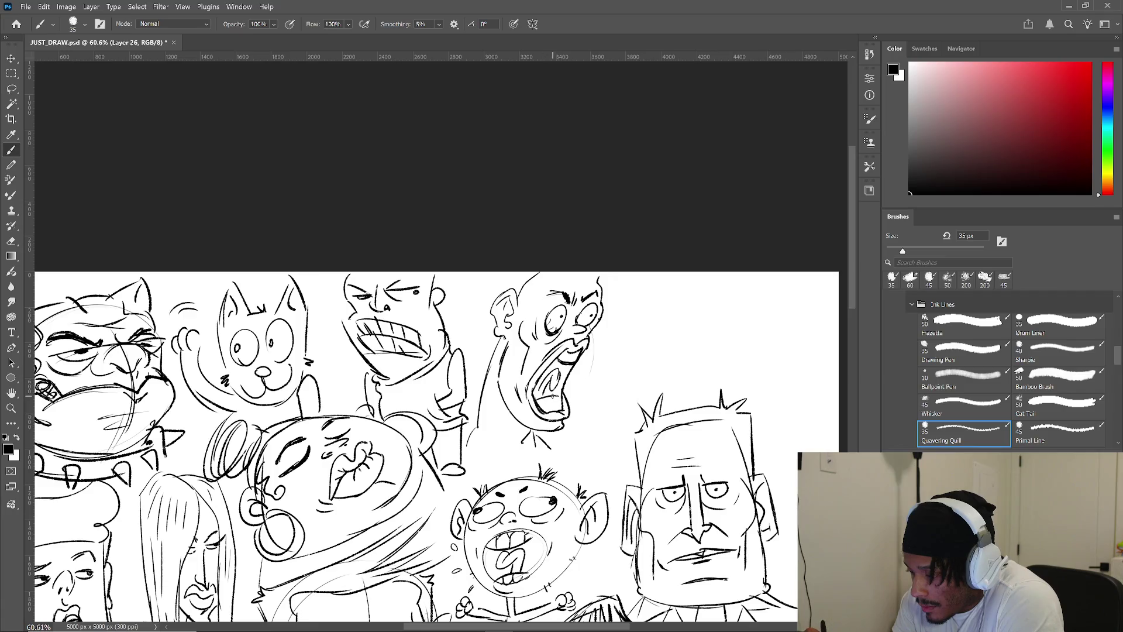
# - Add teeth in the open mouth and sweat drops beside the face, undoing a stray stroke
pyautogui.moveTo(548, 408); pyautogui.dragTo(558, 389)
pyautogui.moveTo(564, 351); pyautogui.dragTo(571, 364)
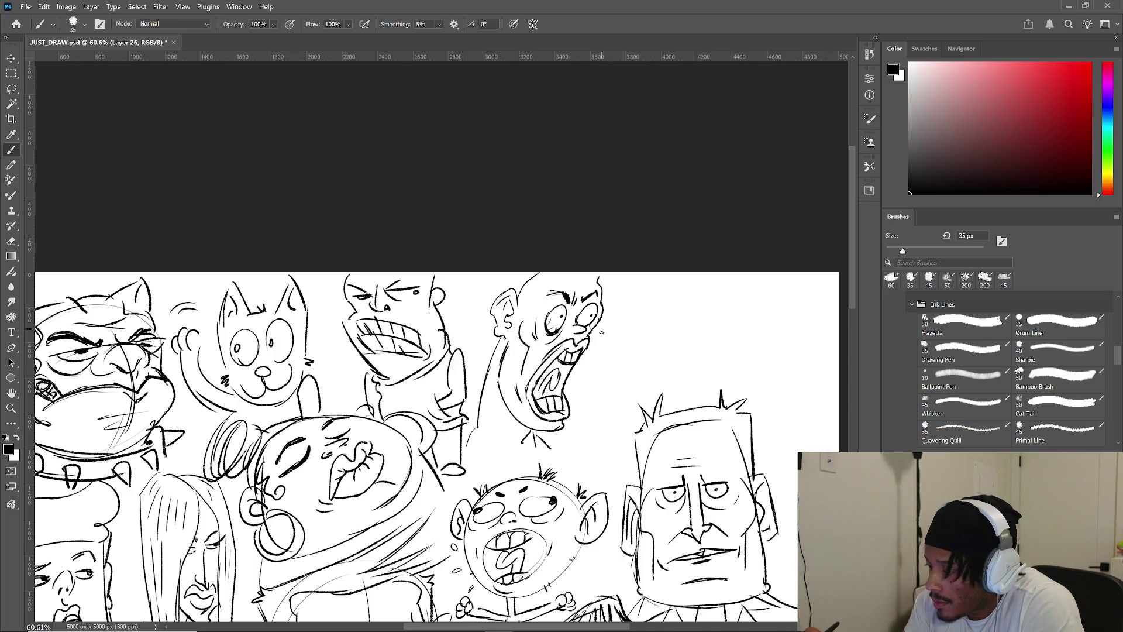
pyautogui.moveTo(598, 350); pyautogui.dragTo(600, 353)
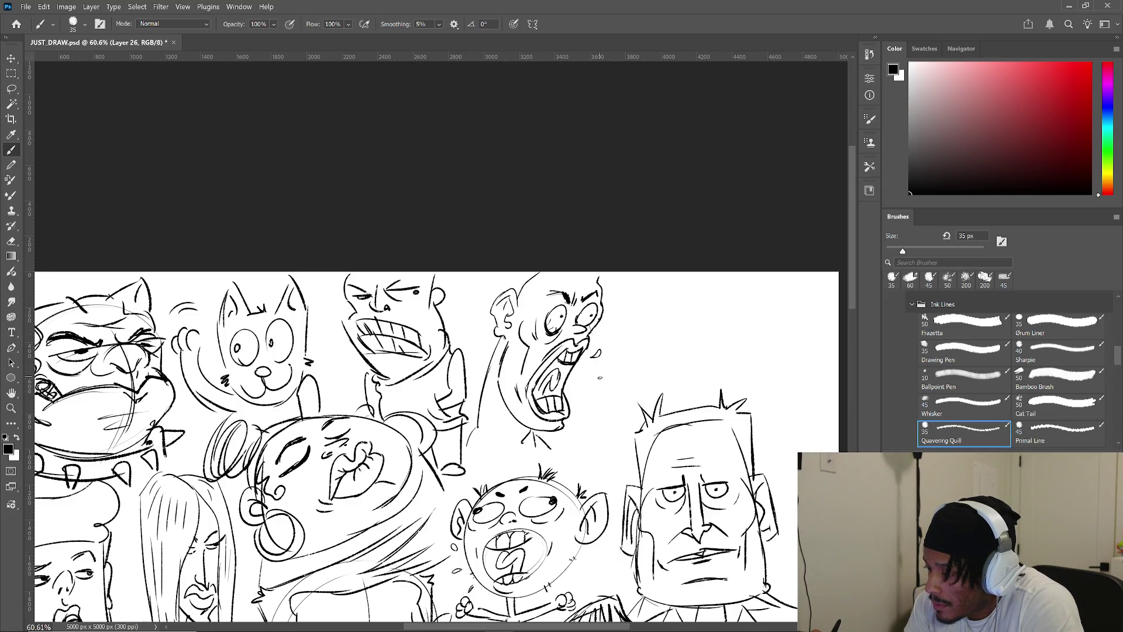
pyautogui.moveTo(581, 406); pyautogui.dragTo(604, 366)
pyautogui.hotkey('ctrl', 'z')
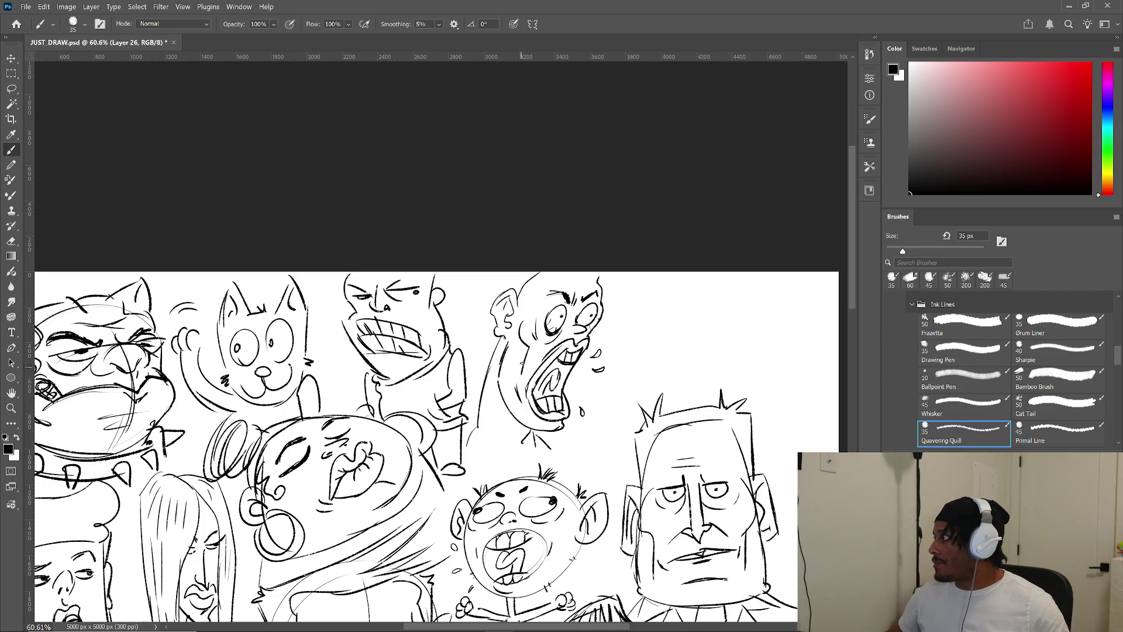
pyautogui.scroll(-2, 506, 376)
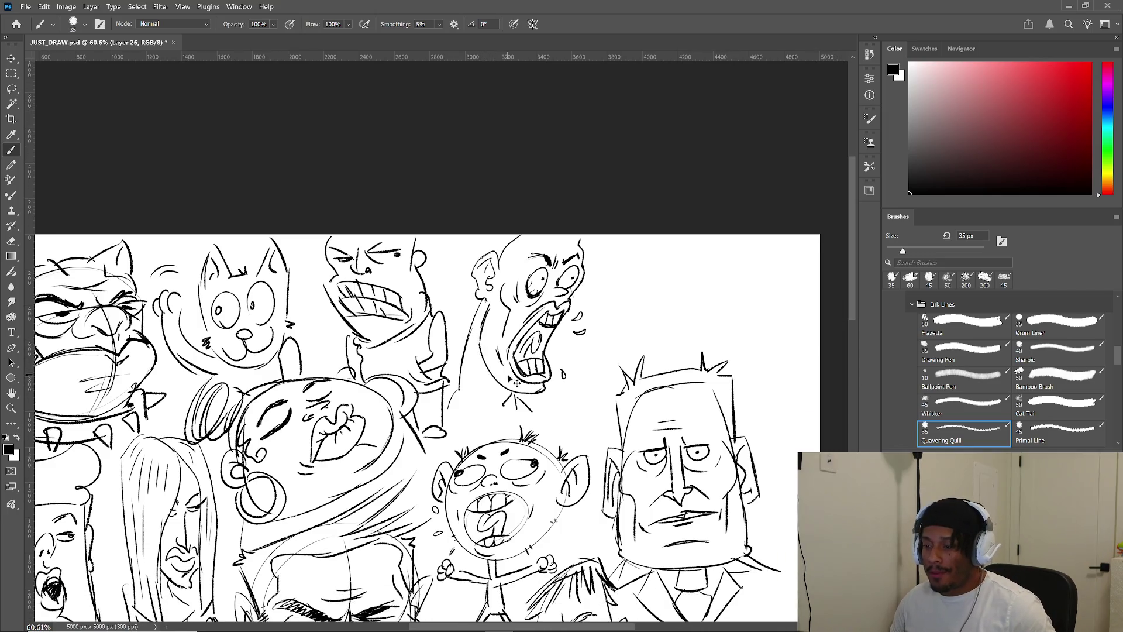
# - Zoom to about 67% on the top-right gap and sketch an egg-shaped head outline there
pyautogui.hscroll(2, 506, 376)
pyautogui.scroll(-5, 505, 375)
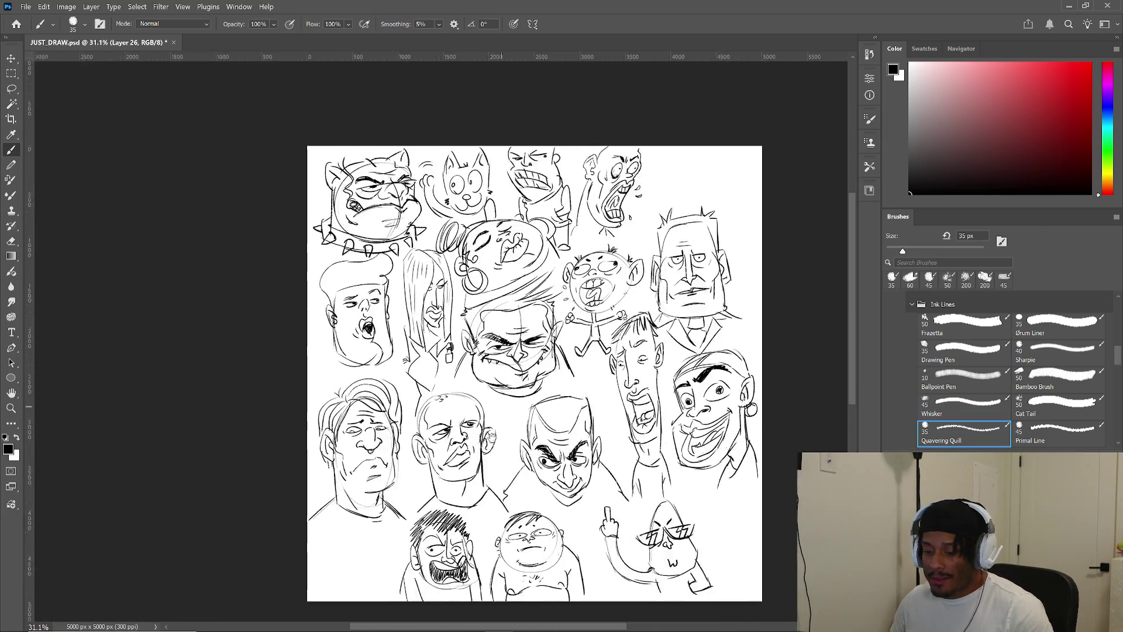
pyautogui.scroll(-2, 517, 373)
pyautogui.scroll(3, 518, 373)
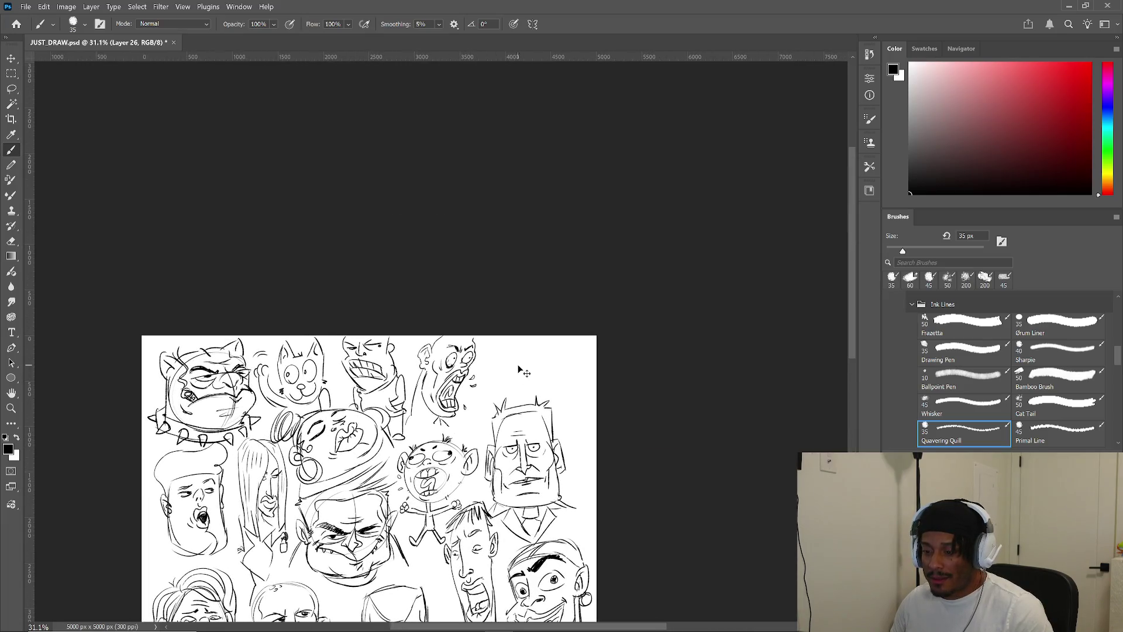
pyautogui.scroll(1, 518, 372)
pyautogui.scroll(3, 517, 373)
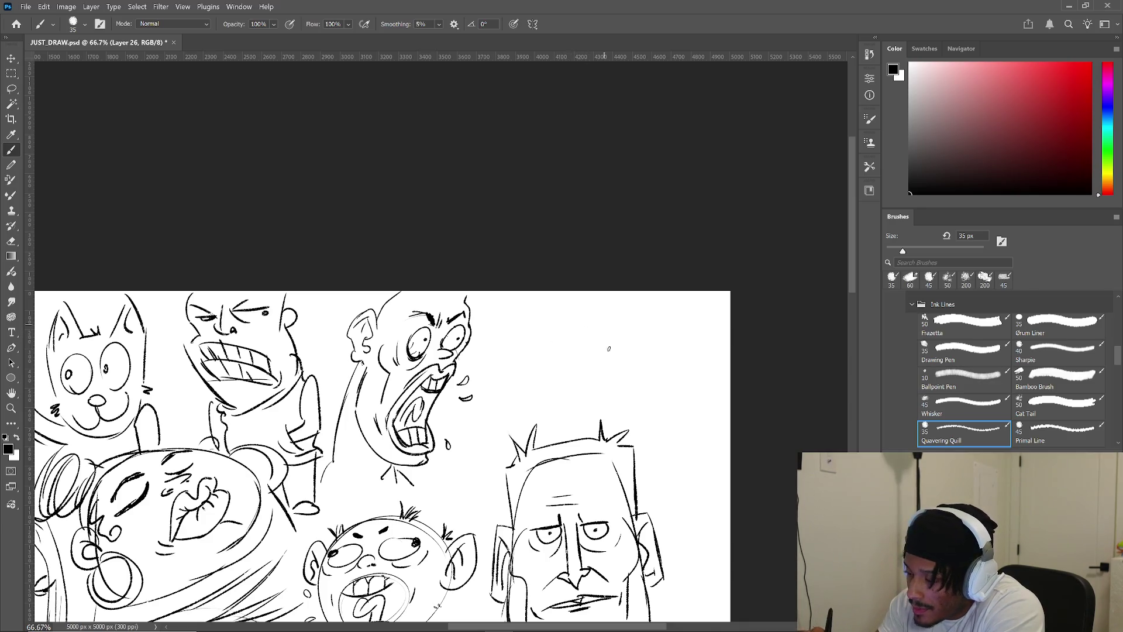
pyautogui.moveTo(559, 313)
pyautogui.mouseDown()
pyautogui.moveTo(588, 404)
pyautogui.moveTo(626, 351)
pyautogui.mouseUp()
# - Outline the top-right head's jaw, hatch its crown with vertical strokes and add a left ear
pyautogui.moveTo(546, 341); pyautogui.dragTo(625, 350)
pyautogui.moveTo(546, 341)
pyautogui.mouseDown()
pyautogui.moveTo(541, 401)
pyautogui.moveTo(565, 421)
pyautogui.moveTo(624, 370)
pyautogui.mouseUp()
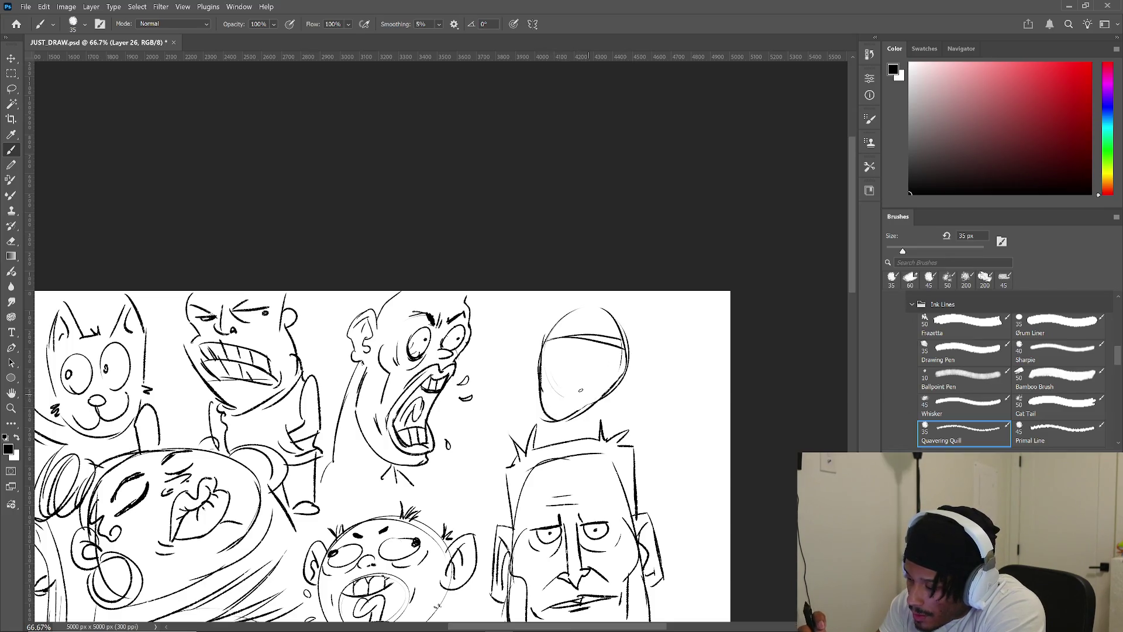
pyautogui.moveTo(592, 335); pyautogui.dragTo(591, 371)
pyautogui.moveTo(598, 334); pyautogui.dragTo(601, 372)
pyautogui.moveTo(609, 340); pyautogui.dragTo(607, 374)
pyautogui.moveTo(537, 354); pyautogui.dragTo(539, 375)
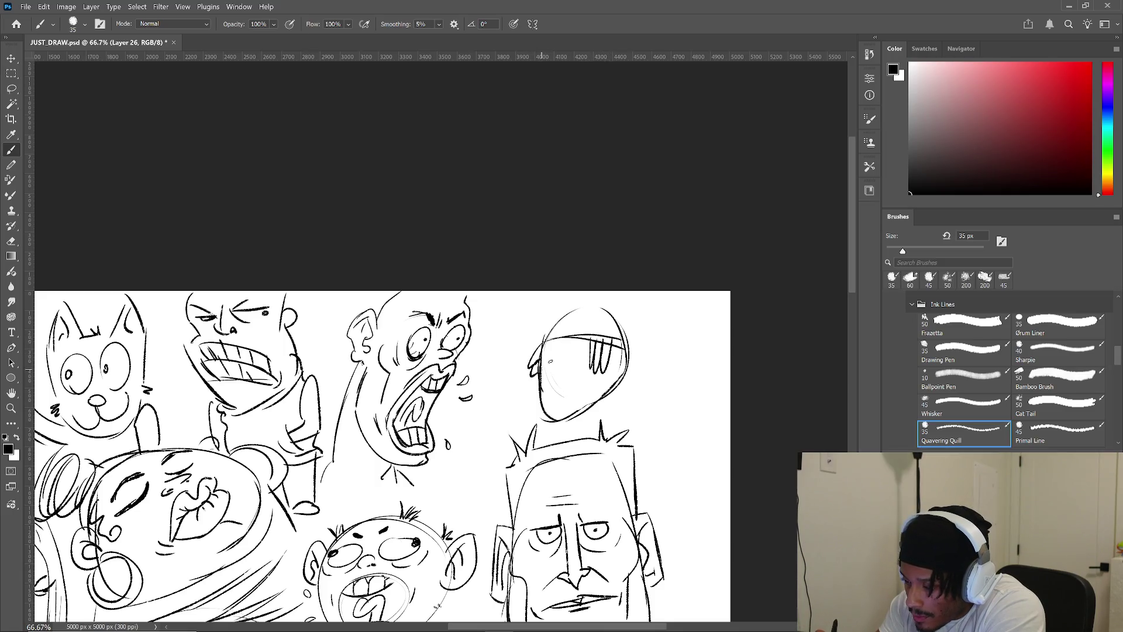
# - Draw headphones: a right earcup with inner ring and a band arching over the head
pyautogui.moveTo(637, 356)
pyautogui.mouseDown()
pyautogui.moveTo(608, 381)
pyautogui.moveTo(617, 343)
pyautogui.moveTo(620, 375)
pyautogui.mouseUp()
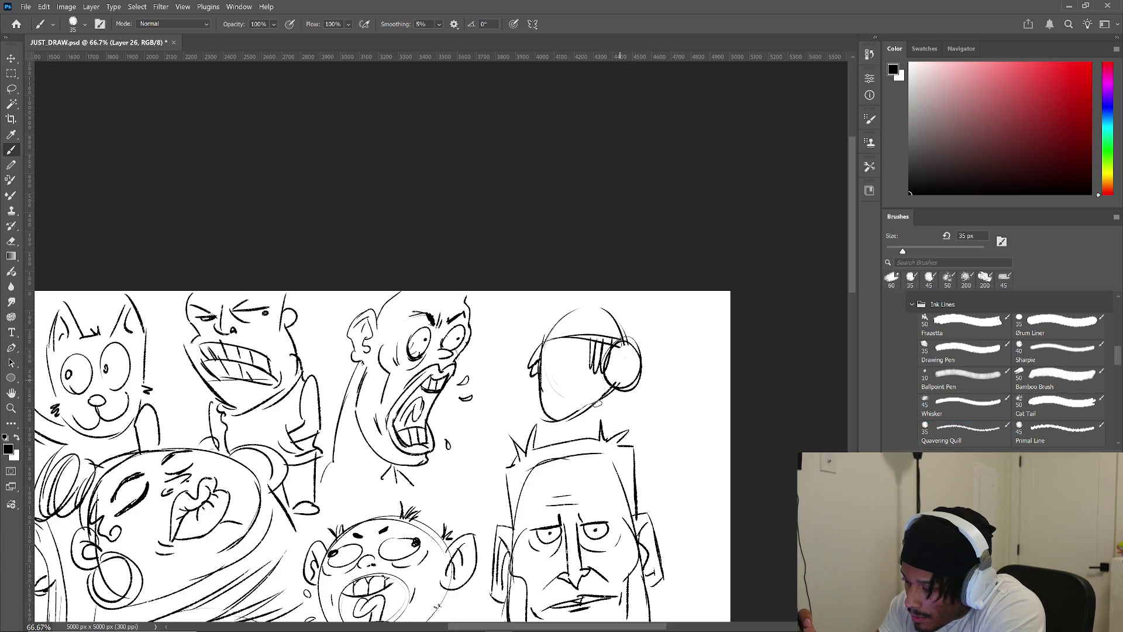
pyautogui.moveTo(616, 356); pyautogui.dragTo(623, 375)
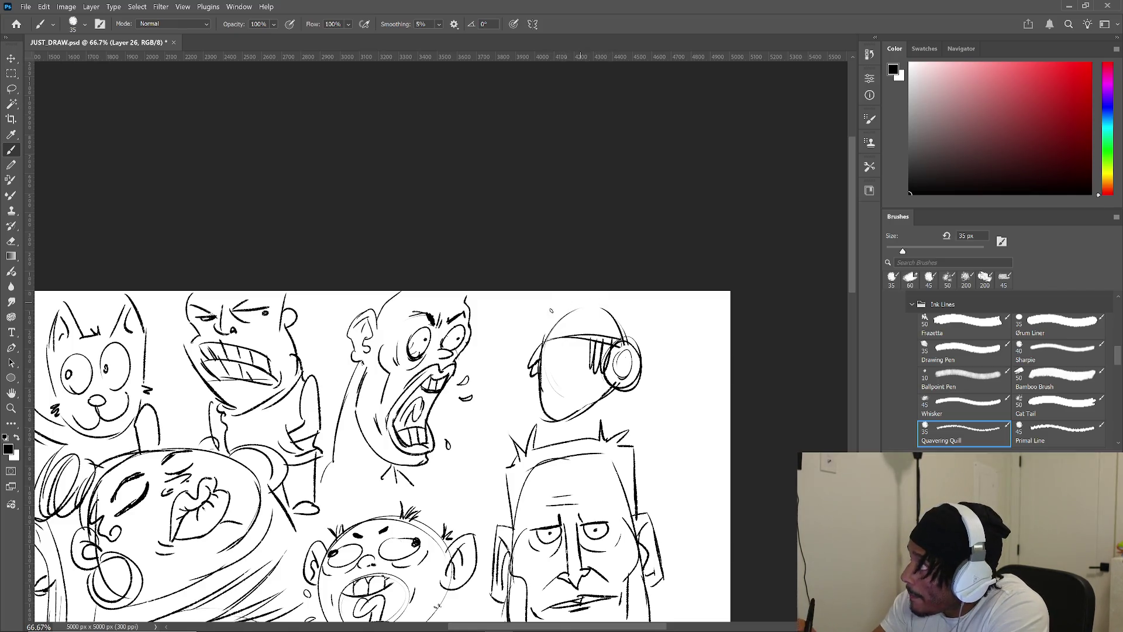
pyautogui.moveTo(581, 308)
pyautogui.mouseDown()
pyautogui.moveTo(621, 331)
pyautogui.moveTo(626, 308)
pyautogui.moveTo(630, 355)
pyautogui.mouseUp()
pyautogui.moveTo(545, 326); pyautogui.dragTo(533, 357)
pyautogui.moveTo(550, 328); pyautogui.dragTo(557, 330)
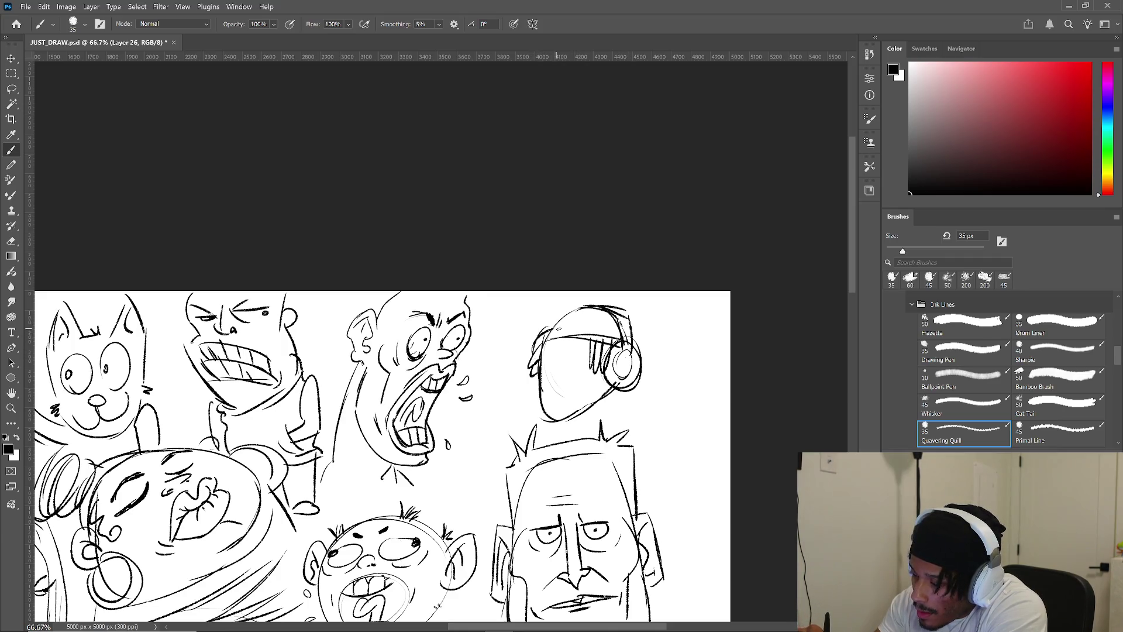
pyautogui.moveTo(643, 329); pyautogui.dragTo(638, 345)
pyautogui.moveTo(546, 337)
pyautogui.mouseDown()
pyautogui.moveTo(560, 314)
pyautogui.moveTo(575, 311)
pyautogui.moveTo(556, 329)
pyautogui.moveTo(582, 319)
pyautogui.moveTo(621, 339)
pyautogui.moveTo(616, 312)
pyautogui.moveTo(637, 333)
pyautogui.moveTo(645, 317)
pyautogui.mouseUp()
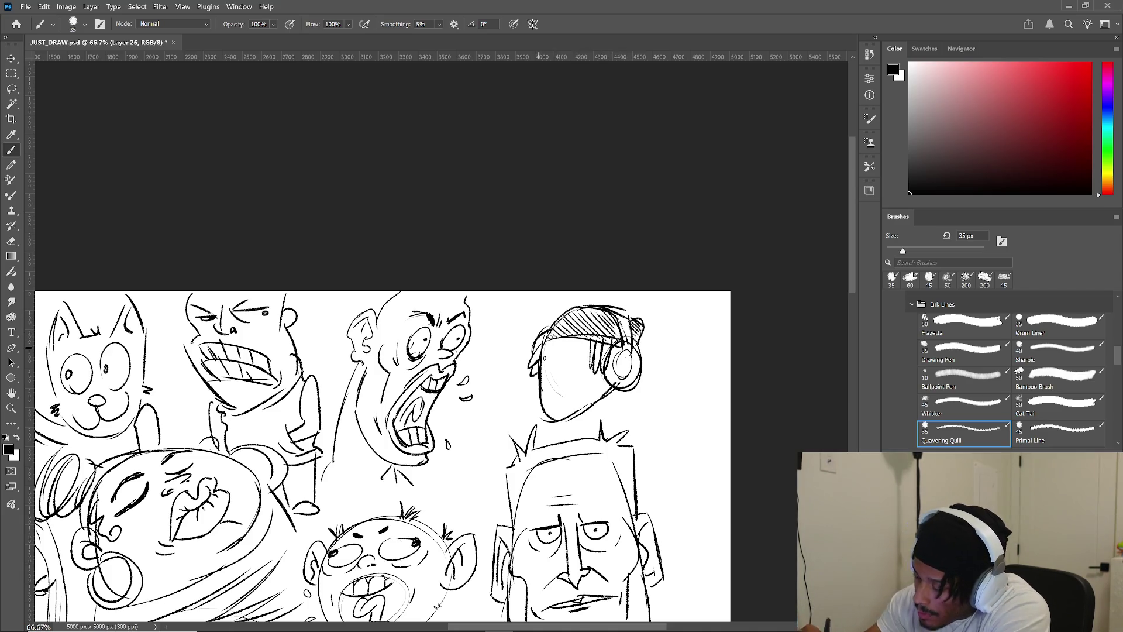
# - Ink an eye, hatched goatee and jaw line joining the headphones on the head
pyautogui.moveTo(587, 337); pyautogui.dragTo(572, 369)
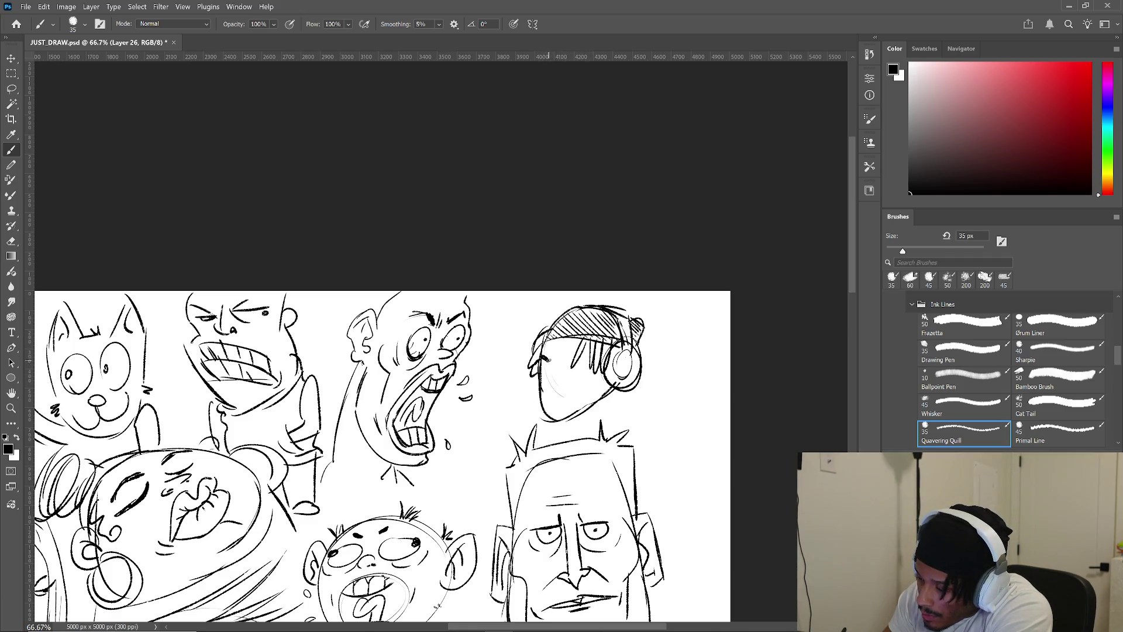
pyautogui.moveTo(563, 361)
pyautogui.mouseDown()
pyautogui.moveTo(546, 398)
pyautogui.moveTo(573, 396)
pyautogui.moveTo(553, 421)
pyautogui.moveTo(553, 410)
pyautogui.moveTo(559, 421)
pyautogui.moveTo(543, 423)
pyautogui.moveTo(566, 424)
pyautogui.mouseUp()
pyautogui.moveTo(561, 419); pyautogui.dragTo(550, 419)
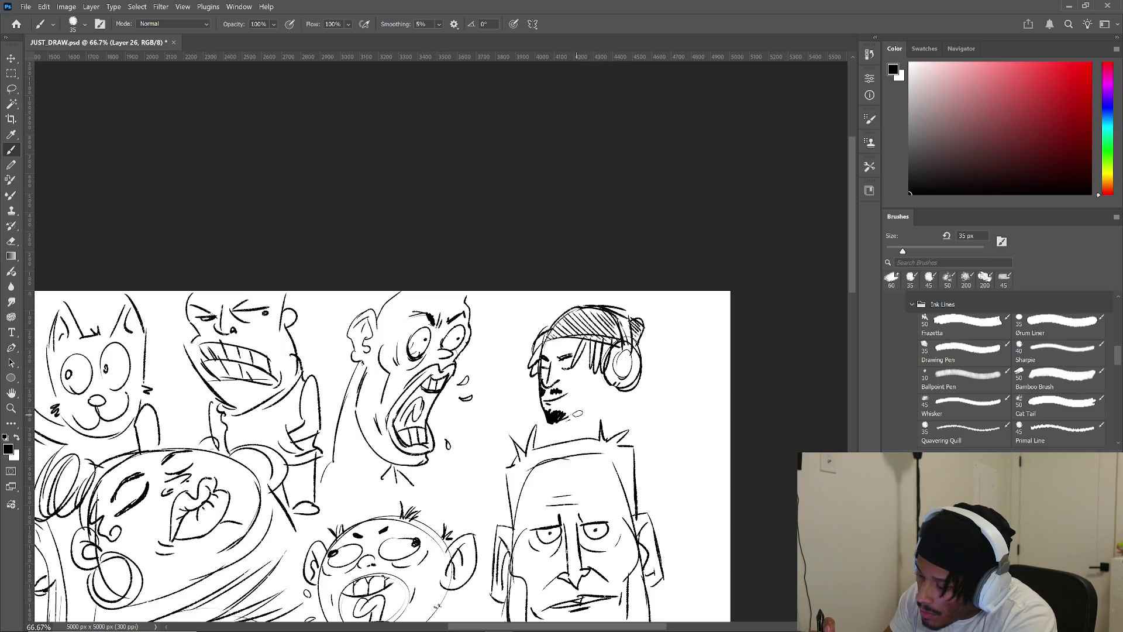
pyautogui.moveTo(562, 419); pyautogui.dragTo(601, 387)
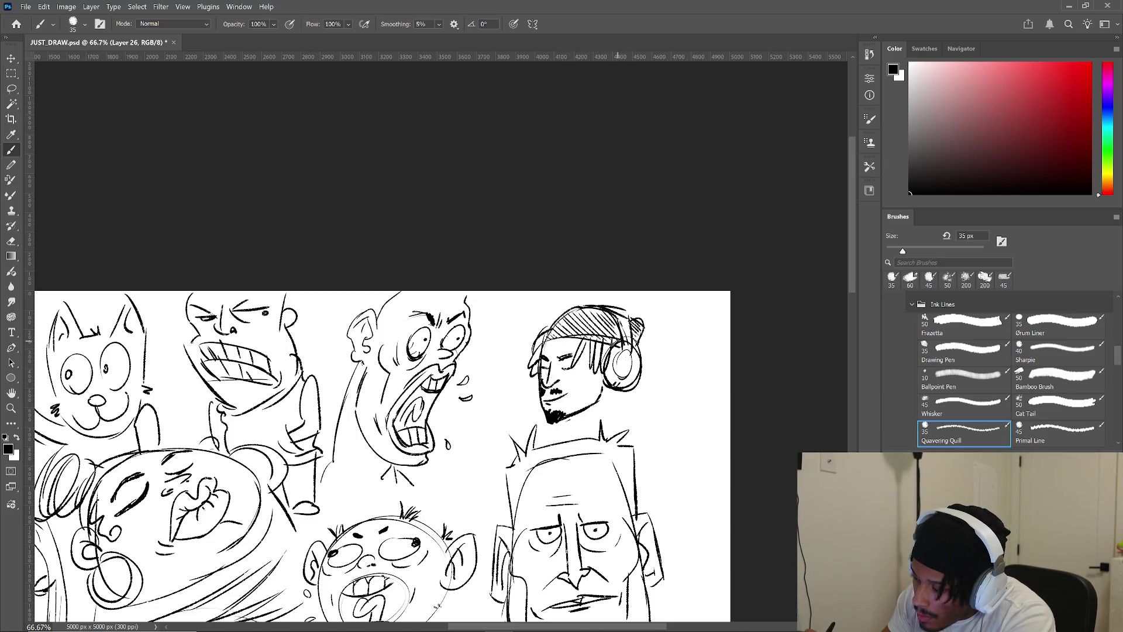
pyautogui.moveTo(607, 412)
pyautogui.mouseDown()
pyautogui.moveTo(609, 389)
pyautogui.moveTo(567, 442)
pyautogui.moveTo(533, 447)
pyautogui.moveTo(632, 444)
pyautogui.mouseUp()
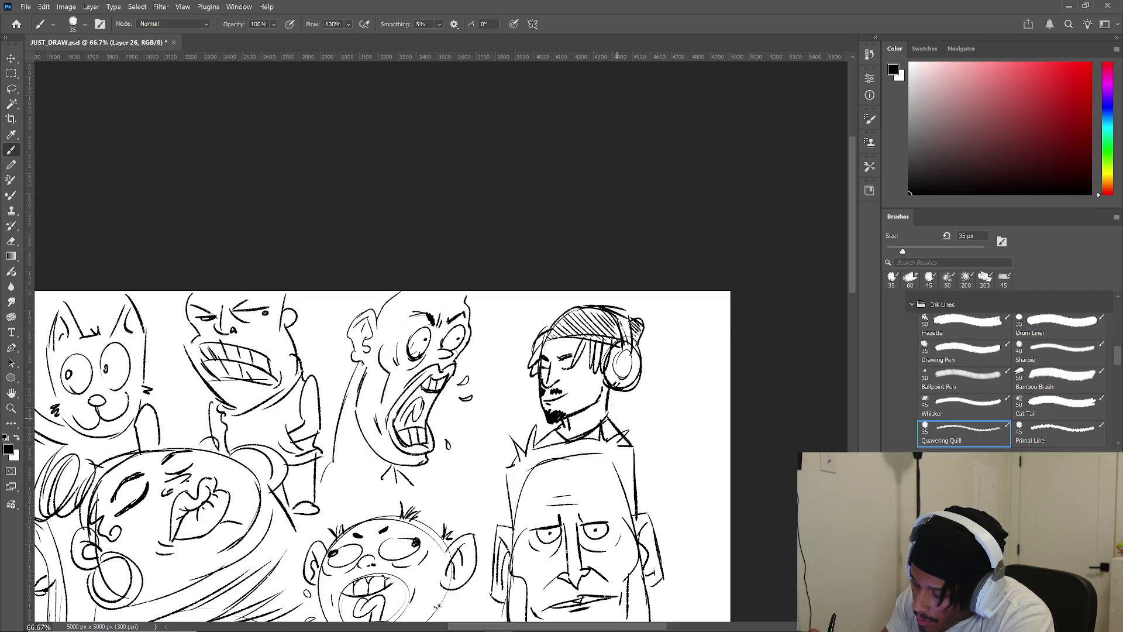
# - Doodle sweat drops, exclamation marks, a star and a small circle around the beanie
pyautogui.moveTo(520, 311); pyautogui.dragTo(533, 313)
pyautogui.moveTo(532, 312); pyautogui.dragTo(541, 324)
pyautogui.moveTo(665, 302); pyautogui.dragTo(653, 319)
pyautogui.moveTo(656, 315)
pyautogui.mouseDown()
pyautogui.moveTo(648, 326)
pyautogui.moveTo(661, 342)
pyautogui.moveTo(683, 358)
pyautogui.moveTo(688, 341)
pyautogui.mouseUp()
pyautogui.moveTo(511, 341); pyautogui.dragTo(510, 350)
pyautogui.moveTo(651, 384); pyautogui.dragTo(650, 391)
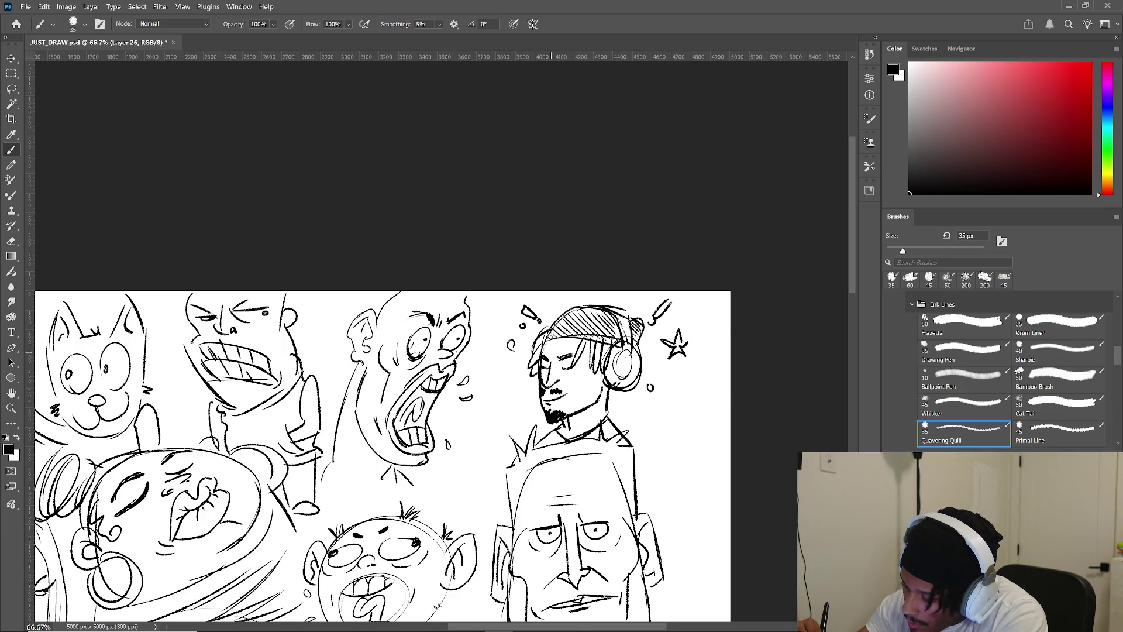
# - Add short strokes along the beanie's left edge and dark hair strands beneath it
pyautogui.moveTo(541, 336); pyautogui.dragTo(532, 375)
pyautogui.moveTo(582, 339)
pyautogui.mouseDown()
pyautogui.moveTo(574, 366)
pyautogui.moveTo(579, 355)
pyautogui.moveTo(595, 371)
pyautogui.mouseUp()
pyautogui.moveTo(604, 341); pyautogui.dragTo(605, 363)
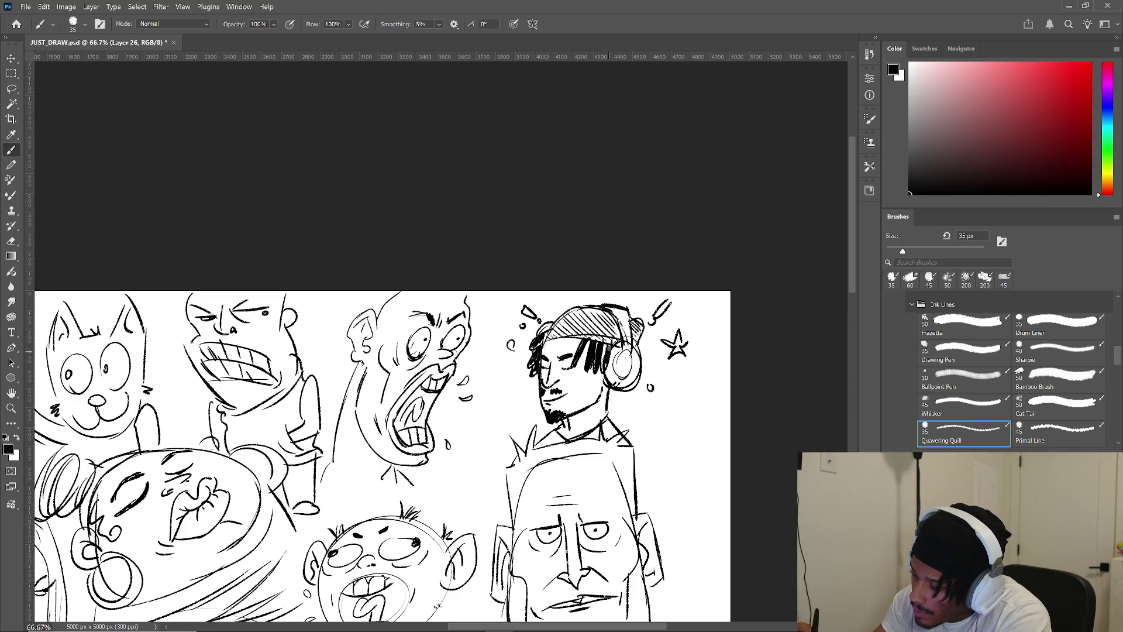
pyautogui.press(',')
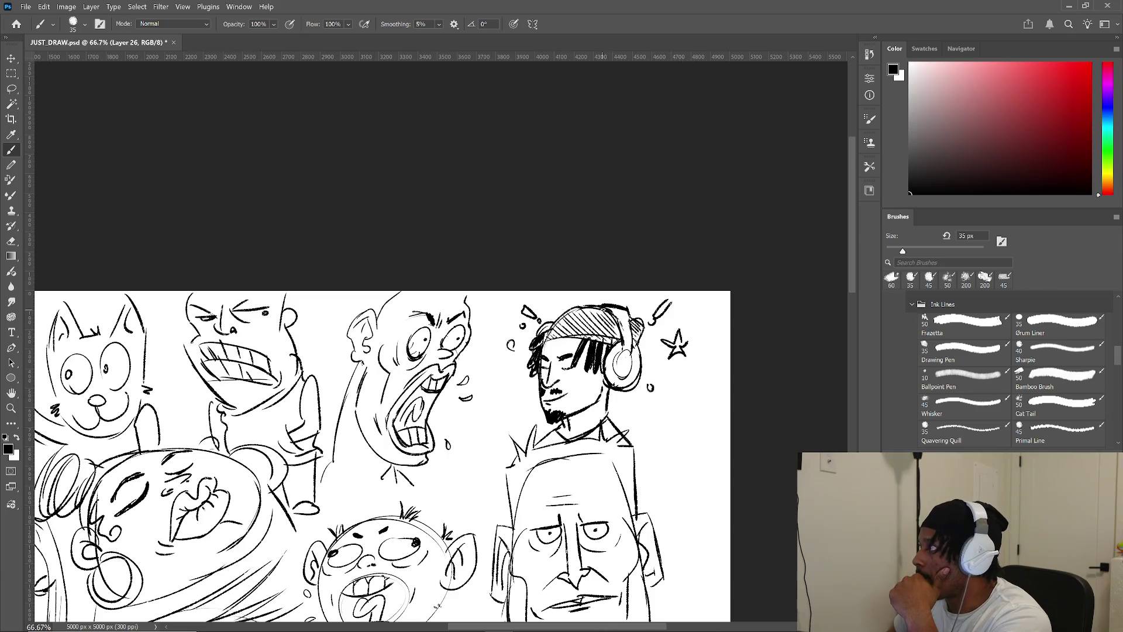
# - Zoom out to about 28% and pan so the whole 5000 px sheet is centred
pyautogui.scroll(-5, 398, 329)
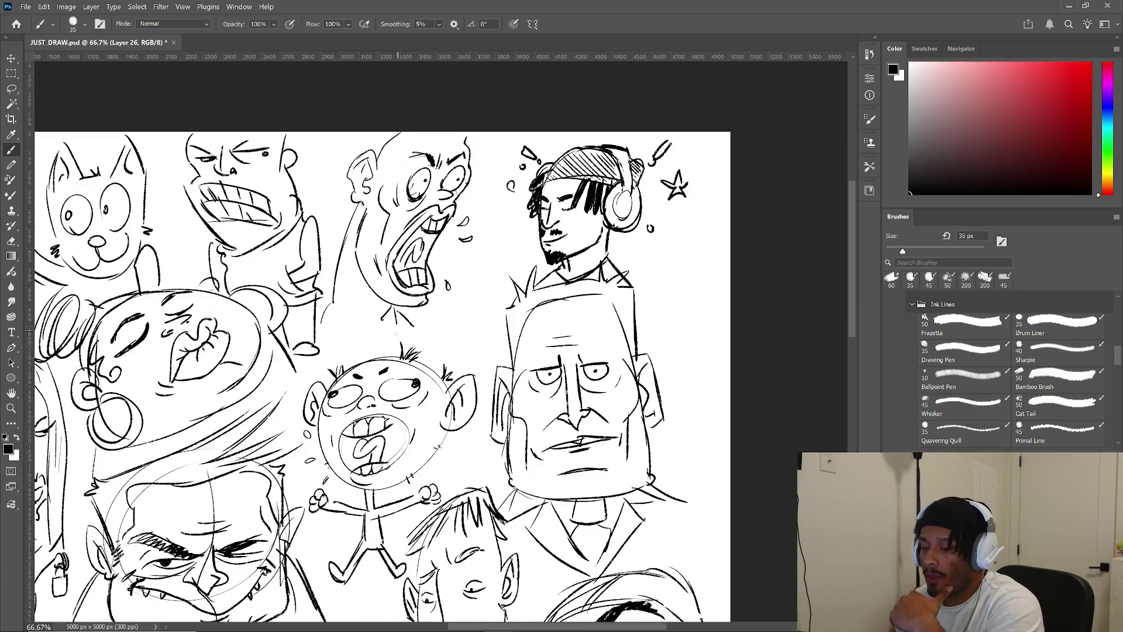
pyautogui.scroll(-5, 398, 329)
pyautogui.scroll(-3, 369, 332)
pyautogui.moveTo(319, 335)
pyautogui.mouseDown()
pyautogui.moveTo(460, 250)
pyautogui.moveTo(465, 296)
pyautogui.mouseUp()
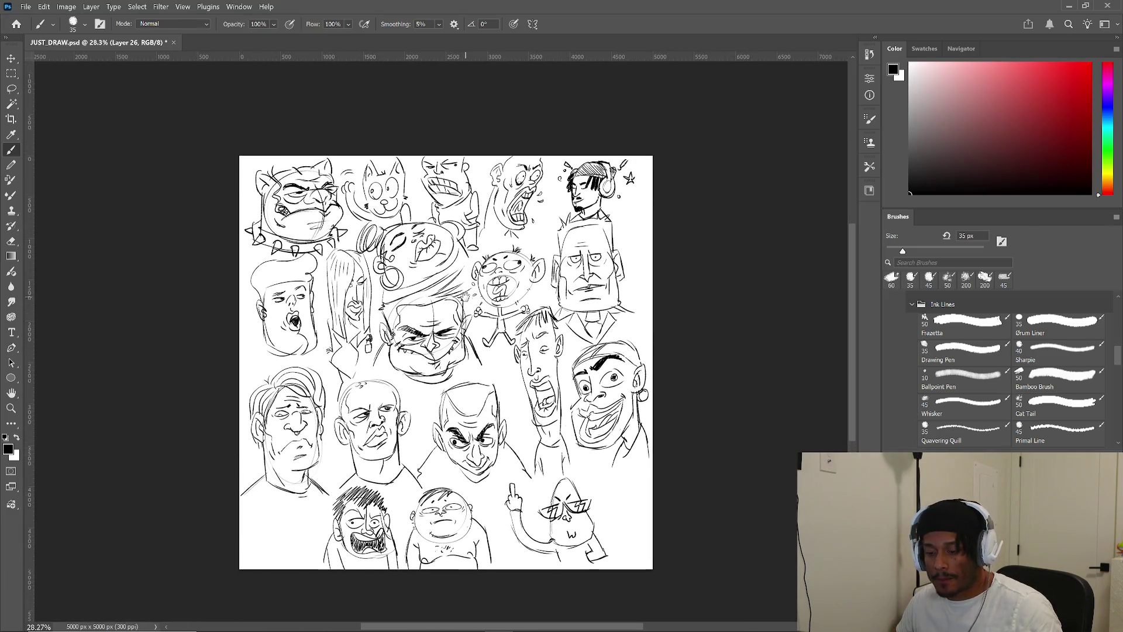
pyautogui.click(67, 6)
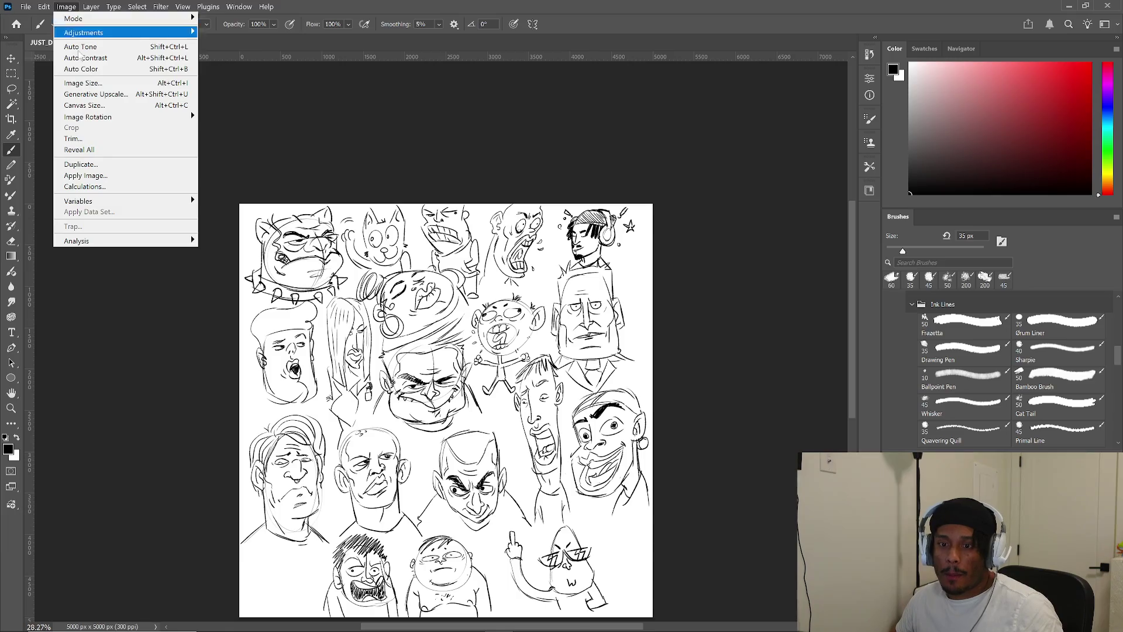
# - Enlarge the canvas to 7000 x 7000 pixels with a centre anchor
pyautogui.click(91, 84)
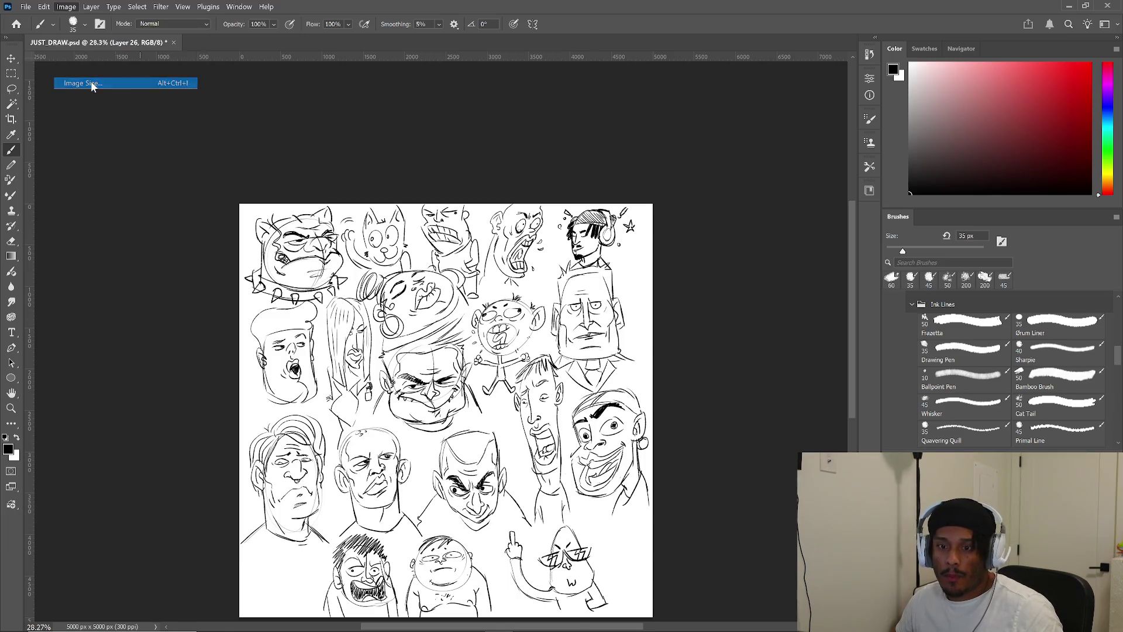
pyautogui.click(682, 332)
pyautogui.click(66, 6)
pyautogui.click(94, 107)
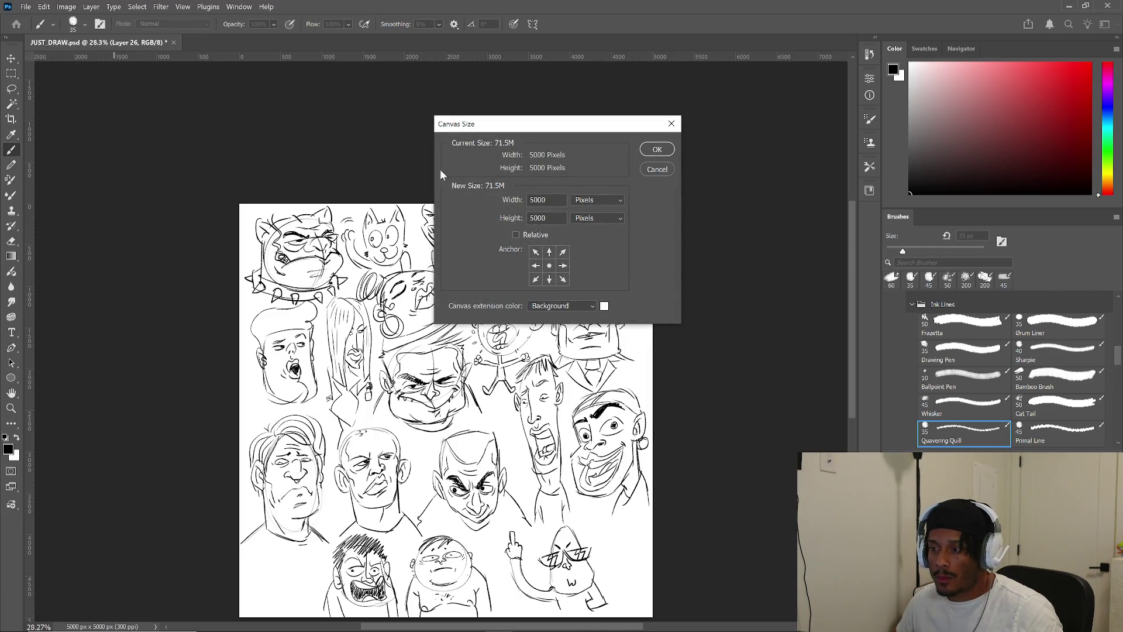
pyautogui.write('7000')
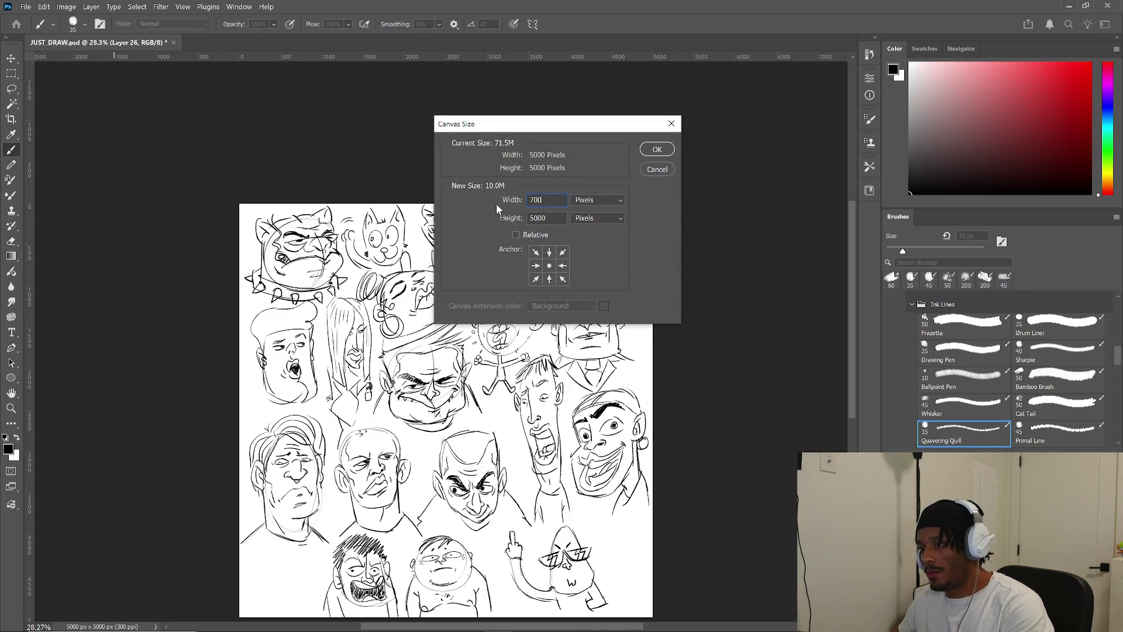
pyautogui.press('Tab')
pyautogui.write('7000')
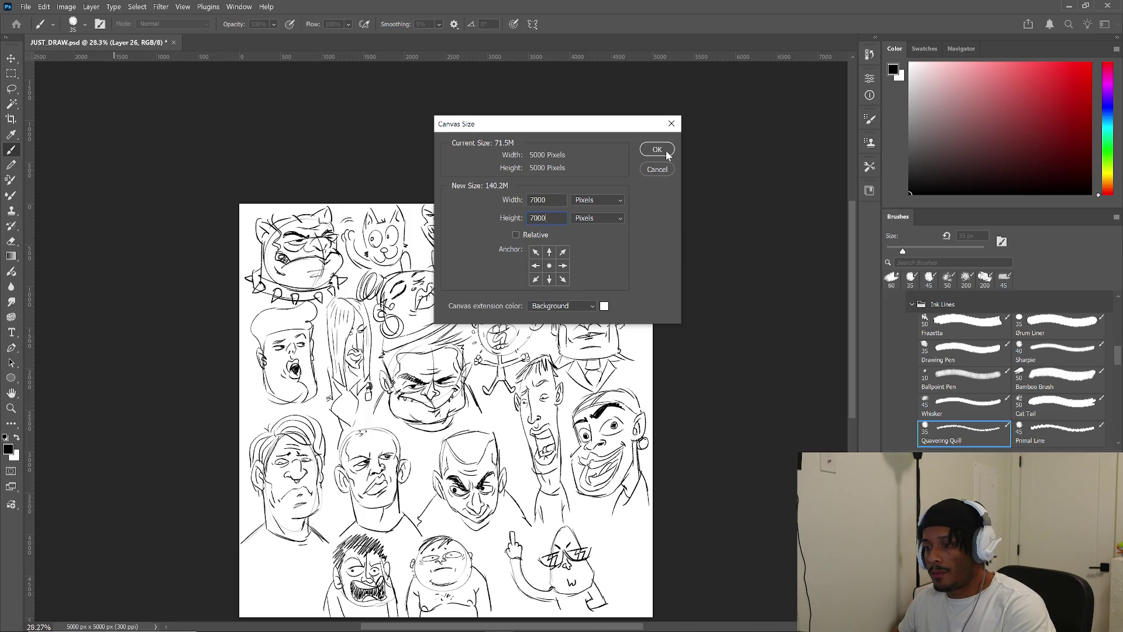
pyautogui.click(658, 152)
# - Fit the enlarged canvas to the window, then zoom in on the bottom-right figure
pyautogui.hotkey('ctrl', '0')
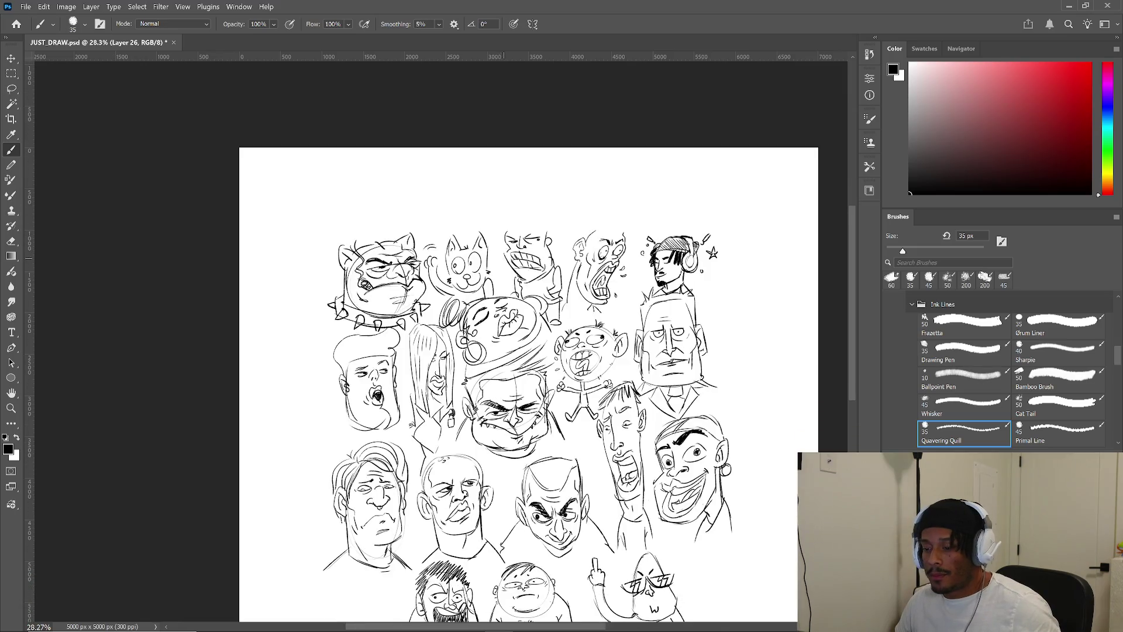
pyautogui.scroll(-2, 502, 258)
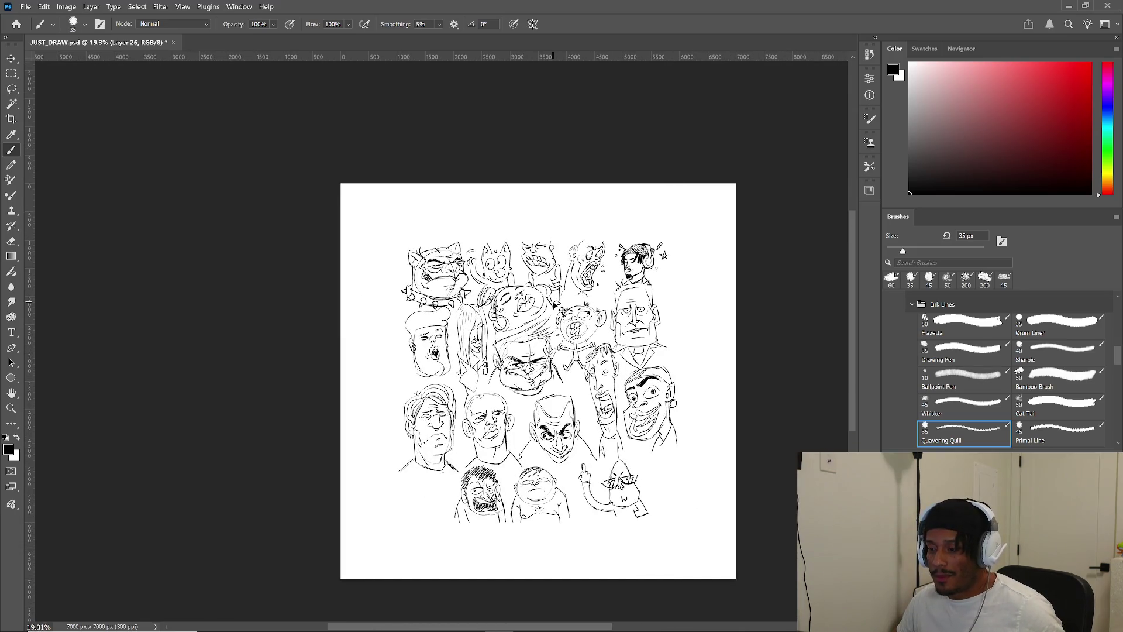
pyautogui.scroll(2, 573, 308)
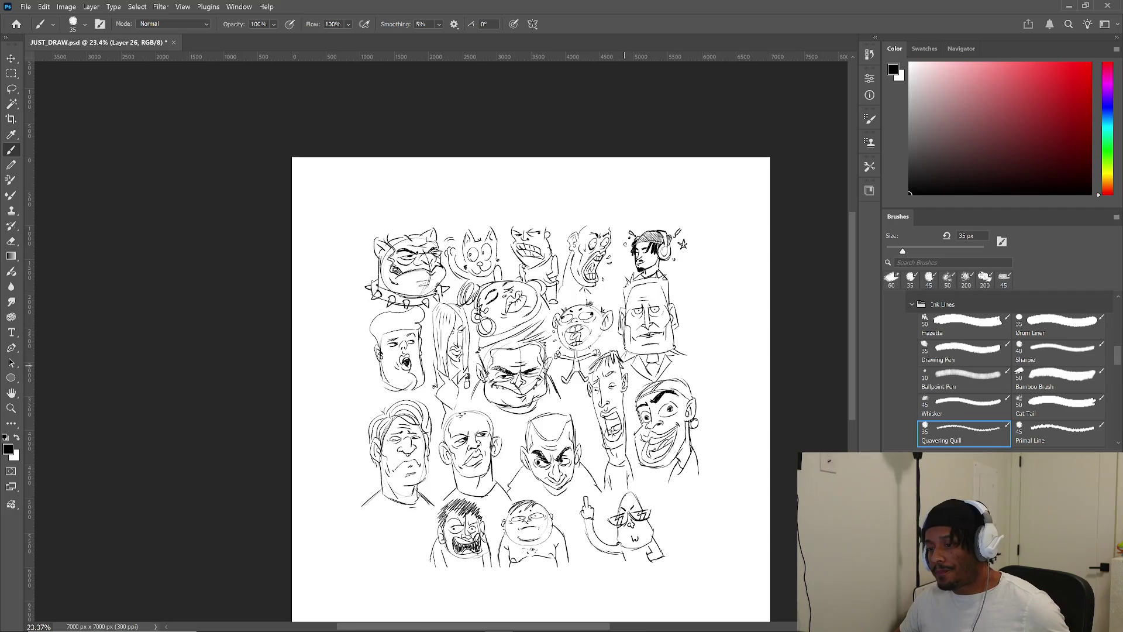
pyautogui.scroll(10, 682, 553)
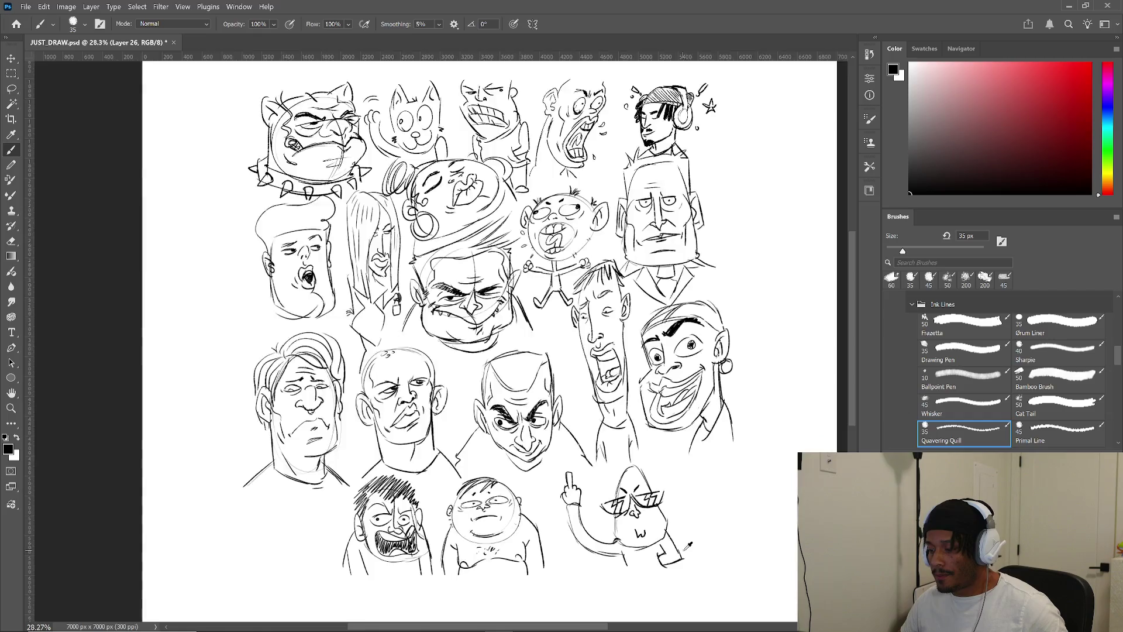
# - Start a new figure right of the sunglasses head with two raised hands, cuffs and arms
pyautogui.moveTo(690, 538); pyautogui.dragTo(540, 535)
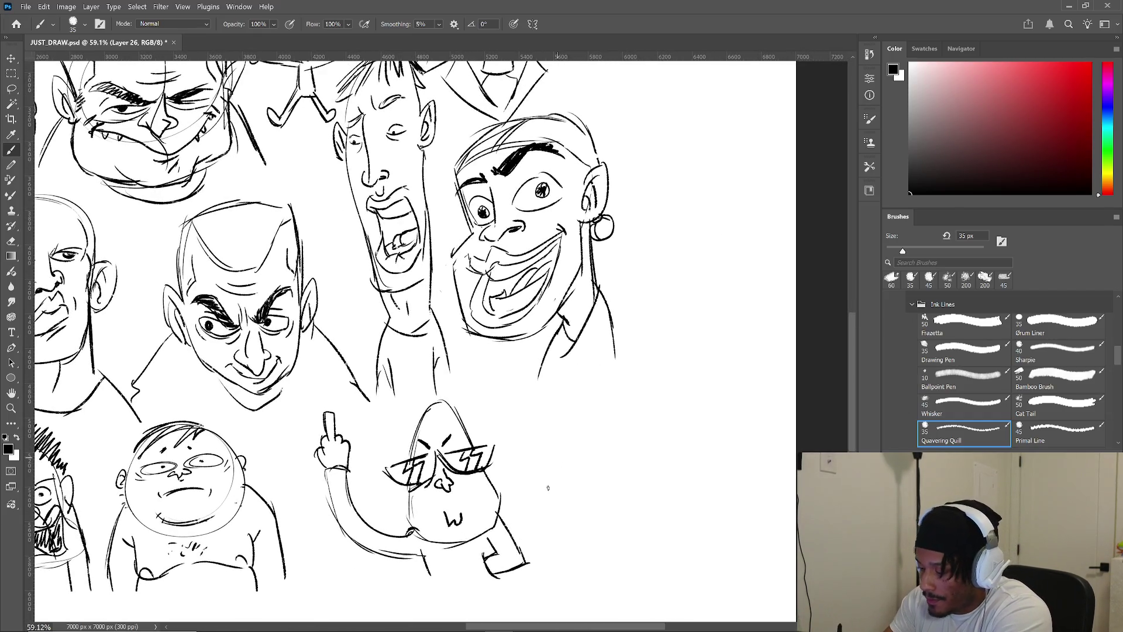
pyautogui.moveTo(560, 449); pyautogui.dragTo(545, 491)
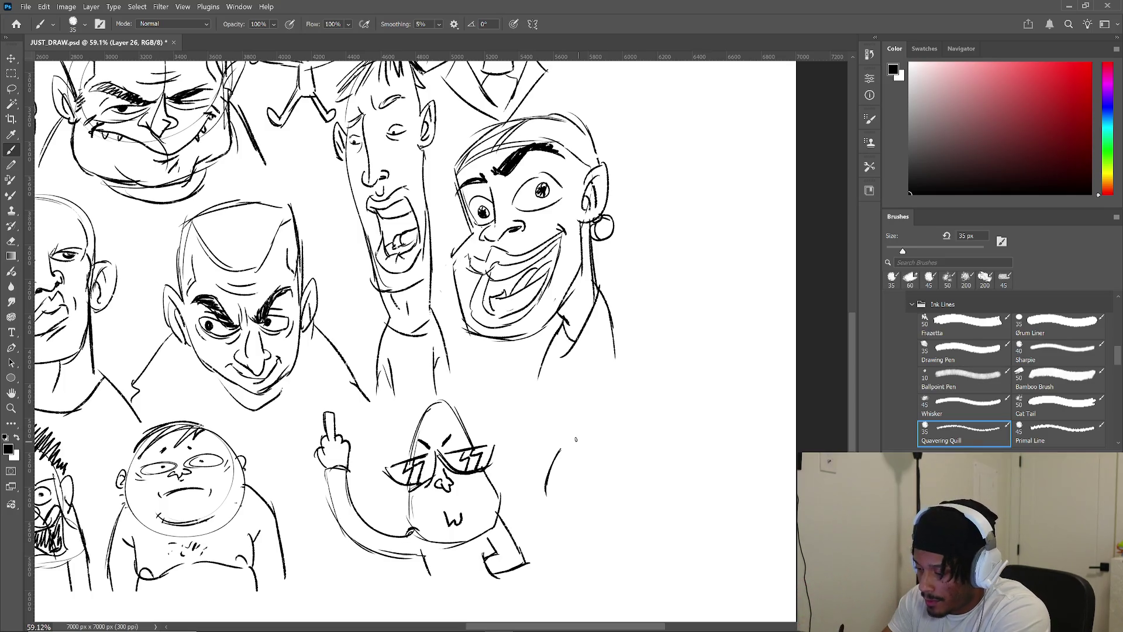
pyautogui.moveTo(582, 439); pyautogui.dragTo(590, 428)
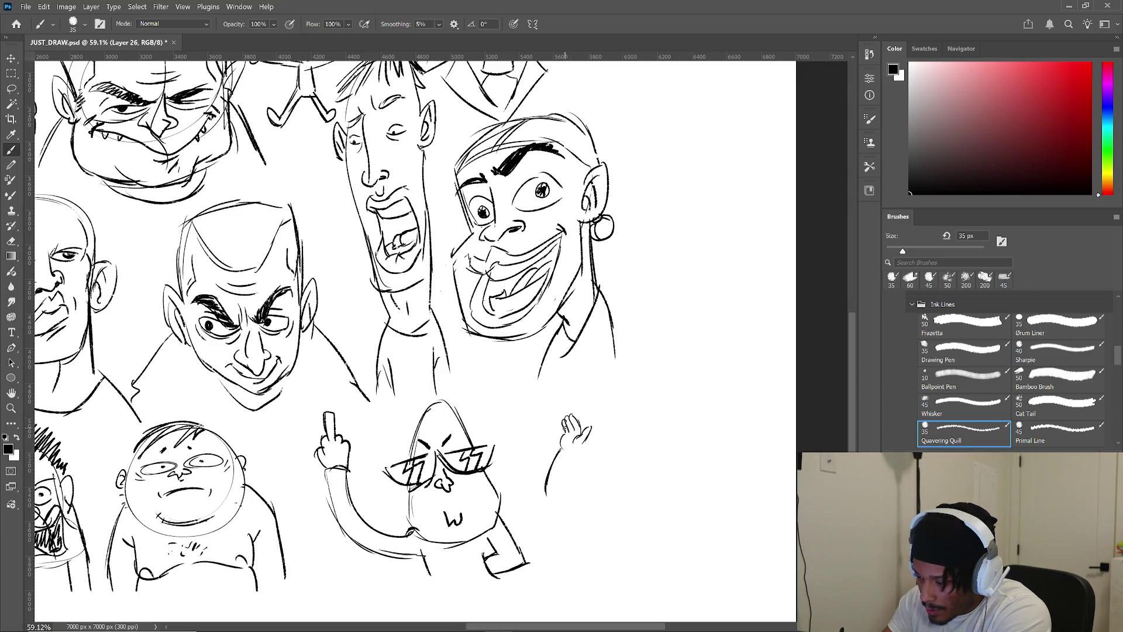
pyautogui.moveTo(603, 447); pyautogui.dragTo(604, 430)
pyautogui.moveTo(607, 433); pyautogui.dragTo(611, 438)
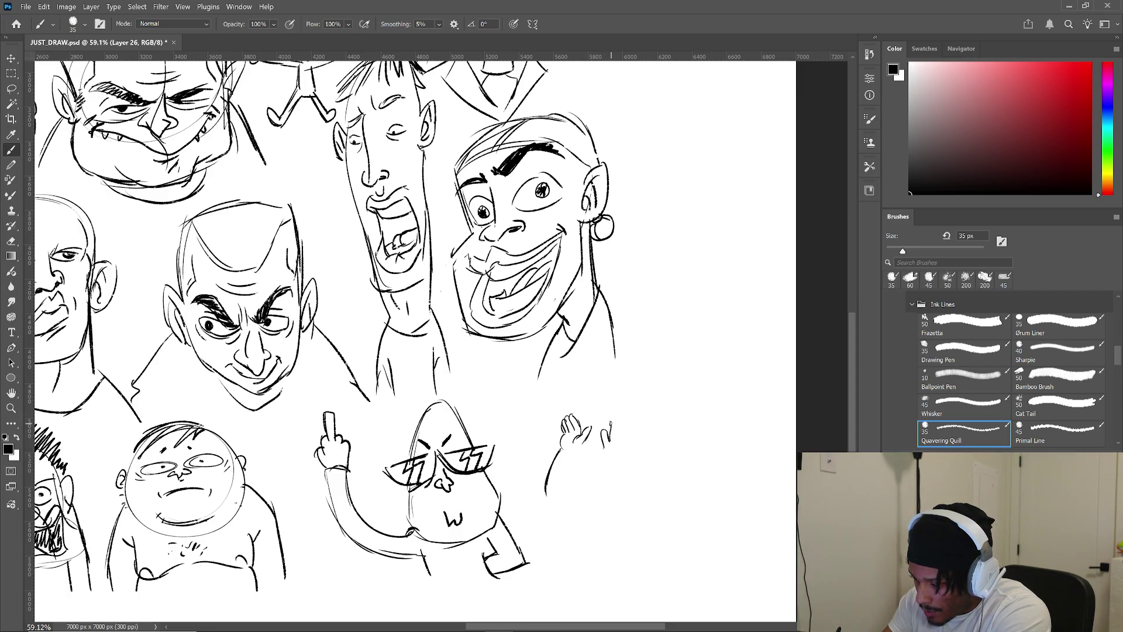
pyautogui.moveTo(619, 418); pyautogui.dragTo(624, 445)
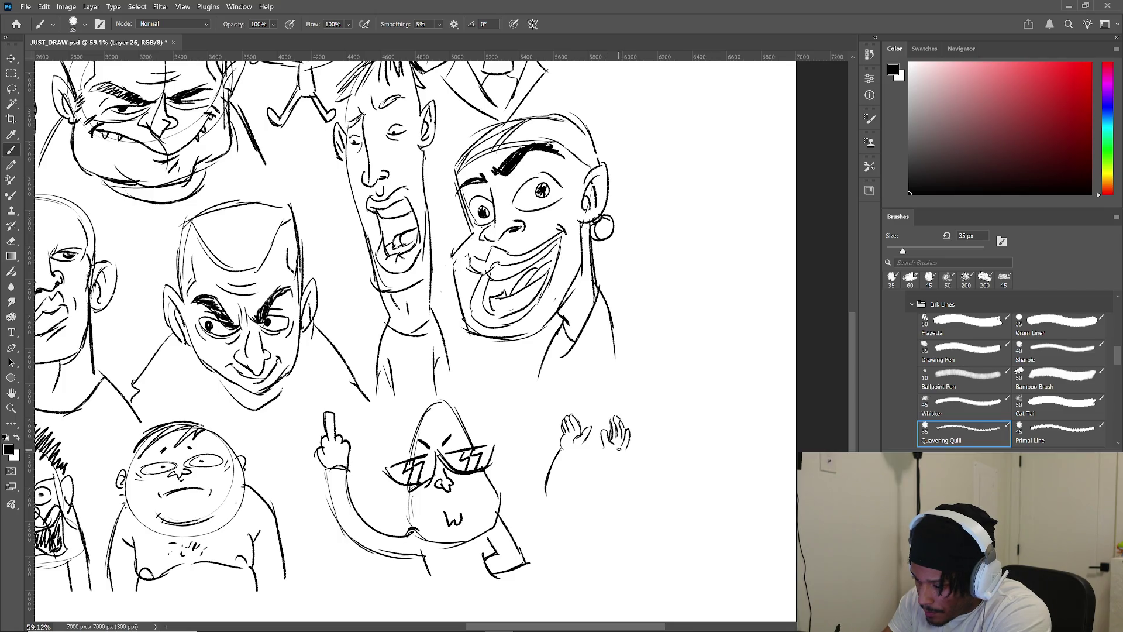
pyautogui.moveTo(625, 451)
pyautogui.mouseDown()
pyautogui.moveTo(604, 458)
pyautogui.moveTo(595, 497)
pyautogui.moveTo(614, 490)
pyautogui.mouseUp()
pyautogui.moveTo(588, 438); pyautogui.dragTo(570, 455)
pyautogui.moveTo(573, 452); pyautogui.dragTo(569, 507)
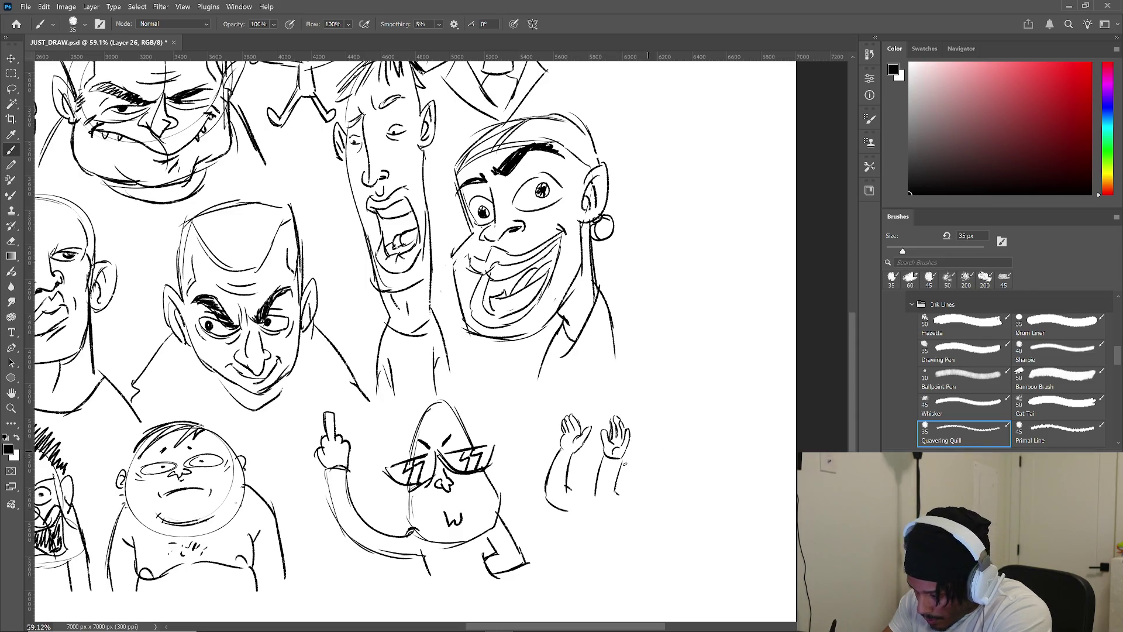
pyautogui.moveTo(566, 487)
pyautogui.mouseDown()
pyautogui.moveTo(590, 492)
pyautogui.moveTo(616, 519)
pyautogui.moveTo(583, 545)
pyautogui.mouseUp()
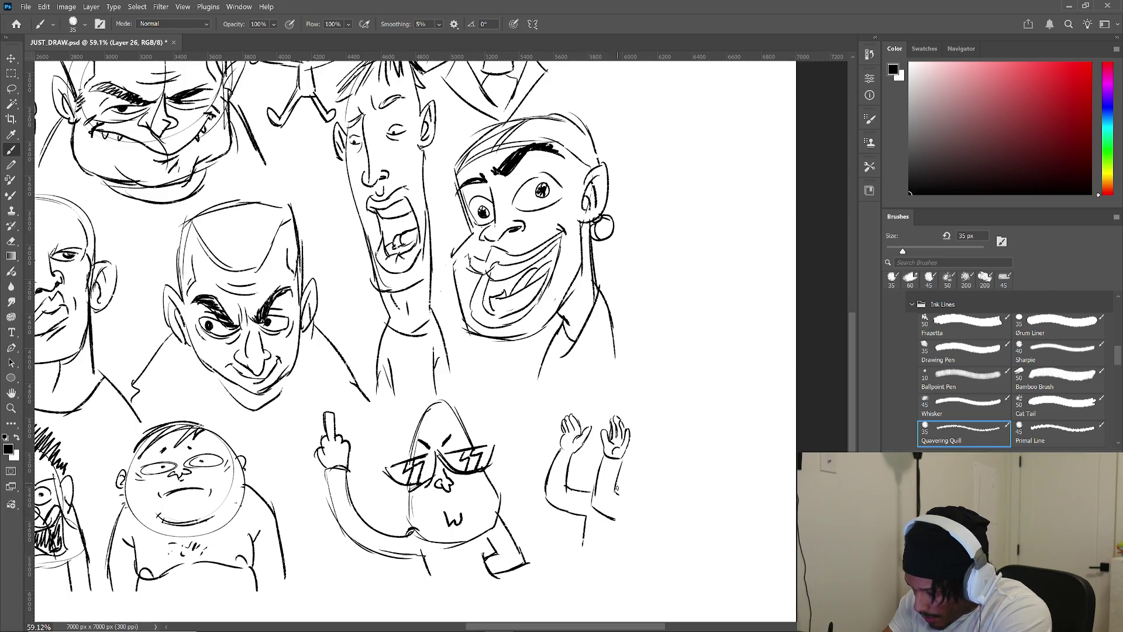
# - Outline the small oval head, undo a stray stroke, and ink its eyes, nose and sweat drop
pyautogui.moveTo(651, 486); pyautogui.dragTo(661, 512)
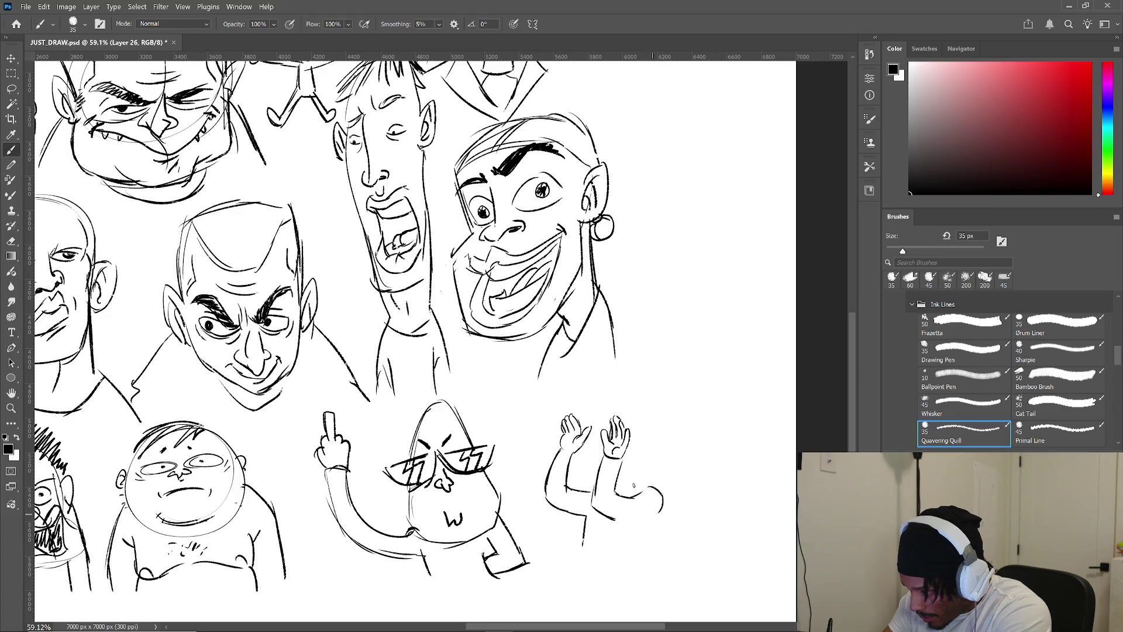
pyautogui.moveTo(630, 475)
pyautogui.mouseDown()
pyautogui.moveTo(650, 484)
pyautogui.moveTo(664, 468)
pyautogui.mouseUp()
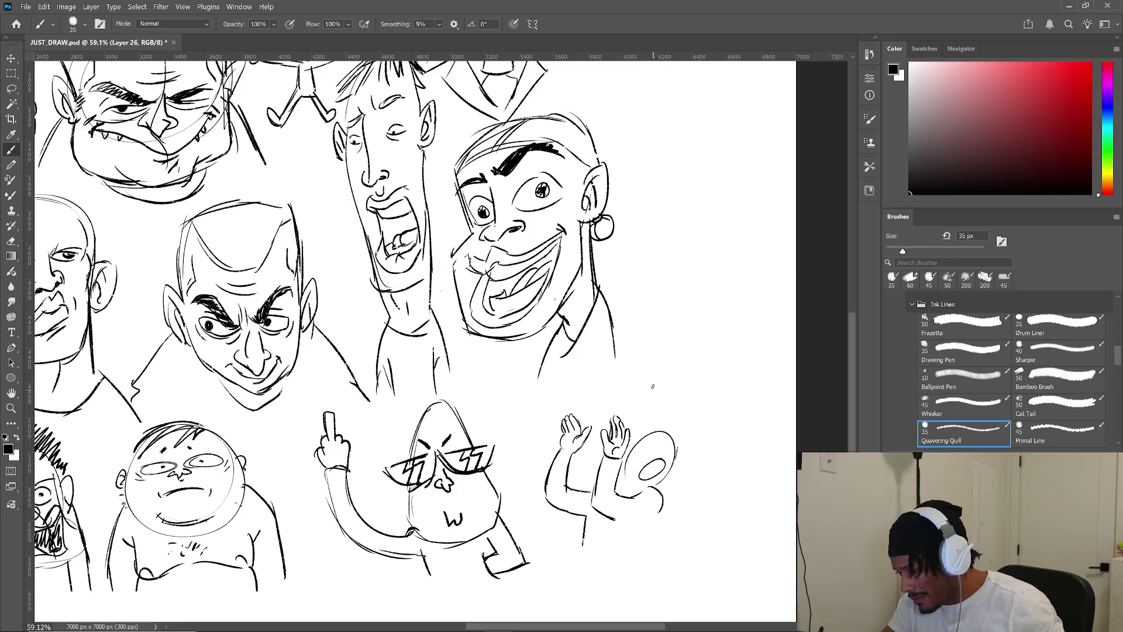
pyautogui.hotkey('ctrl', 'z')
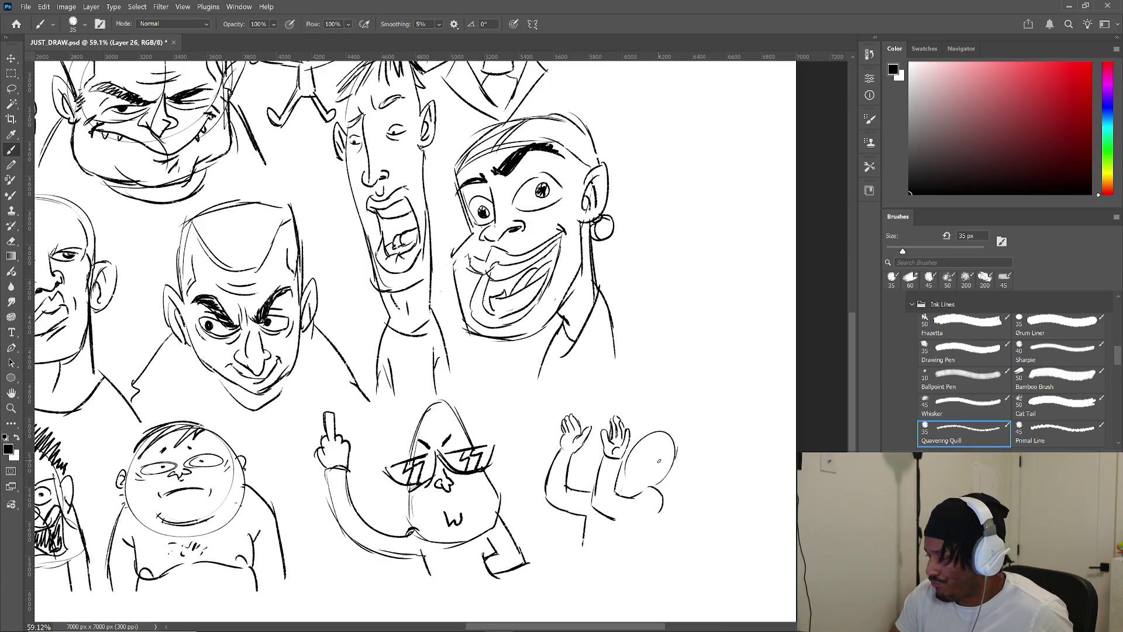
pyautogui.moveTo(644, 468); pyautogui.dragTo(658, 471)
pyautogui.moveTo(654, 475)
pyautogui.mouseDown()
pyautogui.moveTo(642, 448)
pyautogui.moveTo(670, 451)
pyautogui.mouseUp()
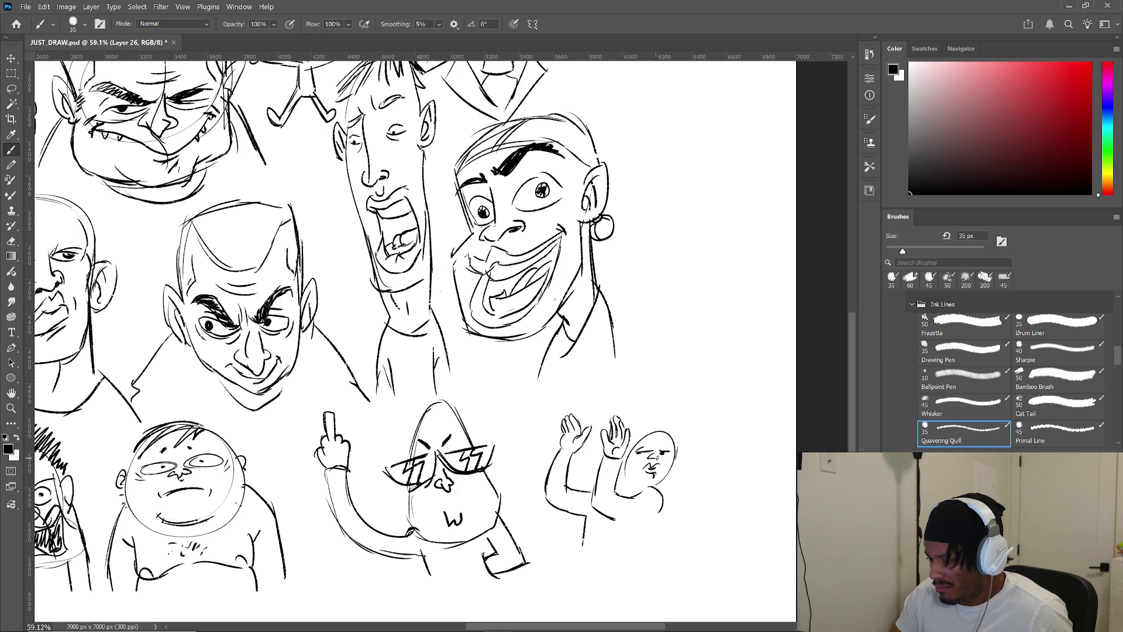
pyautogui.moveTo(650, 447)
pyautogui.mouseDown()
pyautogui.moveTo(662, 471)
pyautogui.moveTo(655, 444)
pyautogui.moveTo(670, 434)
pyautogui.mouseUp()
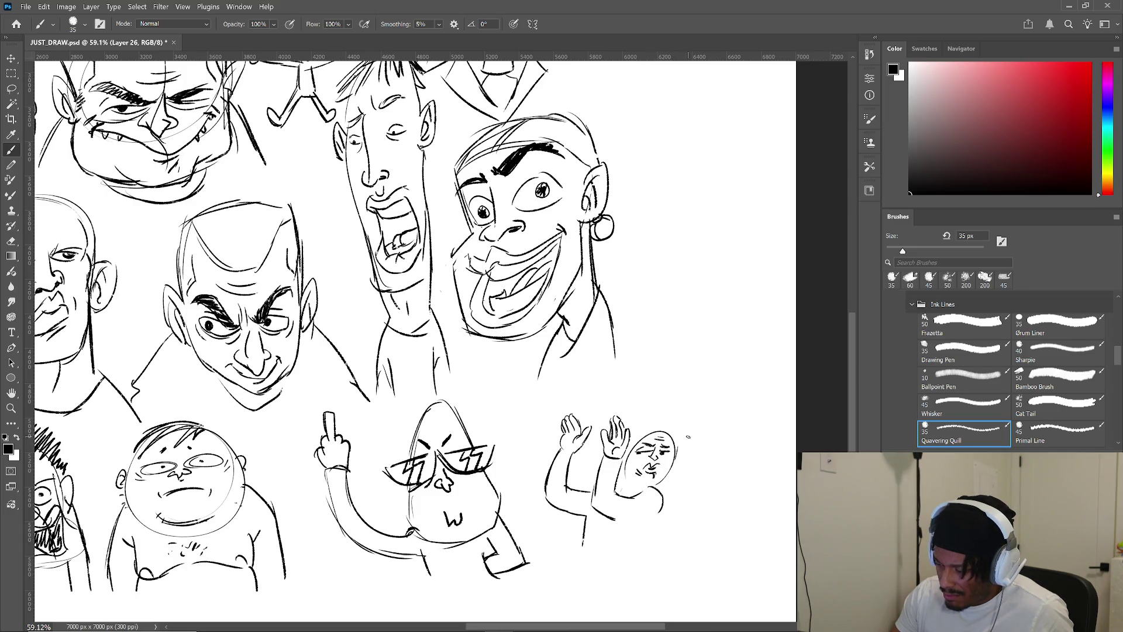
# - Draw the figure's jaw, torso and two legs below the head
pyautogui.moveTo(626, 466)
pyautogui.mouseDown()
pyautogui.moveTo(646, 489)
pyautogui.moveTo(632, 495)
pyautogui.moveTo(650, 530)
pyautogui.moveTo(629, 561)
pyautogui.mouseUp()
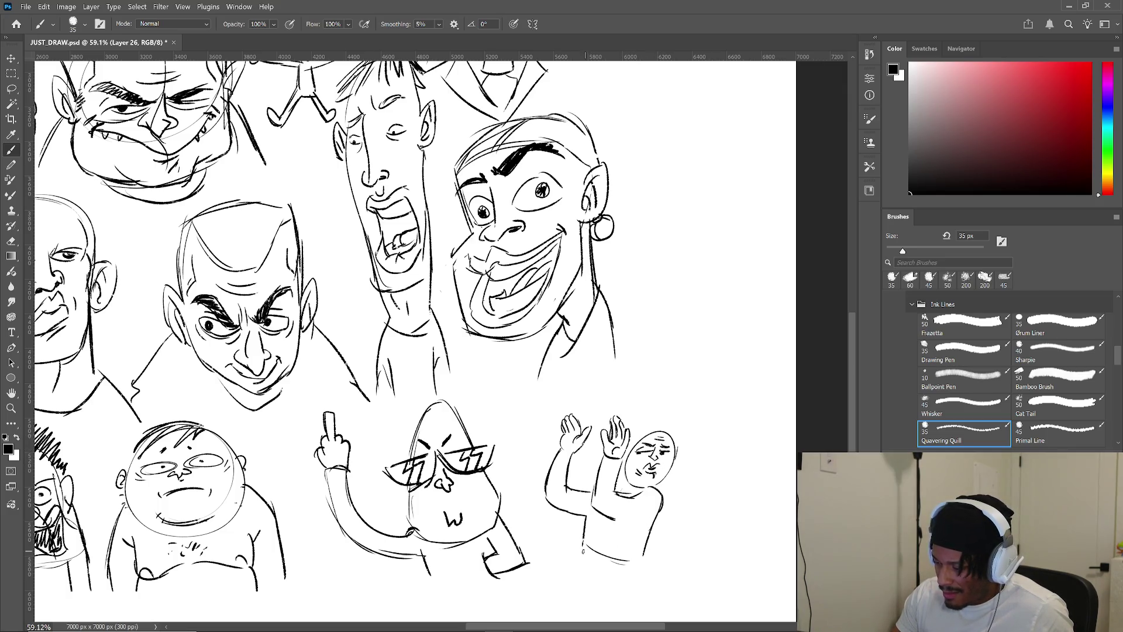
pyautogui.moveTo(583, 550); pyautogui.dragTo(592, 603)
pyautogui.moveTo(638, 562); pyautogui.dragTo(646, 610)
pyautogui.moveTo(699, 477)
pyautogui.mouseDown()
pyautogui.moveTo(619, 524)
pyautogui.moveTo(611, 484)
pyautogui.moveTo(617, 505)
pyautogui.moveTo(605, 490)
pyautogui.moveTo(556, 527)
pyautogui.moveTo(541, 513)
pyautogui.moveTo(579, 466)
pyautogui.mouseUp()
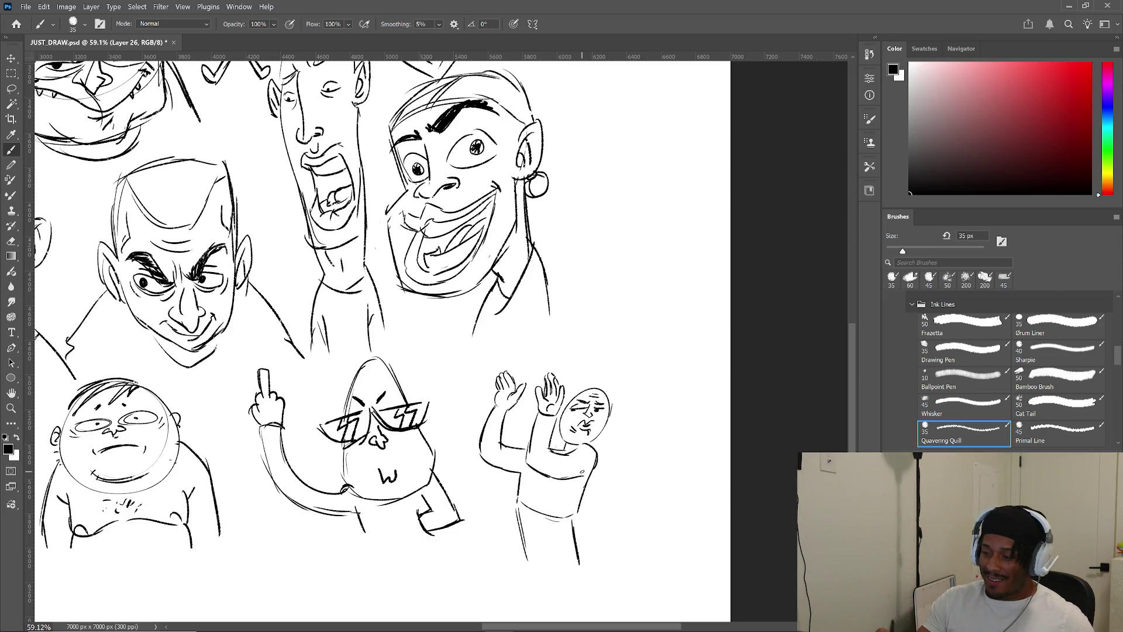
# - Ink cuff strokes on the waving figure's wrist, then zoom out and recentre the full 7000 px sheet
pyautogui.moveTo(492, 409); pyautogui.dragTo(551, 412)
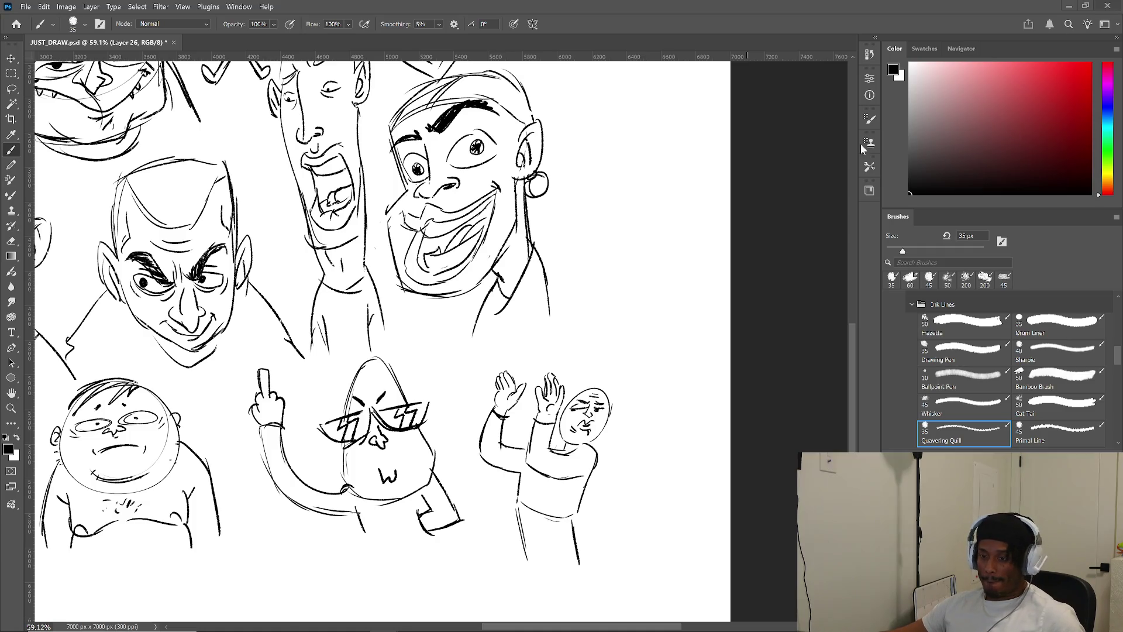
pyautogui.scroll(-1, 432, 271)
pyautogui.scroll(-5, 431, 271)
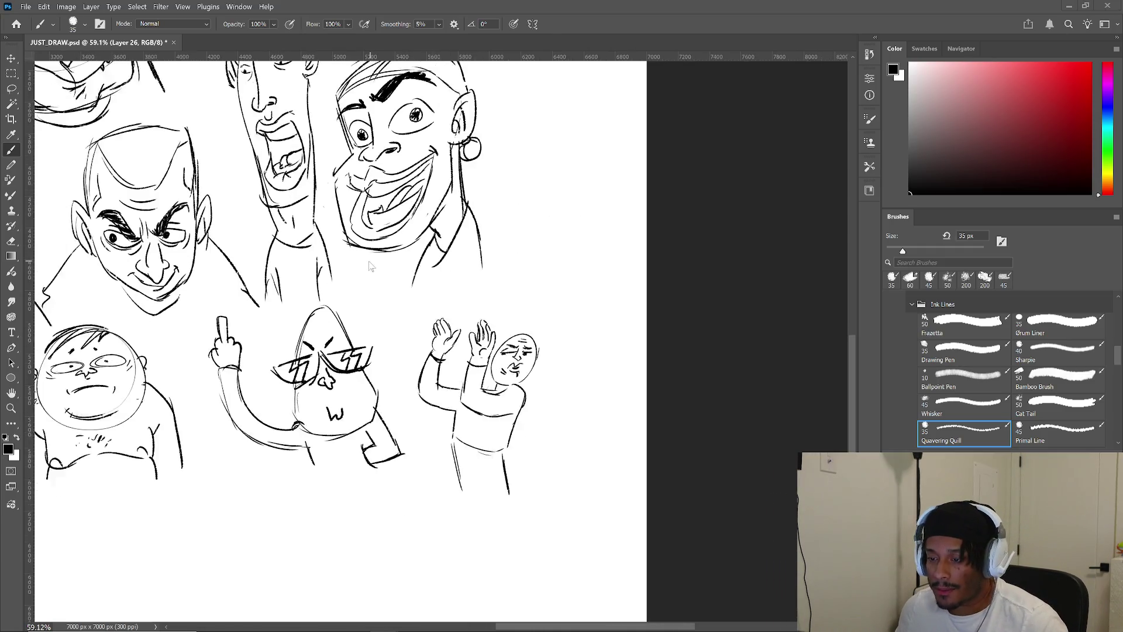
pyautogui.moveTo(417, 311)
pyautogui.mouseDown()
pyautogui.moveTo(525, 342)
pyautogui.moveTo(520, 330)
pyautogui.mouseUp()
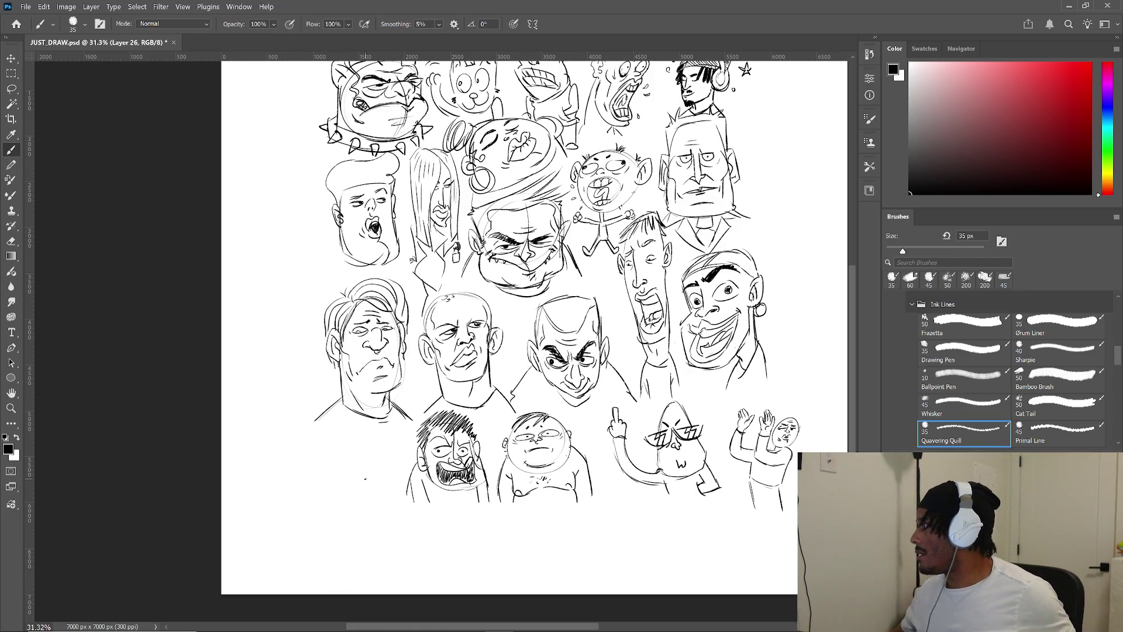
pyautogui.moveTo(662, 378)
pyautogui.mouseDown()
pyautogui.moveTo(473, 458)
pyautogui.moveTo(613, 475)
pyautogui.moveTo(548, 404)
pyautogui.moveTo(459, 342)
pyautogui.moveTo(460, 359)
pyautogui.moveTo(592, 366)
pyautogui.moveTo(597, 379)
pyautogui.mouseUp()
pyautogui.scroll(8, 596, 379)
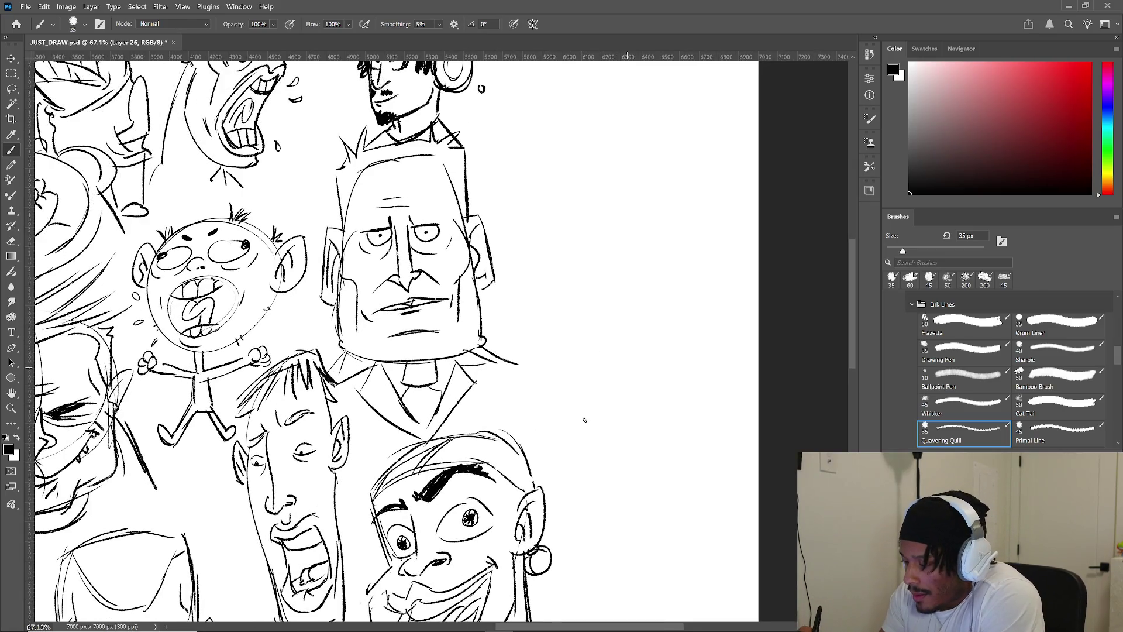
# - Draw a rounded bald head outline with ears and earring loops on both sides
pyautogui.moveTo(673, 303)
pyautogui.mouseDown()
pyautogui.moveTo(576, 309)
pyautogui.moveTo(567, 402)
pyautogui.moveTo(588, 440)
pyautogui.mouseUp()
pyautogui.moveTo(574, 451); pyautogui.dragTo(646, 457)
pyautogui.moveTo(674, 303); pyautogui.dragTo(689, 440)
pyautogui.moveTo(590, 452)
pyautogui.mouseDown()
pyautogui.moveTo(690, 450)
pyautogui.moveTo(675, 462)
pyautogui.mouseUp()
pyautogui.moveTo(563, 348)
pyautogui.mouseDown()
pyautogui.moveTo(548, 397)
pyautogui.moveTo(557, 407)
pyautogui.moveTo(556, 384)
pyautogui.mouseUp()
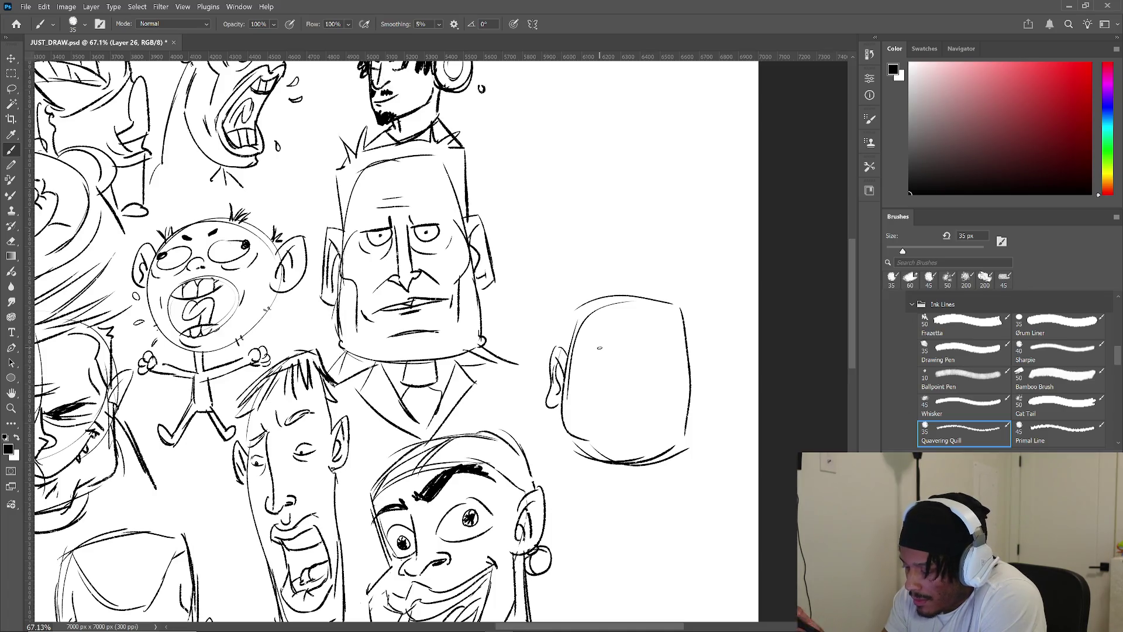
pyautogui.moveTo(553, 393)
pyautogui.mouseDown()
pyautogui.moveTo(559, 433)
pyautogui.moveTo(545, 410)
pyautogui.moveTo(550, 428)
pyautogui.mouseUp()
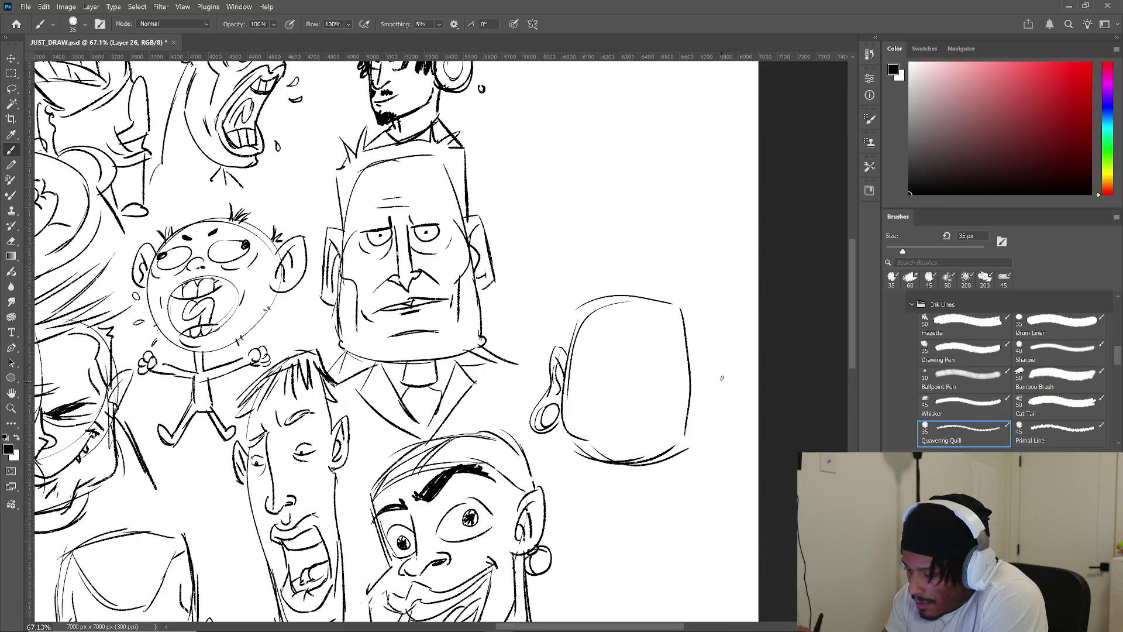
pyautogui.moveTo(687, 351)
pyautogui.mouseDown()
pyautogui.moveTo(719, 417)
pyautogui.moveTo(689, 423)
pyautogui.moveTo(705, 421)
pyautogui.moveTo(695, 391)
pyautogui.mouseUp()
# - Sketch eyebrow strokes, then undo them to leave the new face blank
pyautogui.moveTo(582, 352)
pyautogui.mouseDown()
pyautogui.moveTo(642, 347)
pyautogui.moveTo(670, 361)
pyautogui.moveTo(607, 363)
pyautogui.mouseUp()
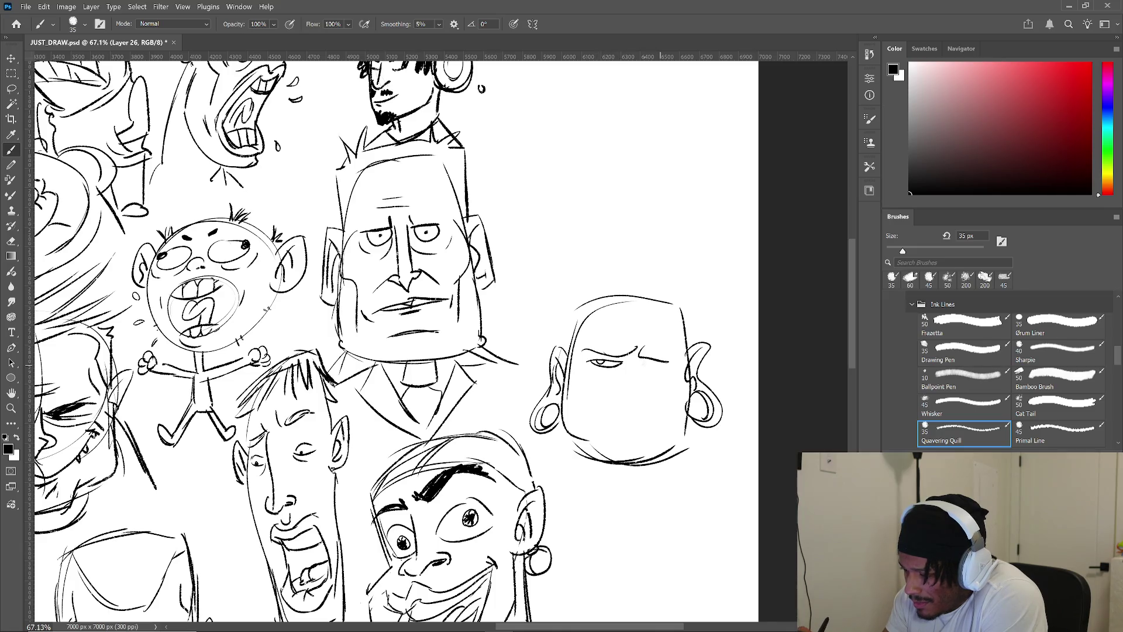
pyautogui.hotkey('ctrl', 'z')
pyautogui.hotkey('ctrl', 'z')
pyautogui.hotkey('ctrl', 'z')
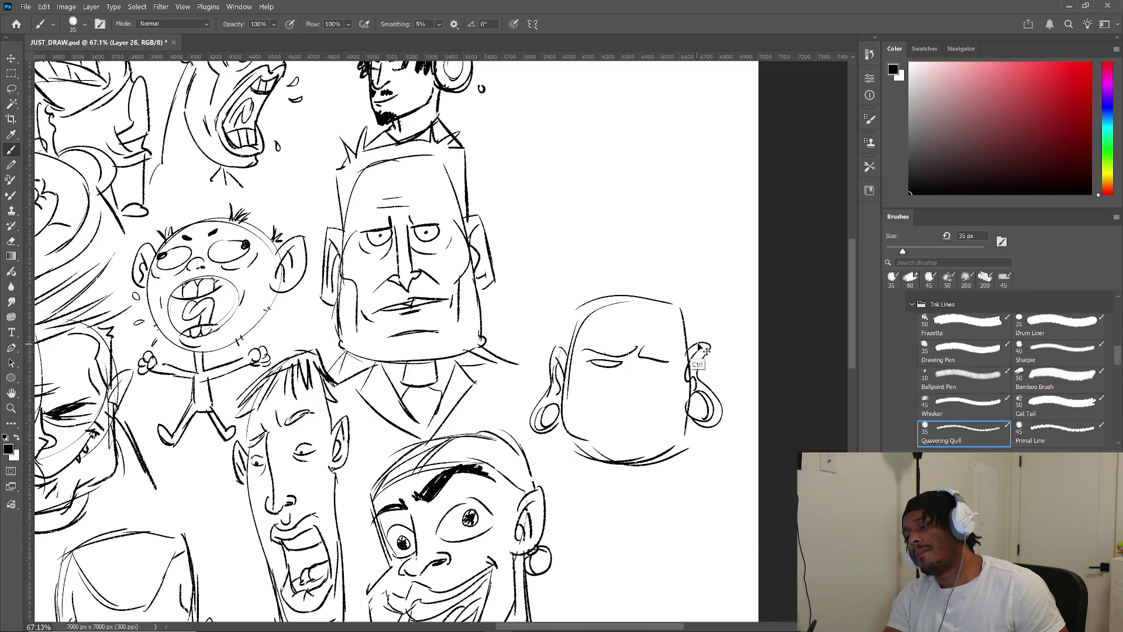
pyautogui.hotkey('ctrl', 'z')
pyautogui.hotkey('ctrl', 'z')
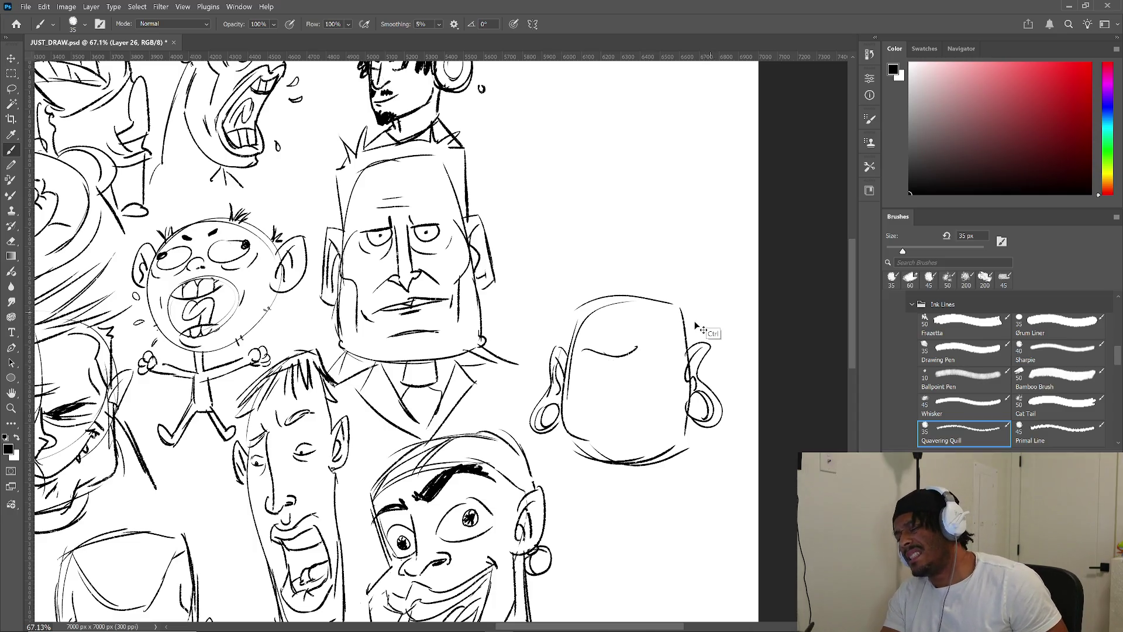
pyautogui.hotkey('ctrl', 'z')
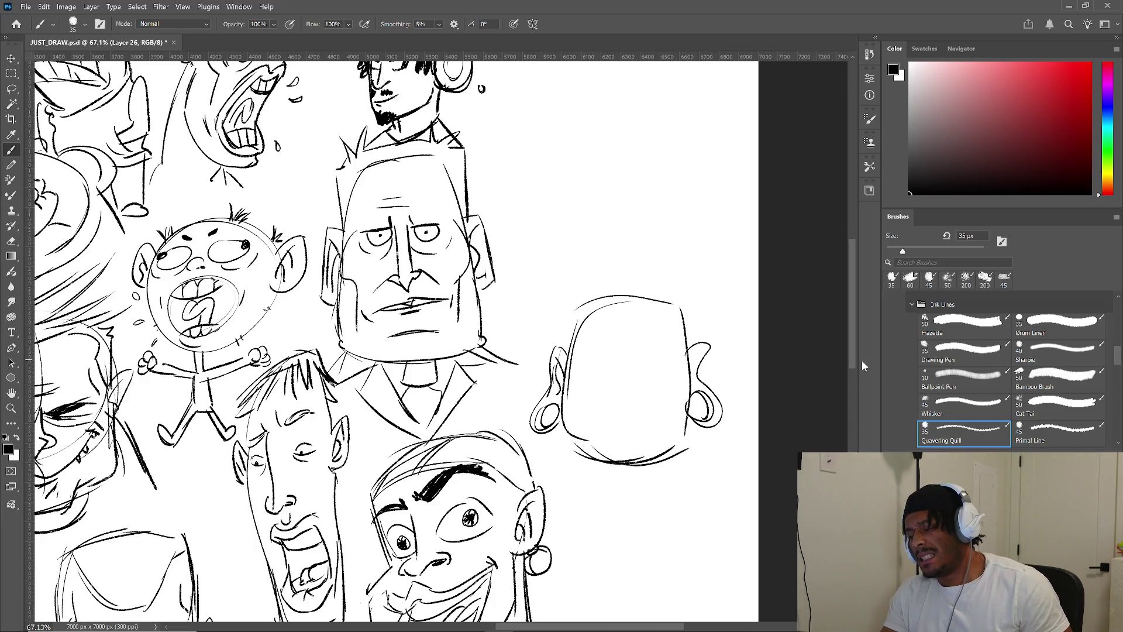
# - Detail the right ear and ink a grimacing open mouth with teeth, cheek crease and nose
pyautogui.moveTo(696, 370); pyautogui.dragTo(690, 387)
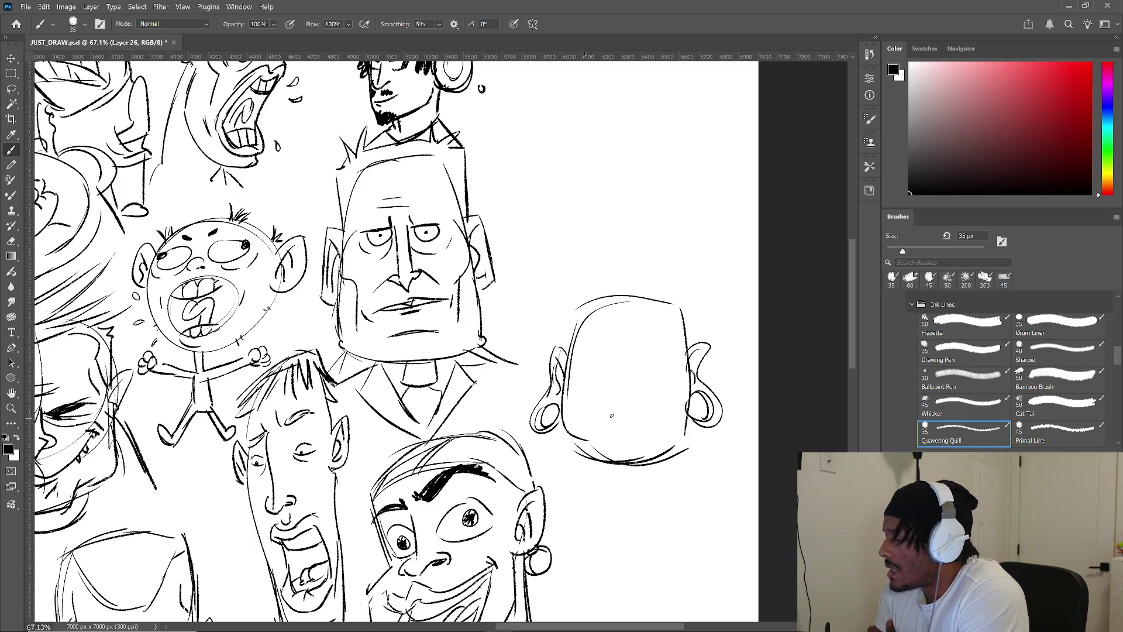
pyautogui.moveTo(595, 405)
pyautogui.mouseDown()
pyautogui.moveTo(618, 383)
pyautogui.moveTo(671, 386)
pyautogui.mouseUp()
pyautogui.moveTo(599, 402); pyautogui.dragTo(661, 387)
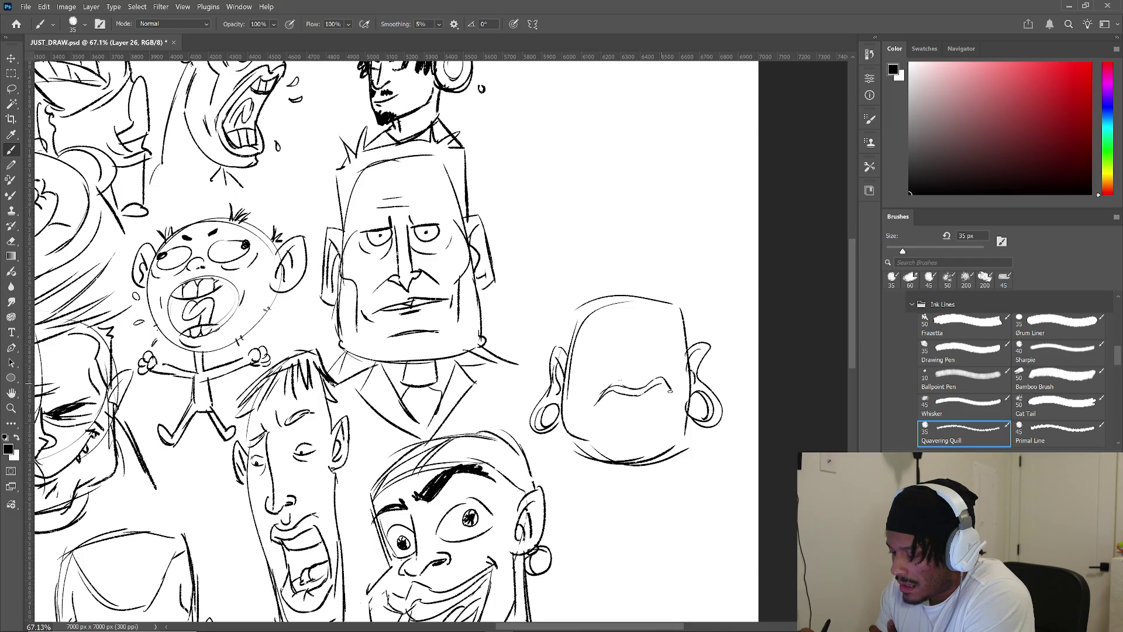
pyautogui.moveTo(595, 403)
pyautogui.mouseDown()
pyautogui.moveTo(608, 425)
pyautogui.moveTo(661, 420)
pyautogui.moveTo(617, 438)
pyautogui.moveTo(670, 422)
pyautogui.moveTo(654, 446)
pyautogui.mouseUp()
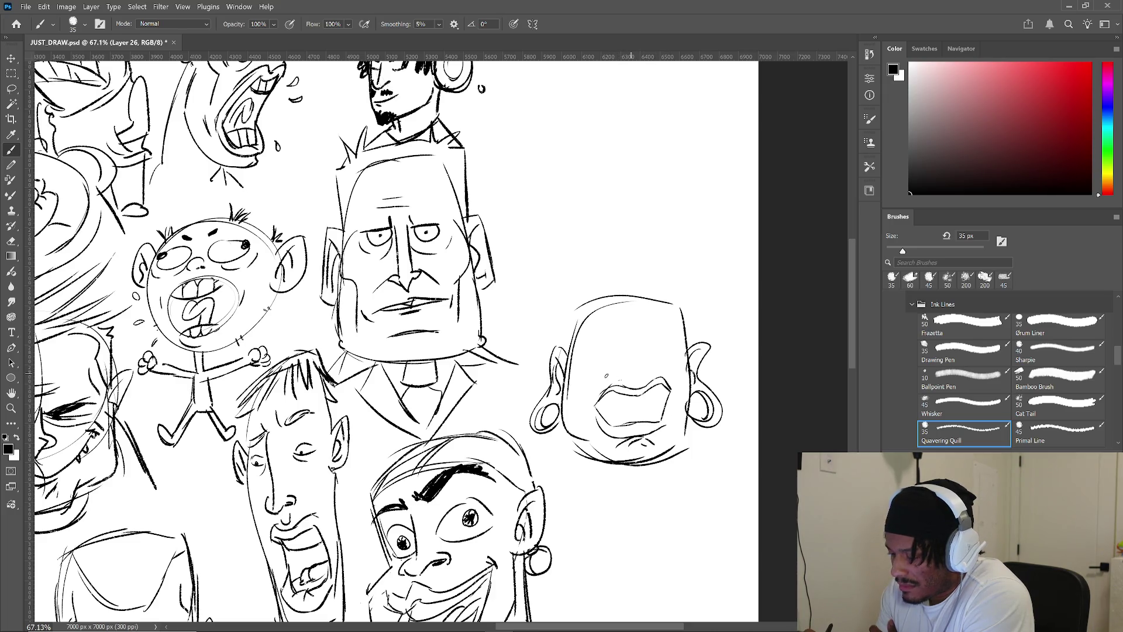
pyautogui.moveTo(580, 404); pyautogui.dragTo(589, 424)
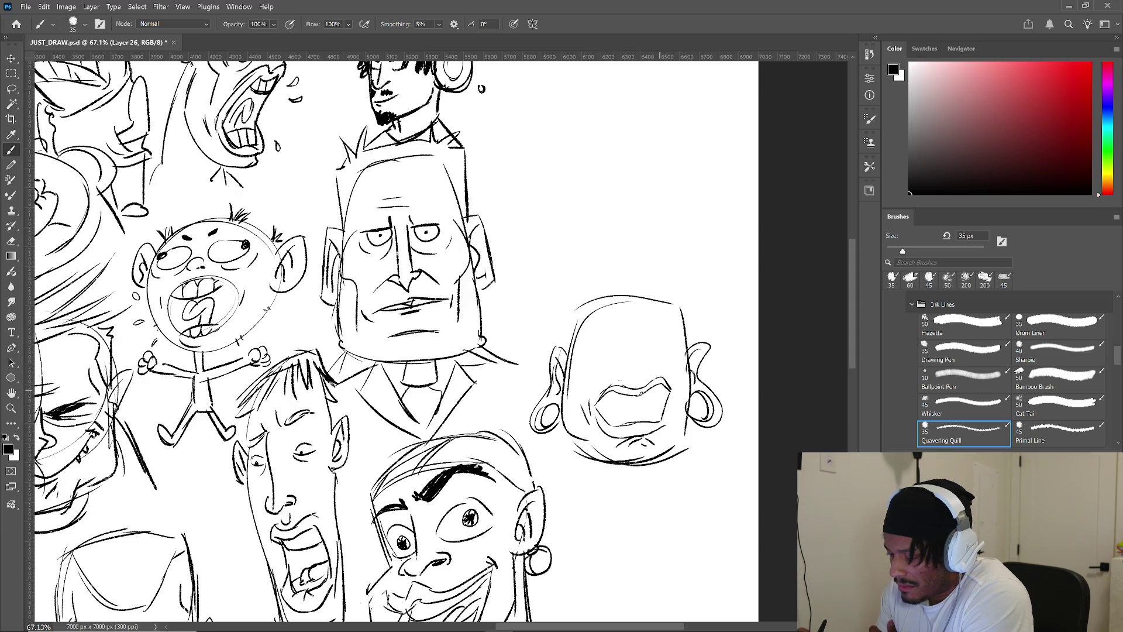
pyautogui.moveTo(612, 405)
pyautogui.mouseDown()
pyautogui.moveTo(654, 400)
pyautogui.moveTo(666, 385)
pyautogui.mouseUp()
pyautogui.moveTo(613, 412)
pyautogui.mouseDown()
pyautogui.moveTo(658, 407)
pyautogui.moveTo(663, 423)
pyautogui.mouseUp()
pyautogui.moveTo(620, 367); pyautogui.dragTo(652, 363)
# - Ink heavy-lidded eyes with lids and pupils on the upper face
pyautogui.moveTo(593, 343)
pyautogui.mouseDown()
pyautogui.moveTo(658, 314)
pyautogui.moveTo(668, 344)
pyautogui.mouseUp()
pyautogui.moveTo(600, 348)
pyautogui.mouseDown()
pyautogui.moveTo(629, 342)
pyautogui.moveTo(635, 356)
pyautogui.moveTo(611, 352)
pyautogui.moveTo(668, 361)
pyautogui.mouseUp()
pyautogui.moveTo(644, 350)
pyautogui.mouseDown()
pyautogui.moveTo(665, 346)
pyautogui.moveTo(654, 355)
pyautogui.moveTo(666, 368)
pyautogui.moveTo(644, 385)
pyautogui.moveTo(602, 383)
pyautogui.moveTo(672, 368)
pyautogui.mouseUp()
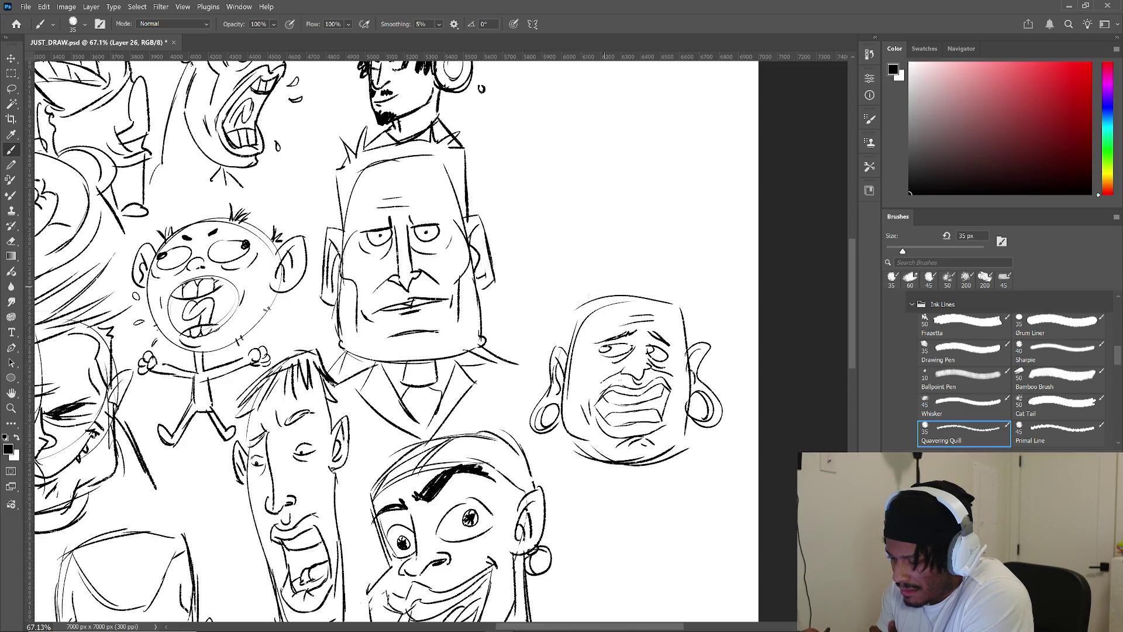
# - Sweep hair wisps along the hairline, forehead and sides, and begin the neck below
pyautogui.moveTo(599, 295); pyautogui.dragTo(552, 321)
pyautogui.moveTo(604, 301); pyautogui.dragTo(567, 330)
pyautogui.moveTo(649, 299)
pyautogui.mouseDown()
pyautogui.moveTo(598, 321)
pyautogui.moveTo(568, 362)
pyautogui.mouseUp()
pyautogui.moveTo(583, 320); pyautogui.dragTo(570, 361)
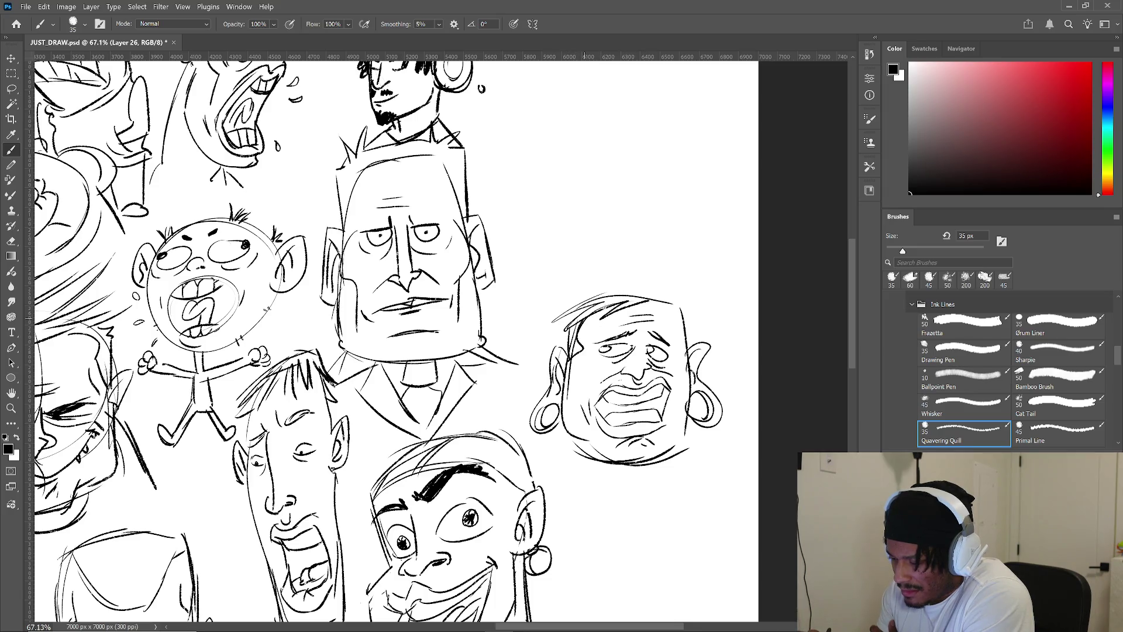
pyautogui.moveTo(685, 306)
pyautogui.mouseDown()
pyautogui.moveTo(674, 344)
pyautogui.moveTo(686, 355)
pyautogui.mouseUp()
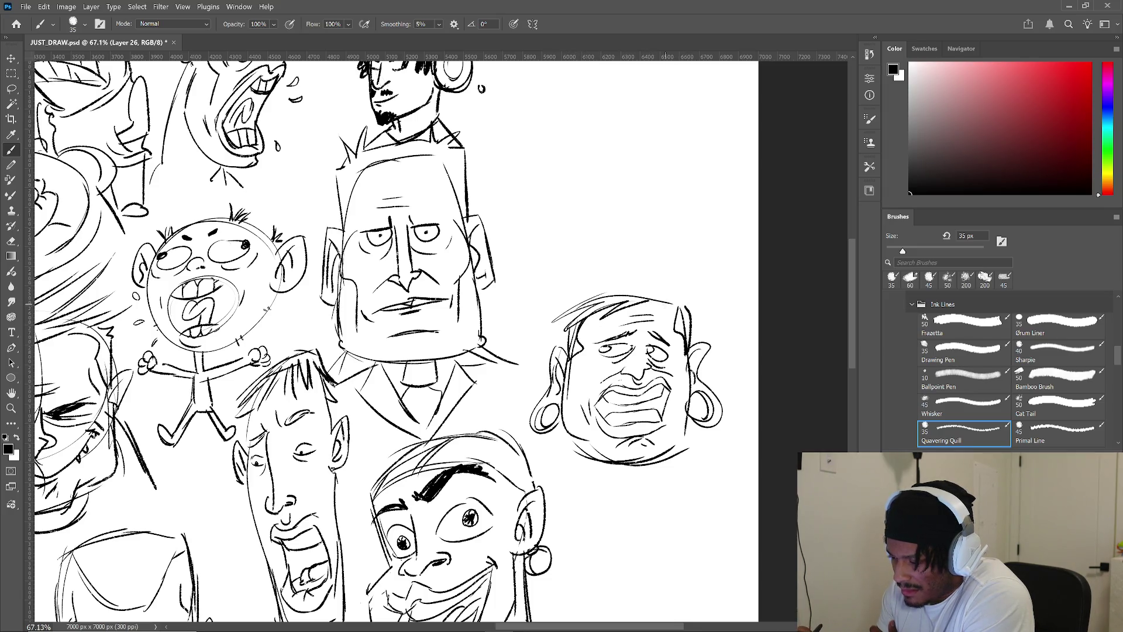
pyautogui.moveTo(673, 284)
pyautogui.mouseDown()
pyautogui.moveTo(674, 303)
pyautogui.moveTo(695, 296)
pyautogui.moveTo(668, 291)
pyautogui.mouseUp()
pyautogui.moveTo(571, 307); pyautogui.dragTo(666, 292)
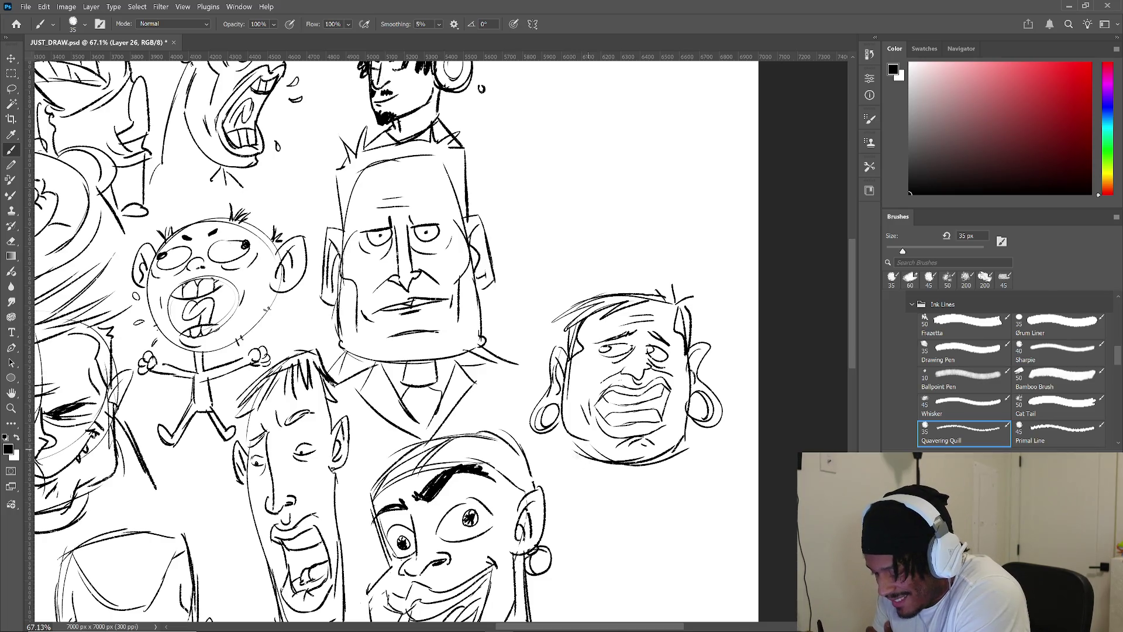
pyautogui.moveTo(566, 434); pyautogui.dragTo(573, 521)
# - Draw a hatched neck, collared torso, a small hand on the right, and stubby legs with feet
pyautogui.moveTo(563, 462); pyautogui.dragTo(571, 513)
pyautogui.moveTo(581, 466); pyautogui.dragTo(582, 478)
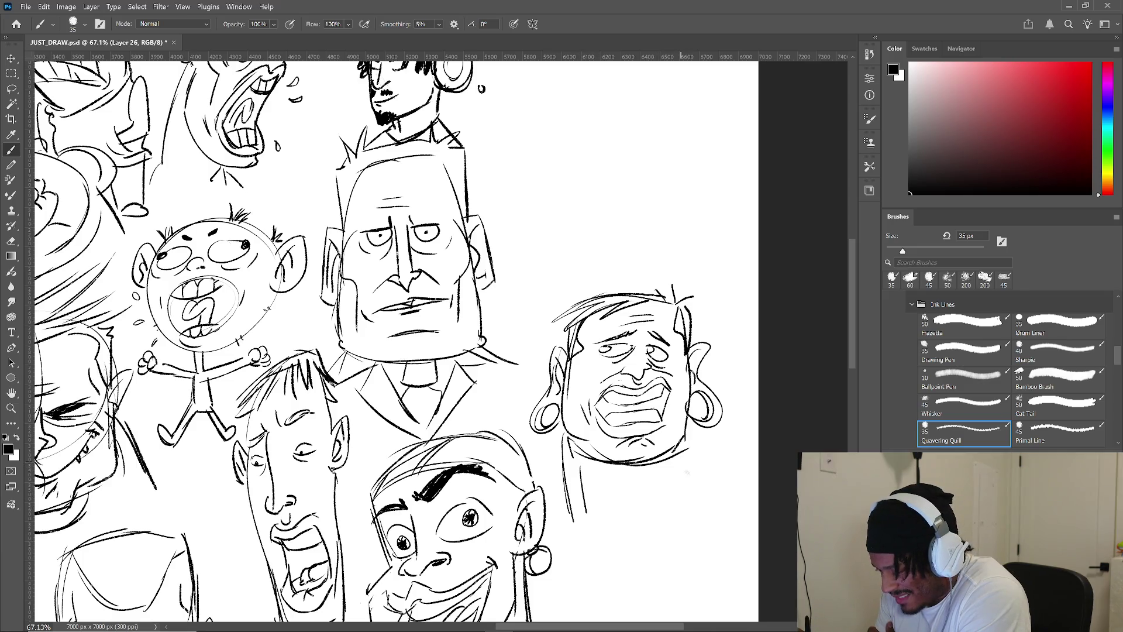
pyautogui.moveTo(702, 463)
pyautogui.mouseDown()
pyautogui.moveTo(710, 475)
pyautogui.moveTo(726, 443)
pyautogui.moveTo(735, 471)
pyautogui.moveTo(711, 489)
pyautogui.moveTo(731, 465)
pyautogui.moveTo(720, 492)
pyautogui.moveTo(697, 493)
pyautogui.moveTo(712, 515)
pyautogui.moveTo(700, 524)
pyautogui.moveTo(714, 513)
pyautogui.moveTo(692, 505)
pyautogui.moveTo(691, 486)
pyautogui.mouseUp()
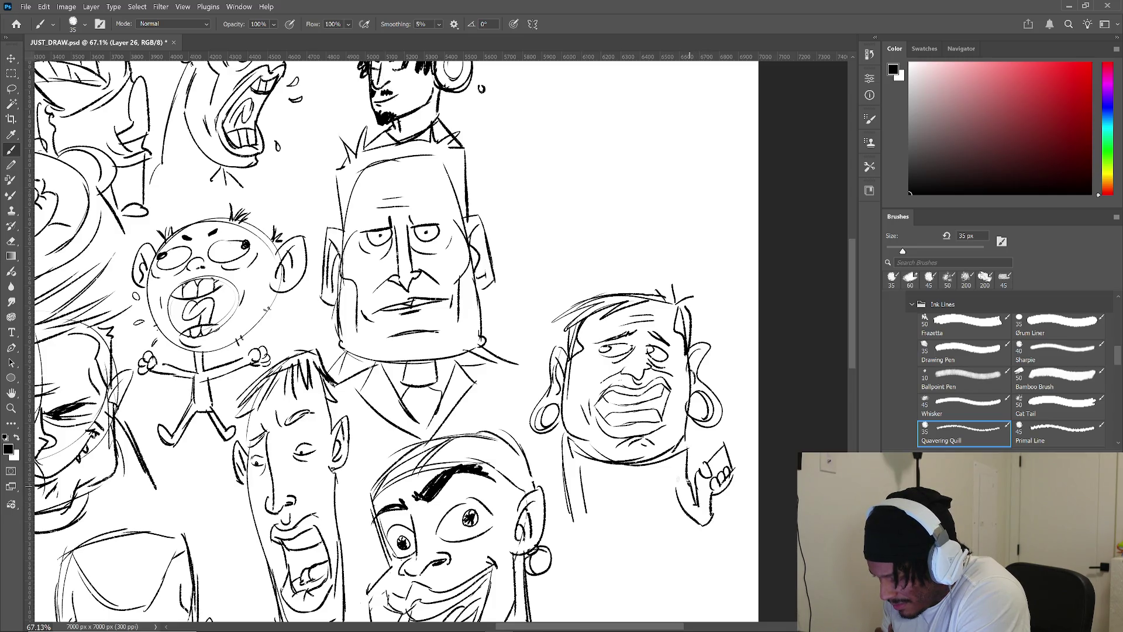
pyautogui.moveTo(560, 467); pyautogui.dragTo(584, 483)
pyautogui.moveTo(692, 461); pyautogui.dragTo(677, 486)
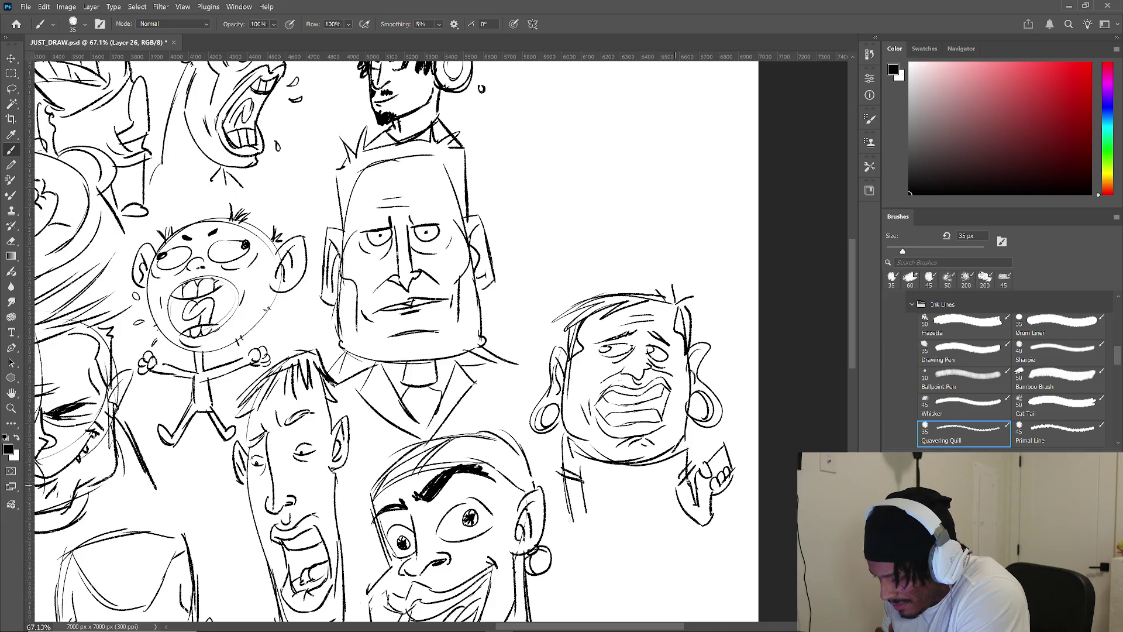
pyautogui.moveTo(592, 510)
pyautogui.mouseDown()
pyautogui.moveTo(575, 544)
pyautogui.moveTo(676, 504)
pyautogui.mouseUp()
pyautogui.moveTo(635, 461)
pyautogui.mouseDown()
pyautogui.moveTo(643, 508)
pyautogui.moveTo(627, 547)
pyautogui.moveTo(638, 550)
pyautogui.mouseUp()
pyautogui.moveTo(651, 511)
pyautogui.mouseDown()
pyautogui.moveTo(655, 544)
pyautogui.moveTo(679, 542)
pyautogui.mouseUp()
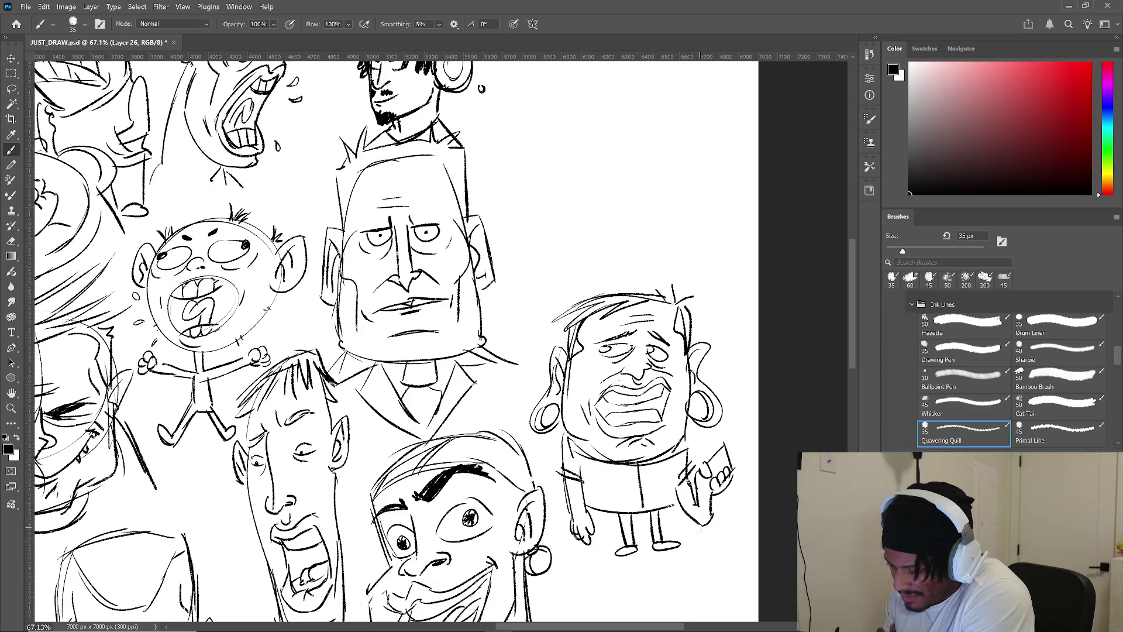
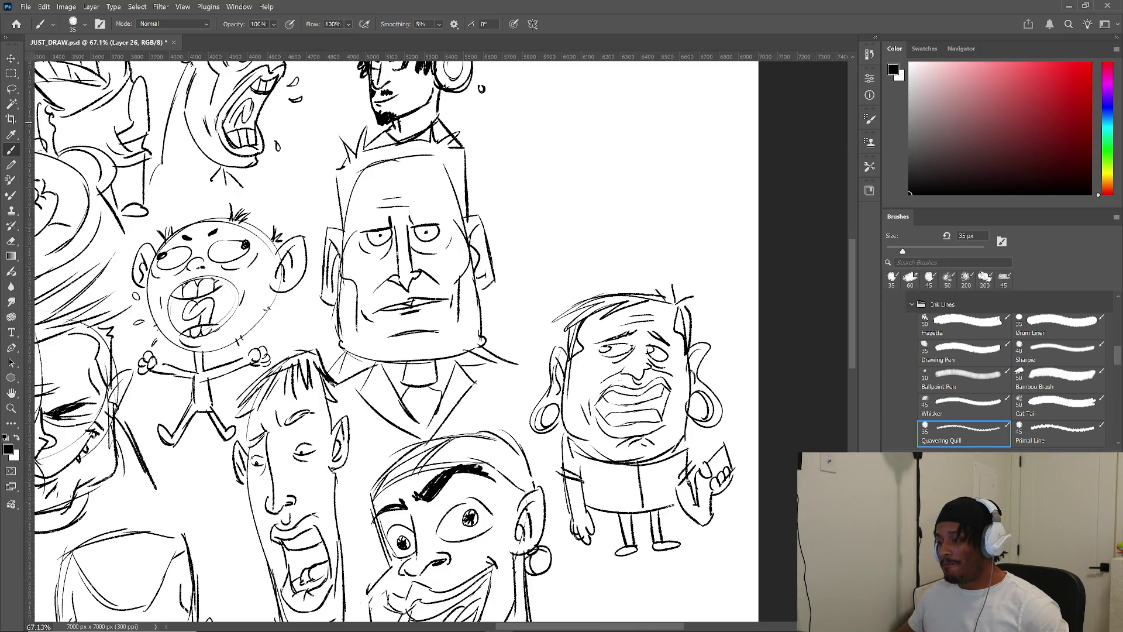
# - Zoom out to survey the whole caricature sheet, then zoom in on the blank area right of the headphone head
pyautogui.scroll(-4, 479, 328)
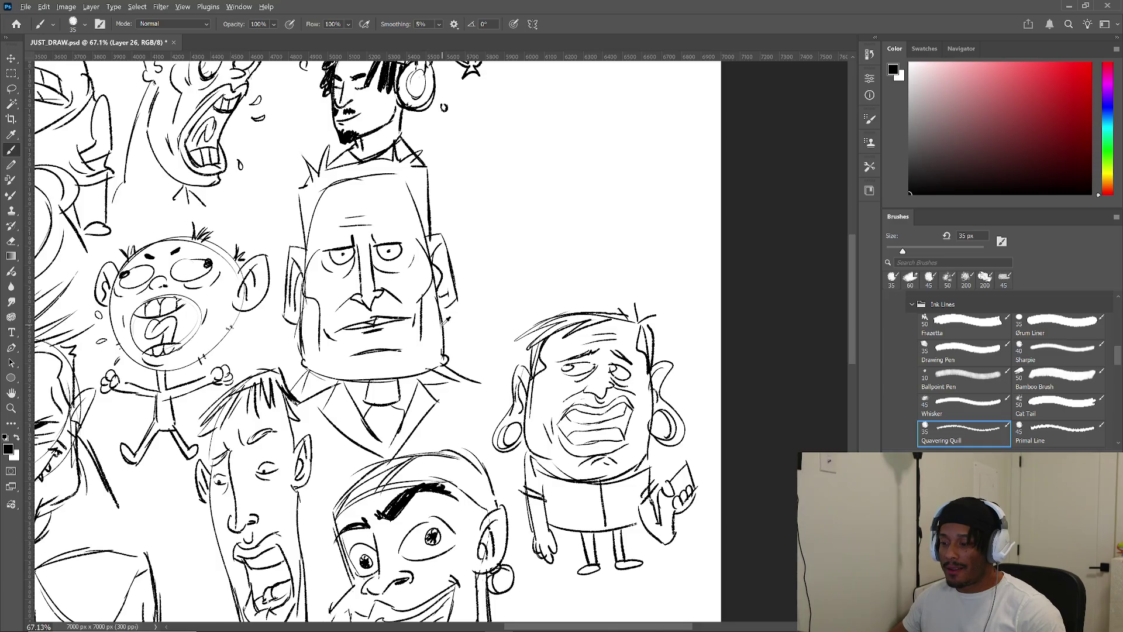
pyautogui.scroll(-3, 458, 319)
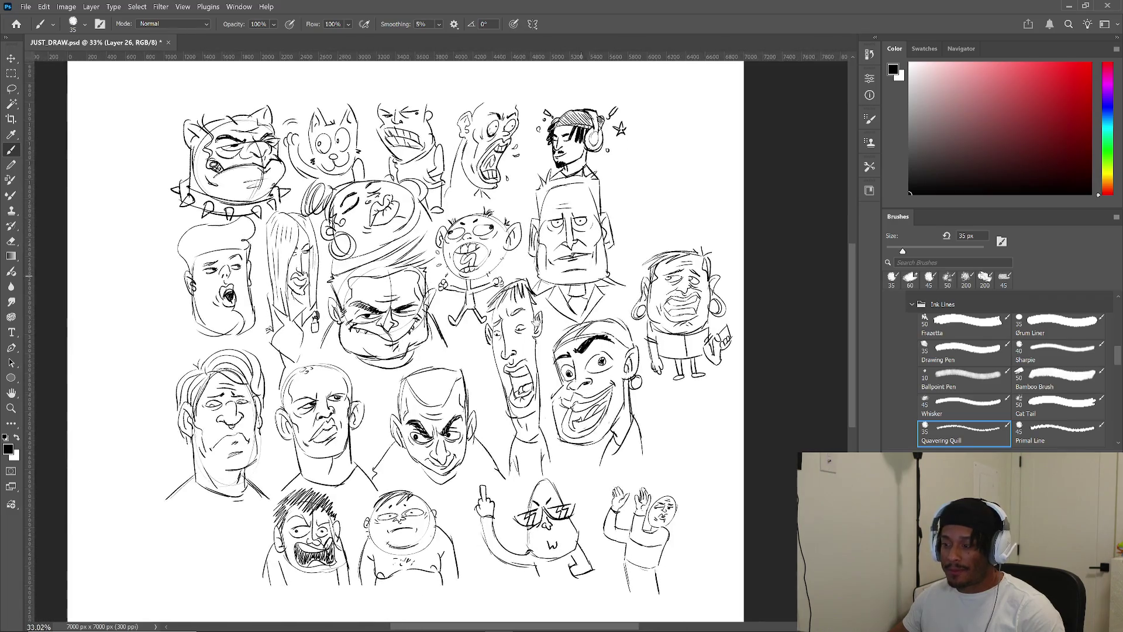
pyautogui.moveTo(569, 330); pyautogui.dragTo(575, 327)
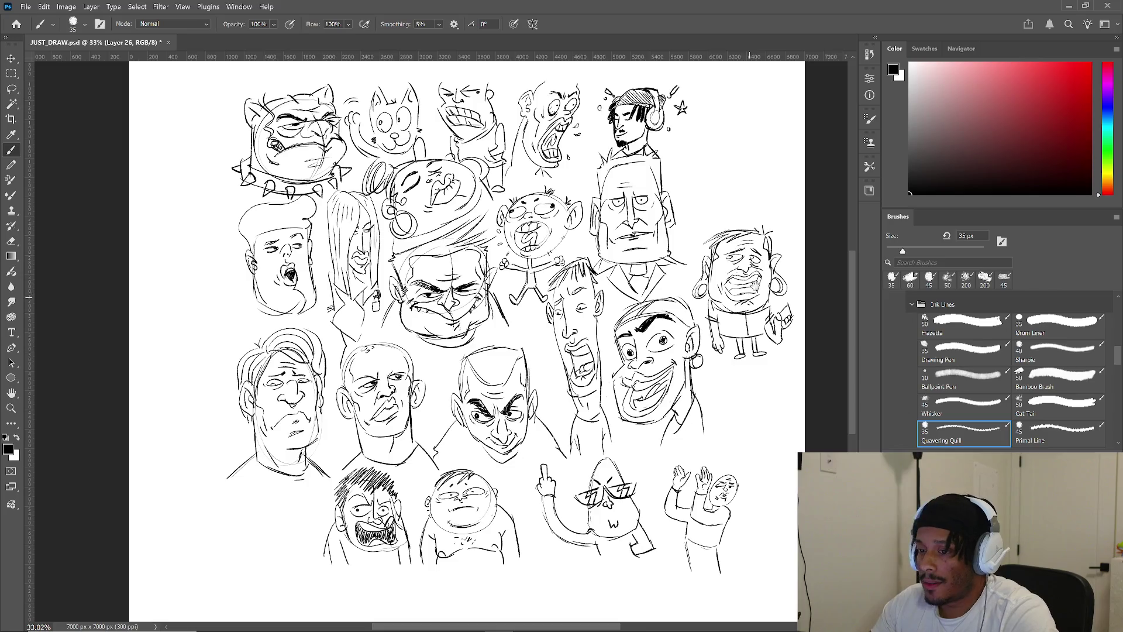
pyautogui.moveTo(744, 330); pyautogui.dragTo(651, 450)
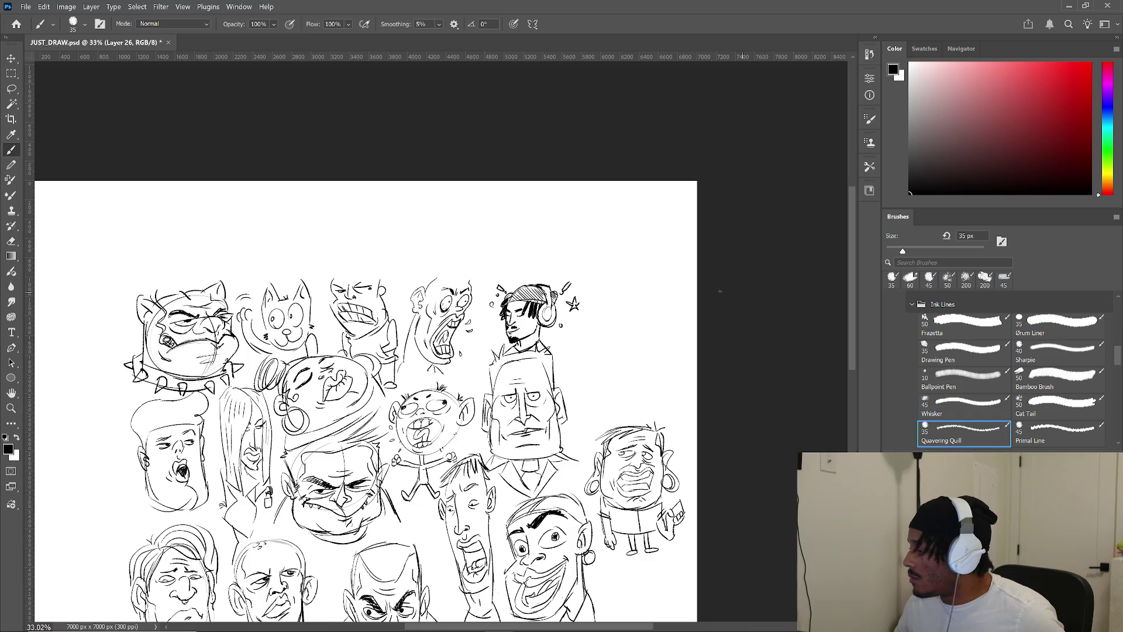
pyautogui.scroll(5, 723, 291)
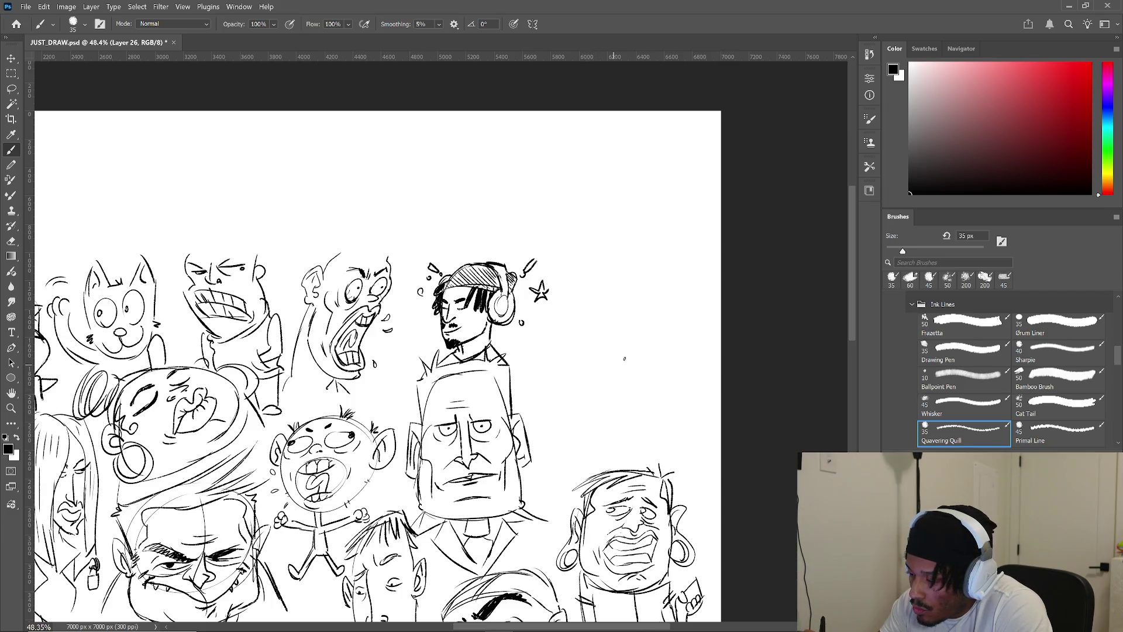
# - Draw a new face's jagged open mouth and left eye with the Quavering Quill brush
pyautogui.moveTo(587, 400)
pyautogui.mouseDown()
pyautogui.moveTo(601, 352)
pyautogui.moveTo(639, 386)
pyautogui.mouseUp()
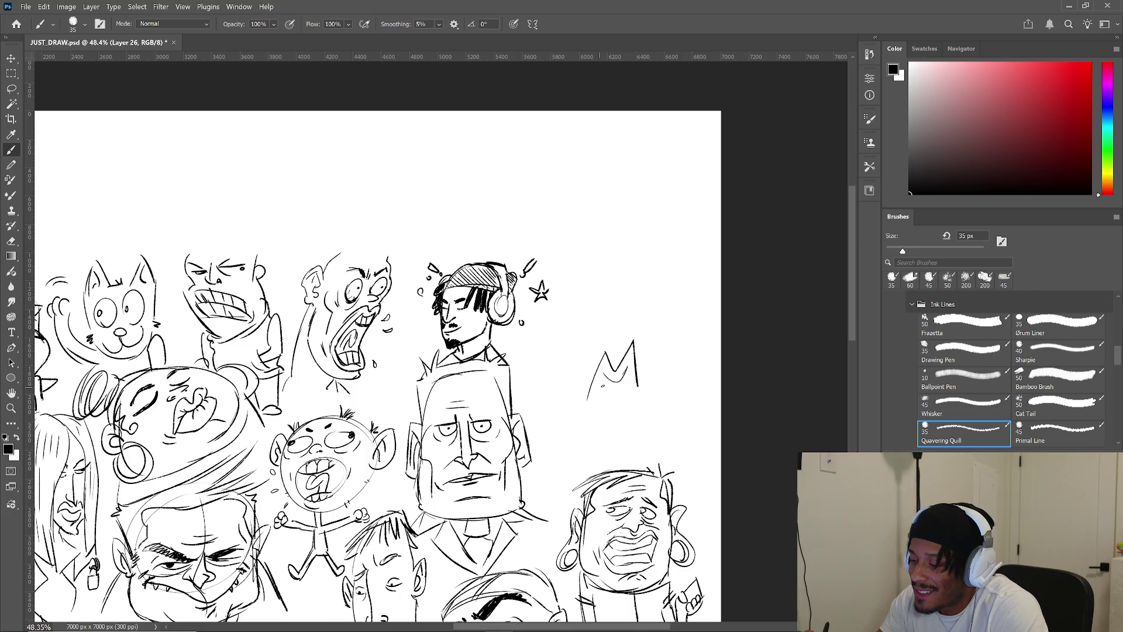
pyautogui.moveTo(606, 375)
pyautogui.mouseDown()
pyautogui.moveTo(587, 401)
pyautogui.moveTo(639, 391)
pyautogui.mouseUp()
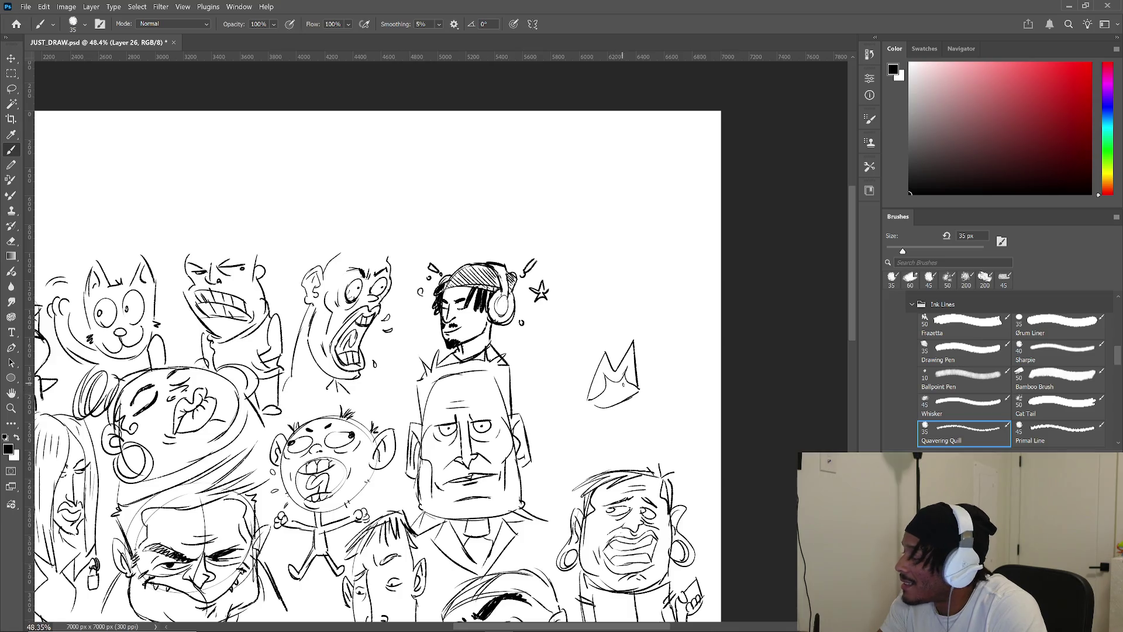
pyautogui.moveTo(620, 381)
pyautogui.mouseDown()
pyautogui.moveTo(587, 408)
pyautogui.moveTo(646, 396)
pyautogui.moveTo(629, 407)
pyautogui.mouseUp()
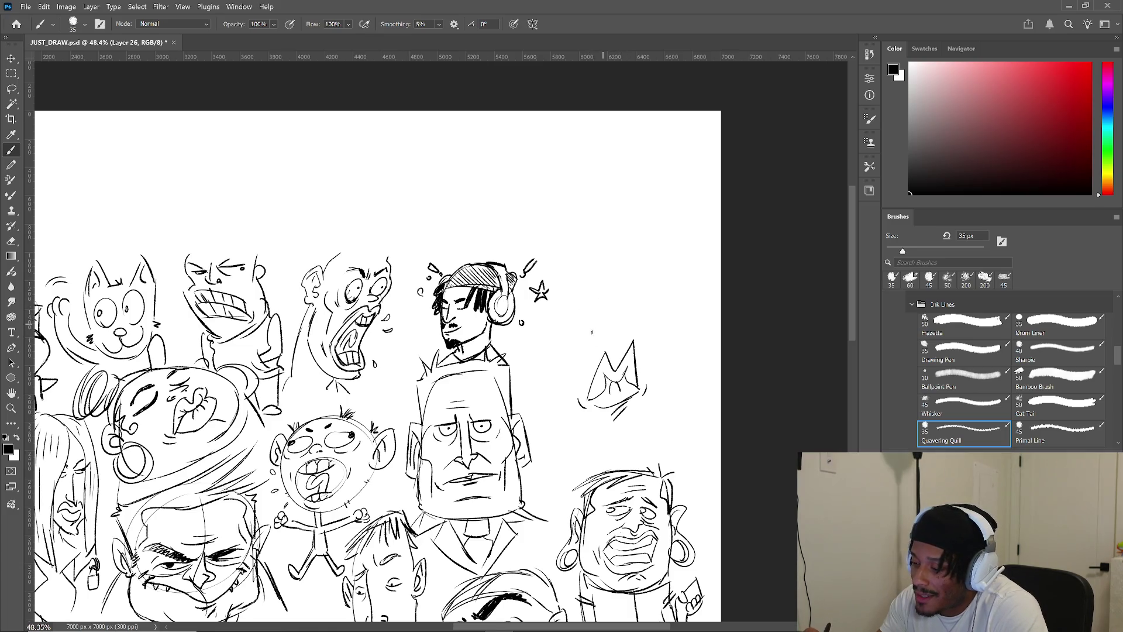
pyautogui.moveTo(579, 329)
pyautogui.mouseDown()
pyautogui.moveTo(575, 337)
pyautogui.moveTo(599, 322)
pyautogui.moveTo(606, 334)
pyautogui.moveTo(575, 340)
pyautogui.moveTo(640, 321)
pyautogui.moveTo(647, 331)
pyautogui.moveTo(605, 345)
pyautogui.moveTo(627, 338)
pyautogui.moveTo(623, 322)
pyautogui.mouseUp()
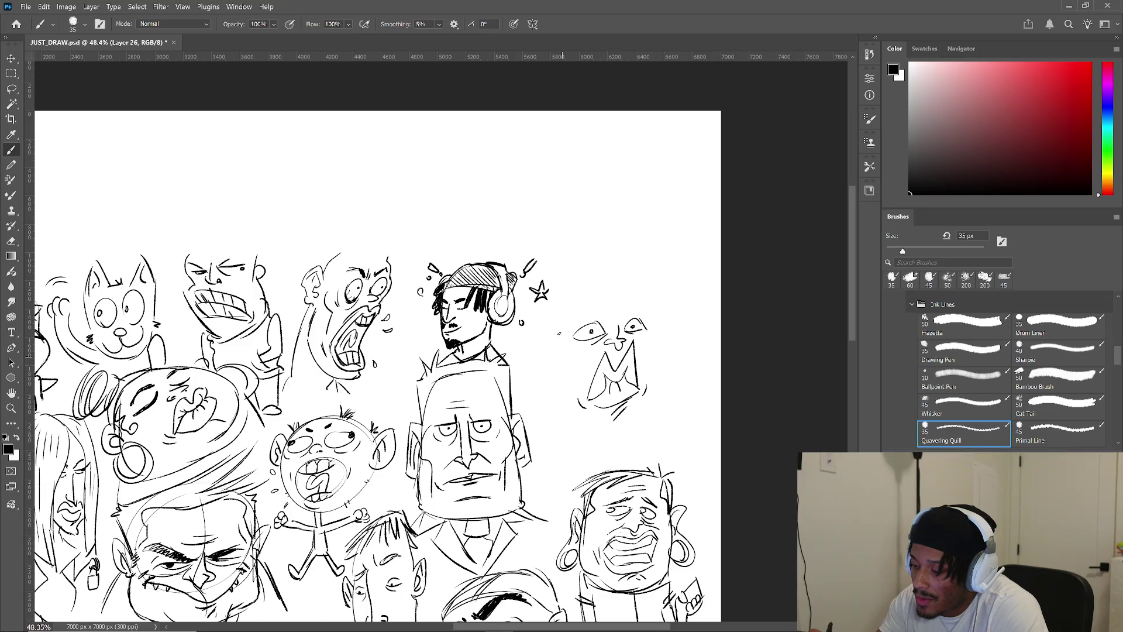
# - Outline the new head's jaw, top and sides, and add an ear on its left
pyautogui.moveTo(660, 307)
pyautogui.mouseDown()
pyautogui.moveTo(662, 398)
pyautogui.moveTo(613, 436)
pyautogui.mouseUp()
pyautogui.moveTo(666, 401); pyautogui.dragTo(601, 443)
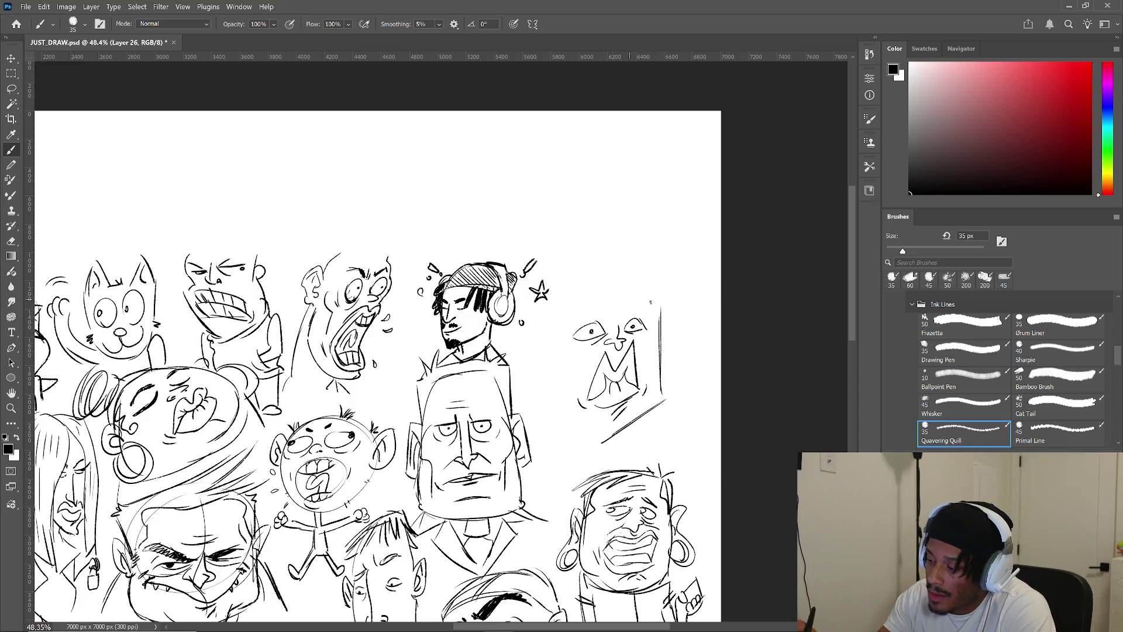
pyautogui.moveTo(575, 292)
pyautogui.mouseDown()
pyautogui.moveTo(627, 301)
pyautogui.moveTo(654, 285)
pyautogui.moveTo(658, 306)
pyautogui.mouseUp()
pyautogui.moveTo(578, 291)
pyautogui.mouseDown()
pyautogui.moveTo(554, 326)
pyautogui.moveTo(577, 274)
pyautogui.moveTo(635, 247)
pyautogui.moveTo(666, 276)
pyautogui.moveTo(663, 303)
pyautogui.mouseUp()
pyautogui.moveTo(543, 338)
pyautogui.mouseDown()
pyautogui.moveTo(534, 342)
pyautogui.moveTo(549, 388)
pyautogui.moveTo(555, 363)
pyautogui.moveTo(539, 378)
pyautogui.moveTo(562, 351)
pyautogui.moveTo(569, 362)
pyautogui.moveTo(550, 314)
pyautogui.mouseUp()
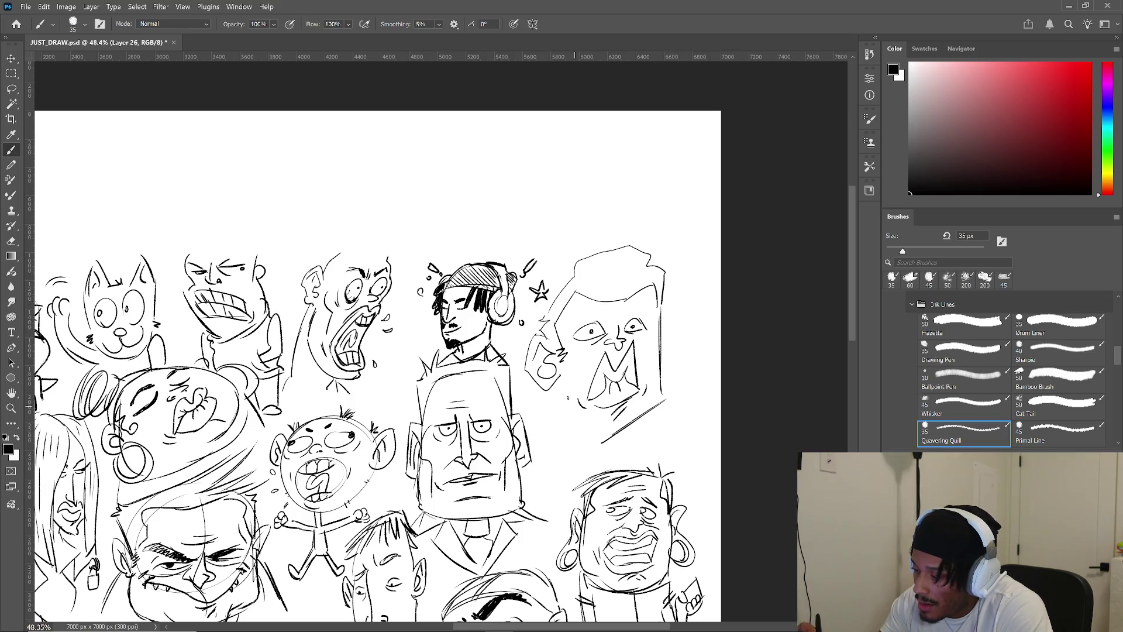
# - Extend the head's left side and draw both brows, undoing the stray brow strokes
pyautogui.moveTo(560, 368)
pyautogui.mouseDown()
pyautogui.moveTo(574, 457)
pyautogui.moveTo(603, 460)
pyautogui.mouseUp()
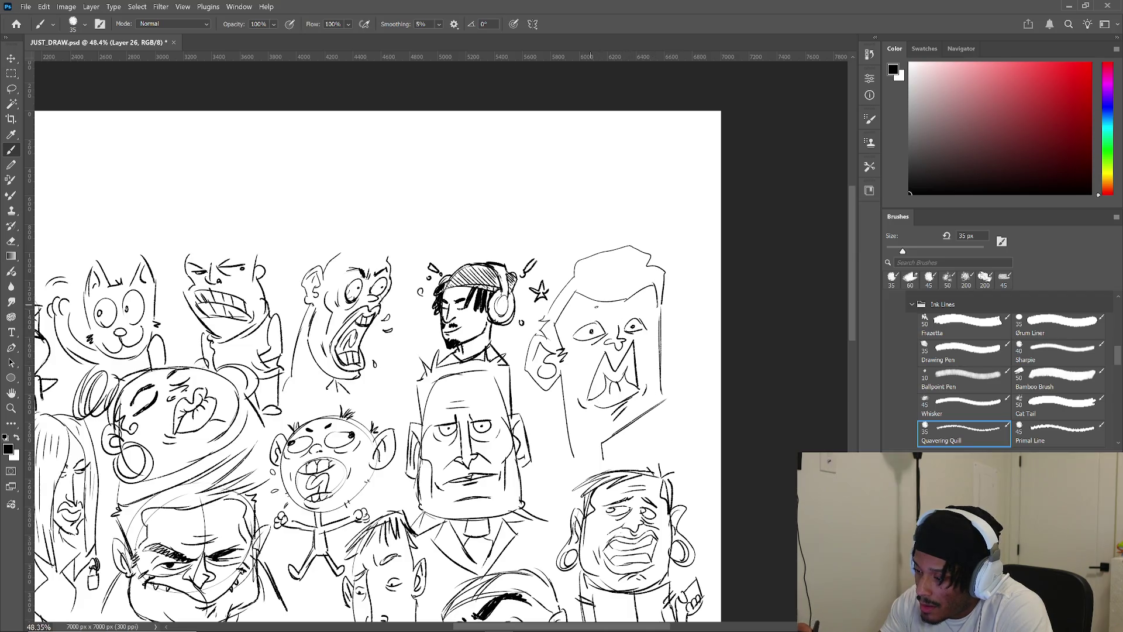
pyautogui.moveTo(606, 313)
pyautogui.mouseDown()
pyautogui.moveTo(570, 316)
pyautogui.moveTo(588, 309)
pyautogui.mouseUp()
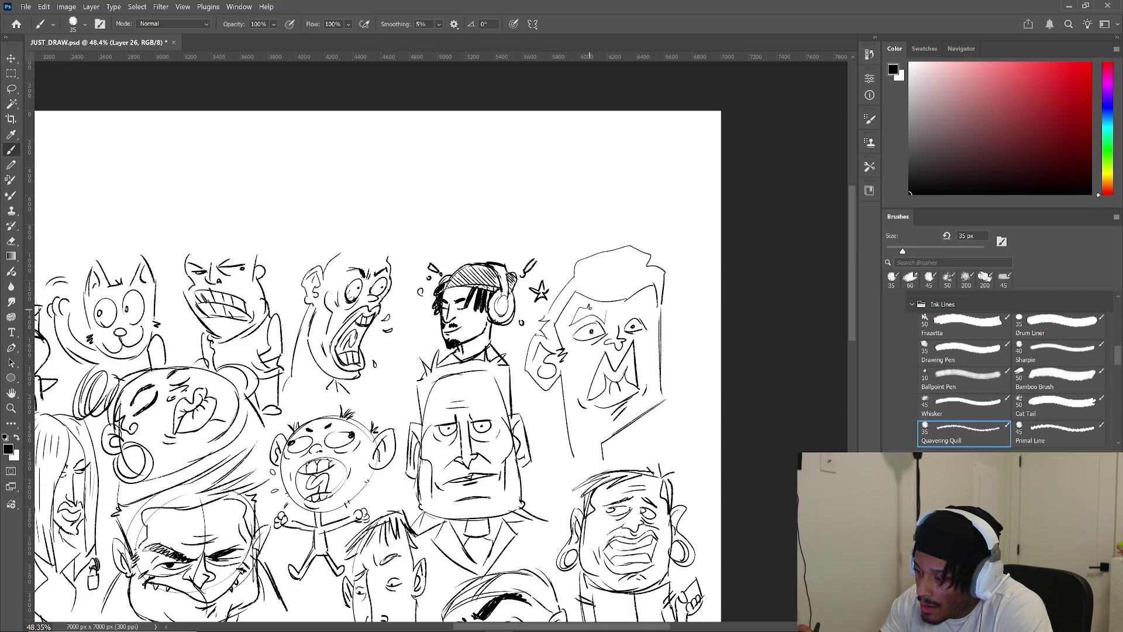
pyautogui.hotkey('ctrl', 'z')
pyautogui.moveTo(606, 313)
pyautogui.mouseDown()
pyautogui.moveTo(586, 323)
pyautogui.moveTo(572, 313)
pyautogui.mouseUp()
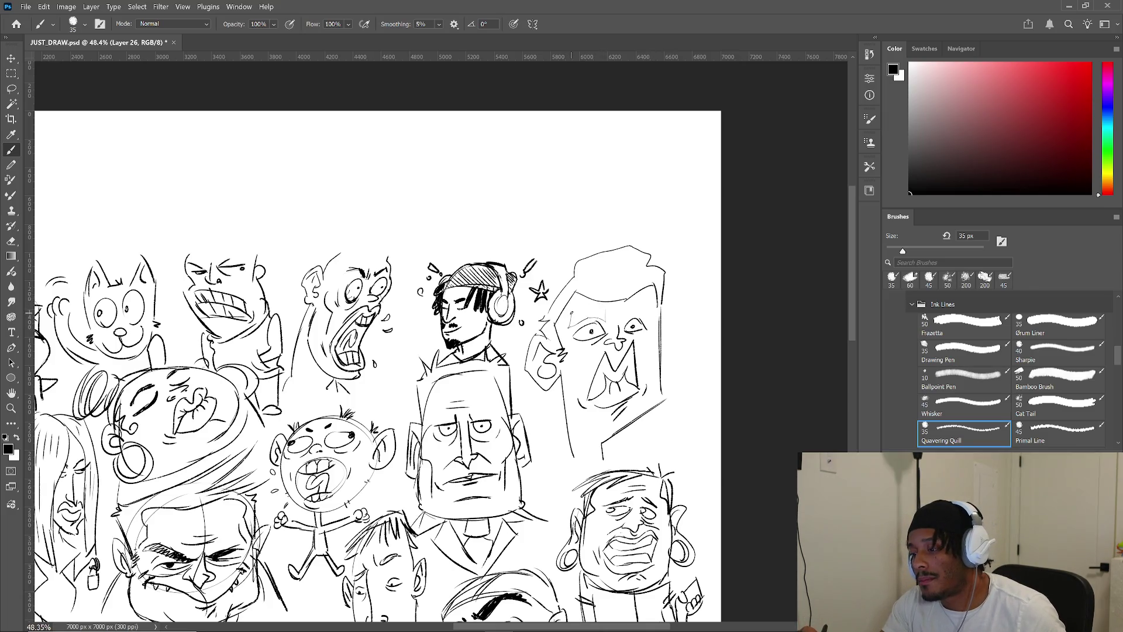
pyautogui.hotkey('ctrl', 'z')
pyautogui.hotkey('ctrl', 'z')
pyautogui.hotkey('ctrl', 'z')
pyautogui.moveTo(617, 282)
pyautogui.mouseDown()
pyautogui.moveTo(603, 292)
pyautogui.moveTo(605, 323)
pyautogui.mouseUp()
pyautogui.moveTo(607, 314); pyautogui.dragTo(562, 329)
pyautogui.moveTo(623, 309)
pyautogui.mouseDown()
pyautogui.moveTo(650, 319)
pyautogui.moveTo(573, 323)
pyautogui.moveTo(647, 301)
pyautogui.mouseUp()
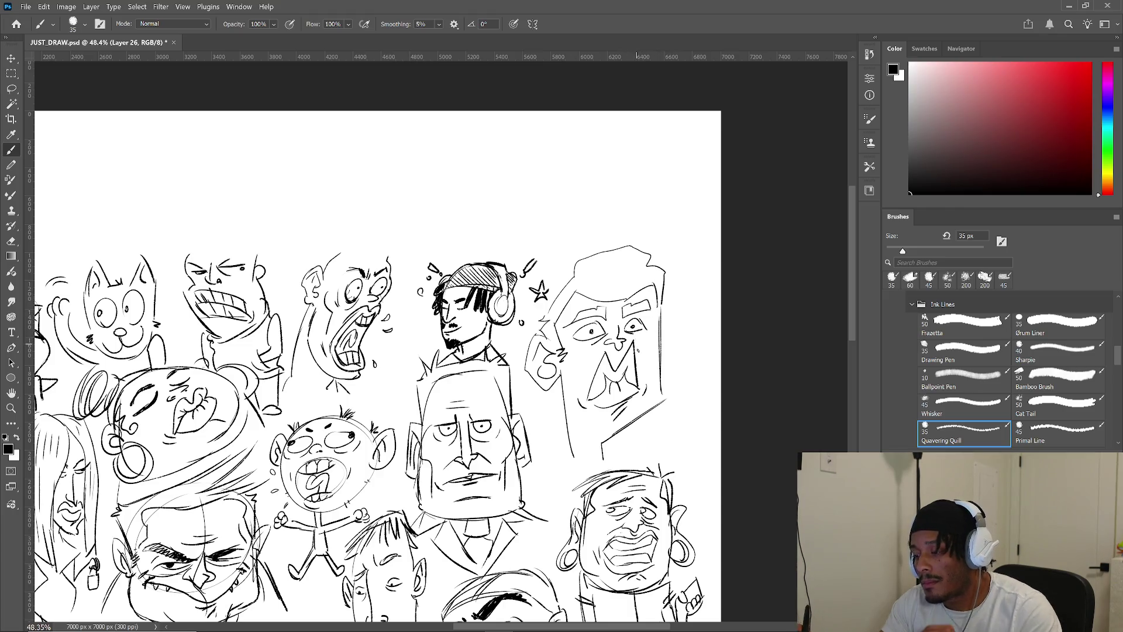
# - Add cheek and jaw lines, close the neck, and draw the head's right side
pyautogui.moveTo(565, 367); pyautogui.dragTo(570, 387)
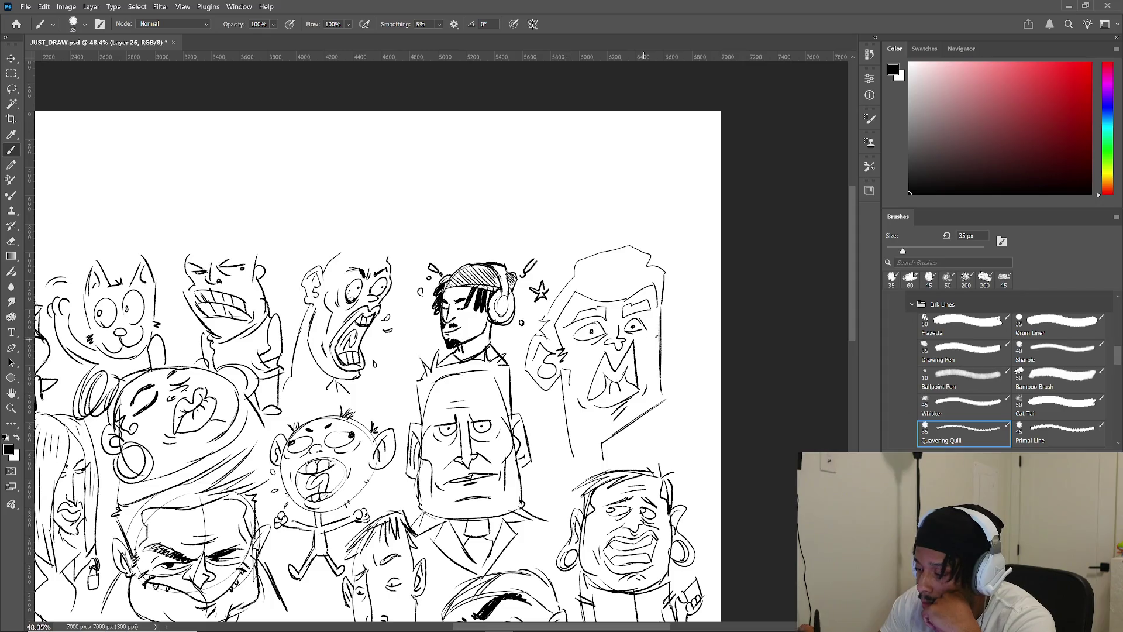
pyautogui.moveTo(661, 386); pyautogui.dragTo(666, 398)
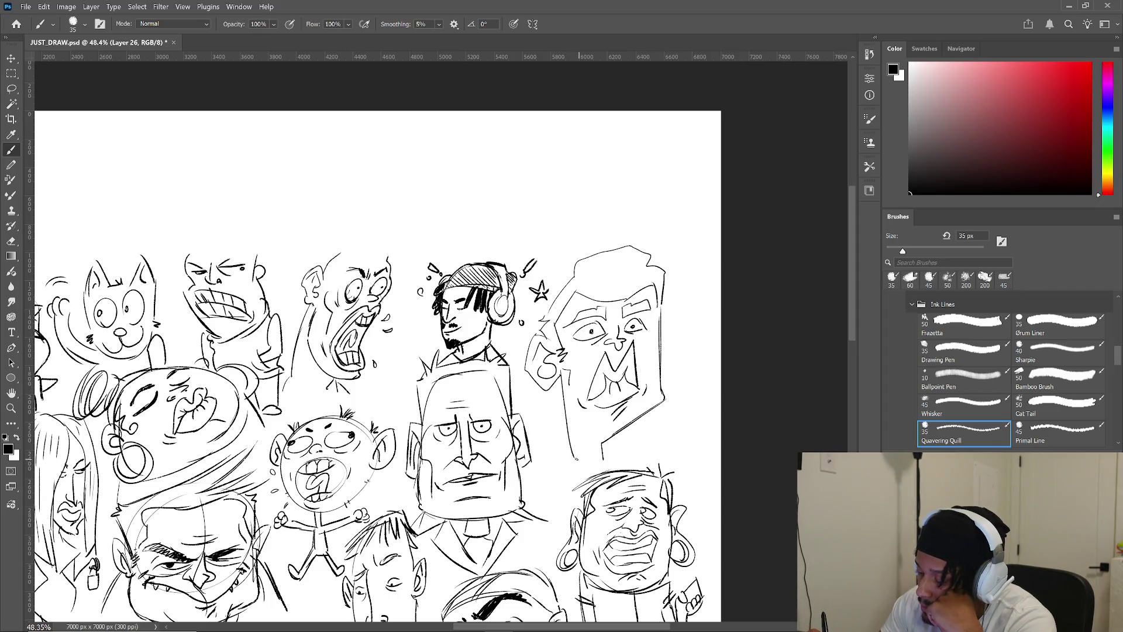
pyautogui.moveTo(569, 456); pyautogui.dragTo(607, 466)
pyautogui.moveTo(602, 453)
pyautogui.mouseDown()
pyautogui.moveTo(606, 467)
pyautogui.moveTo(564, 469)
pyautogui.moveTo(614, 460)
pyautogui.moveTo(589, 475)
pyautogui.moveTo(614, 473)
pyautogui.mouseUp()
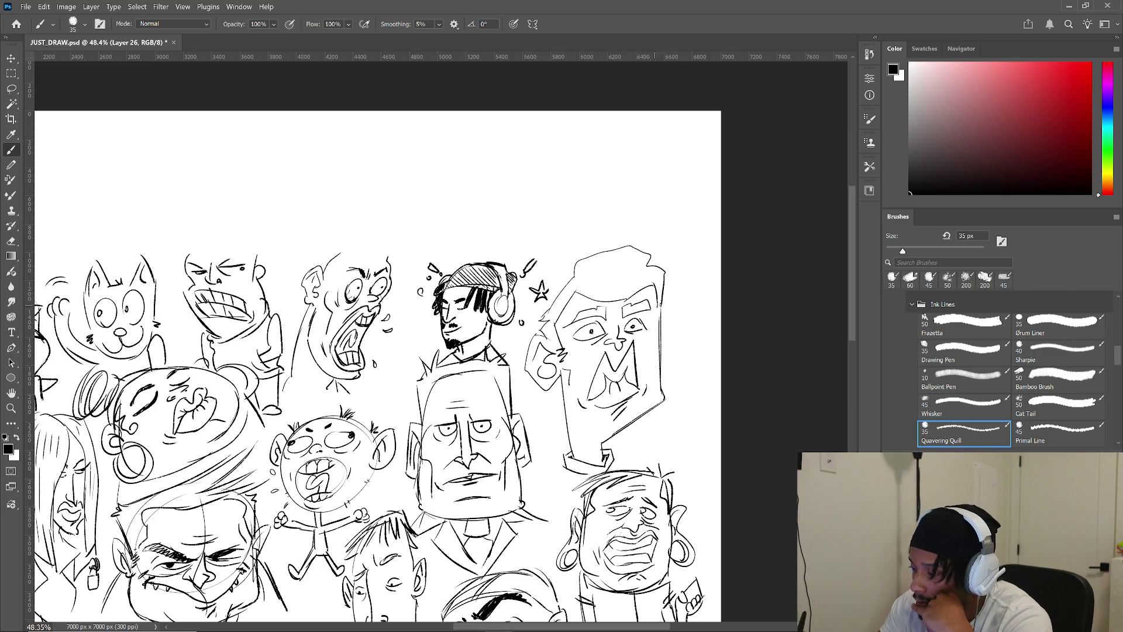
pyautogui.moveTo(665, 295); pyautogui.dragTo(663, 345)
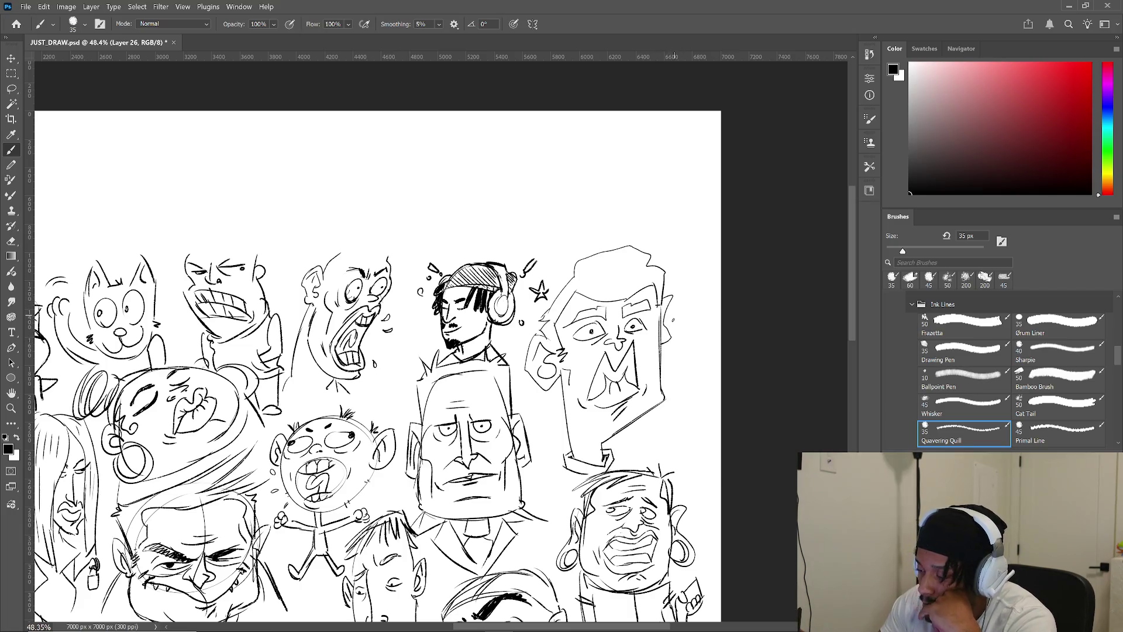
pyautogui.moveTo(351, 409)
pyautogui.mouseDown()
pyautogui.moveTo(560, 125)
pyautogui.moveTo(623, 100)
pyautogui.moveTo(667, 105)
pyautogui.mouseUp()
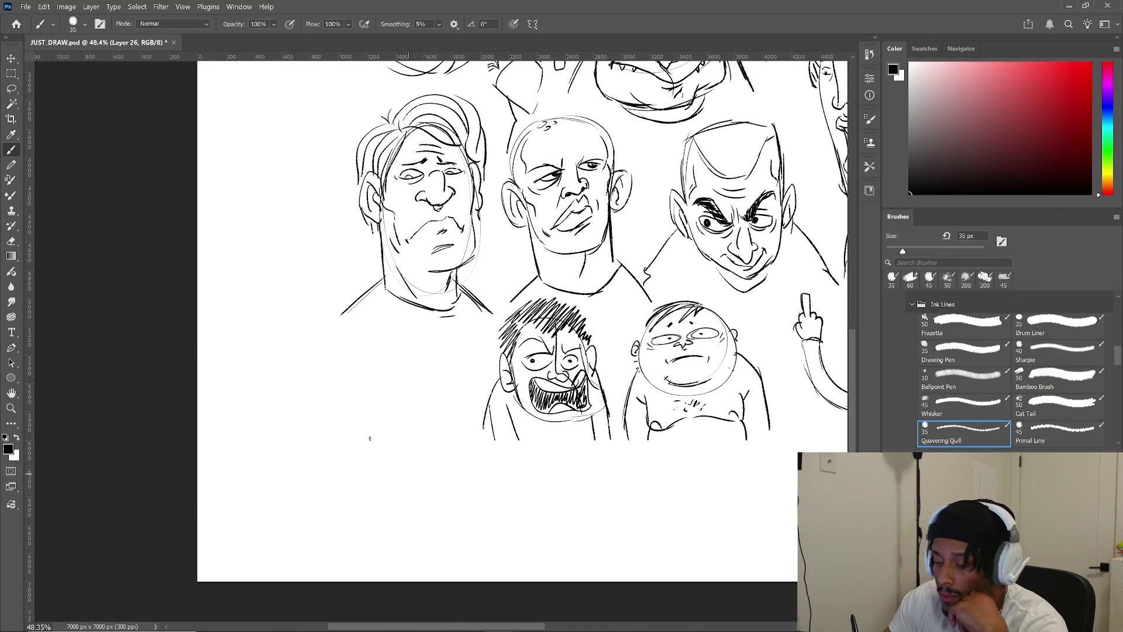
# - Sketch eyes, head outline, brows, nose, snarling mouth and jaw of the lower-left face
pyautogui.moveTo(348, 408)
pyautogui.mouseDown()
pyautogui.moveTo(379, 416)
pyautogui.moveTo(371, 398)
pyautogui.moveTo(385, 418)
pyautogui.moveTo(410, 402)
pyautogui.moveTo(407, 380)
pyautogui.moveTo(421, 375)
pyautogui.moveTo(423, 385)
pyautogui.moveTo(422, 373)
pyautogui.mouseUp()
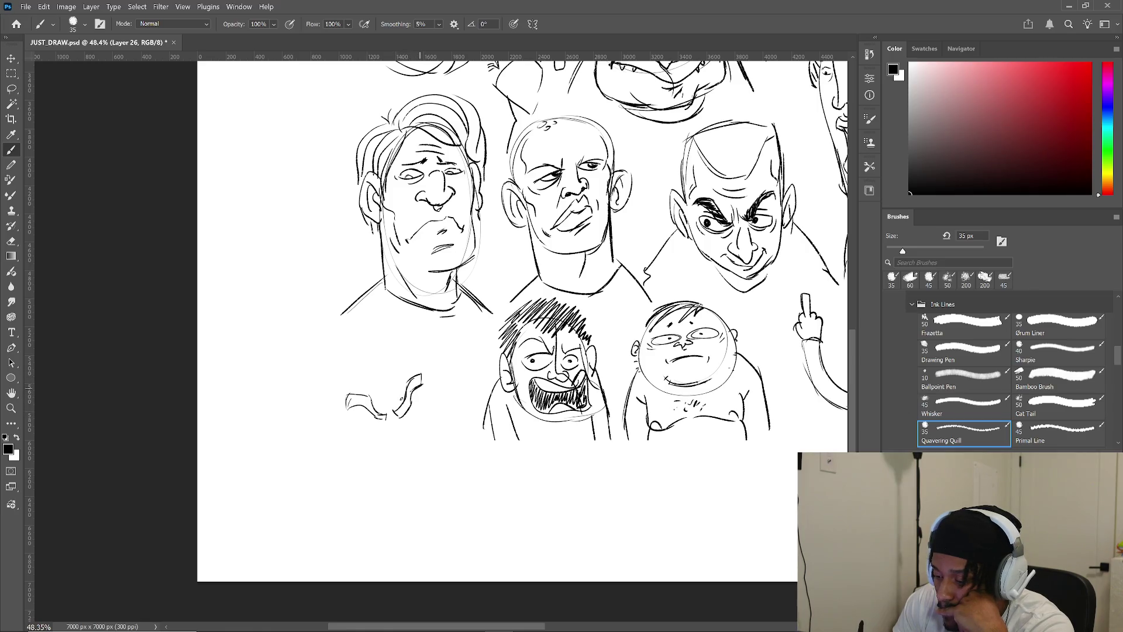
pyautogui.moveTo(356, 407)
pyautogui.mouseDown()
pyautogui.moveTo(362, 432)
pyautogui.moveTo(382, 424)
pyautogui.mouseUp()
pyautogui.moveTo(421, 389)
pyautogui.mouseDown()
pyautogui.moveTo(414, 412)
pyautogui.moveTo(424, 413)
pyautogui.mouseUp()
pyautogui.moveTo(331, 375); pyautogui.dragTo(410, 483)
pyautogui.moveTo(448, 391); pyautogui.dragTo(456, 407)
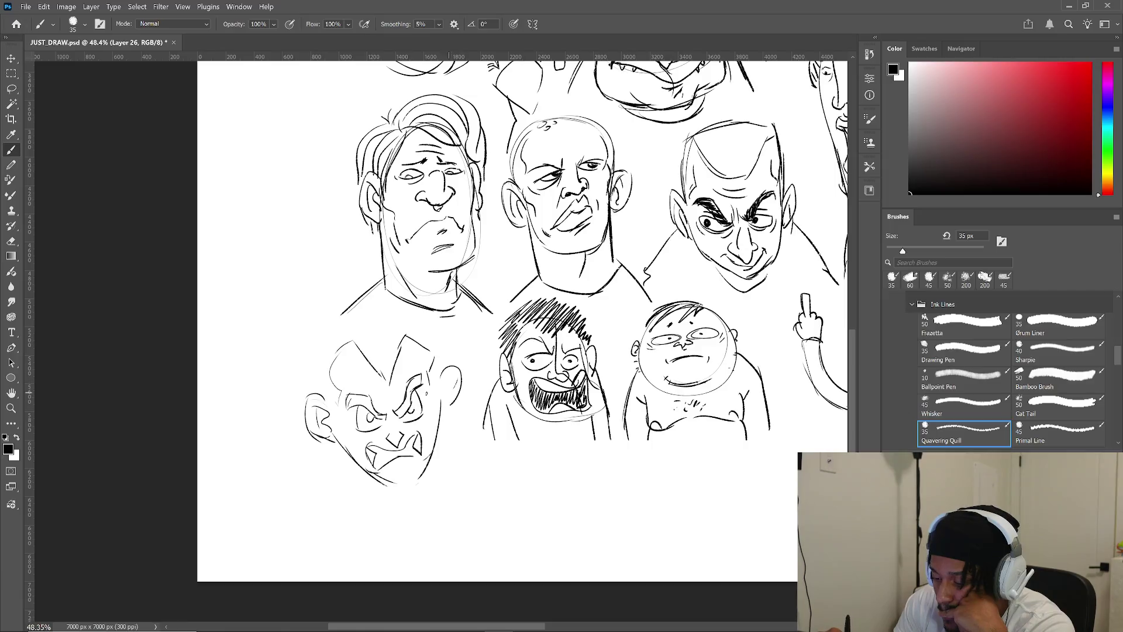
pyautogui.moveTo(351, 454)
pyautogui.mouseDown()
pyautogui.moveTo(305, 445)
pyautogui.moveTo(313, 430)
pyautogui.mouseUp()
# - Add spiky hair on the left, a right jaw line, a cheek line and the chin
pyautogui.moveTo(304, 430); pyautogui.dragTo(257, 389)
pyautogui.moveTo(290, 398)
pyautogui.mouseDown()
pyautogui.moveTo(270, 344)
pyautogui.moveTo(281, 305)
pyautogui.mouseUp()
pyautogui.moveTo(471, 405); pyautogui.dragTo(443, 434)
pyautogui.moveTo(483, 364); pyautogui.dragTo(475, 387)
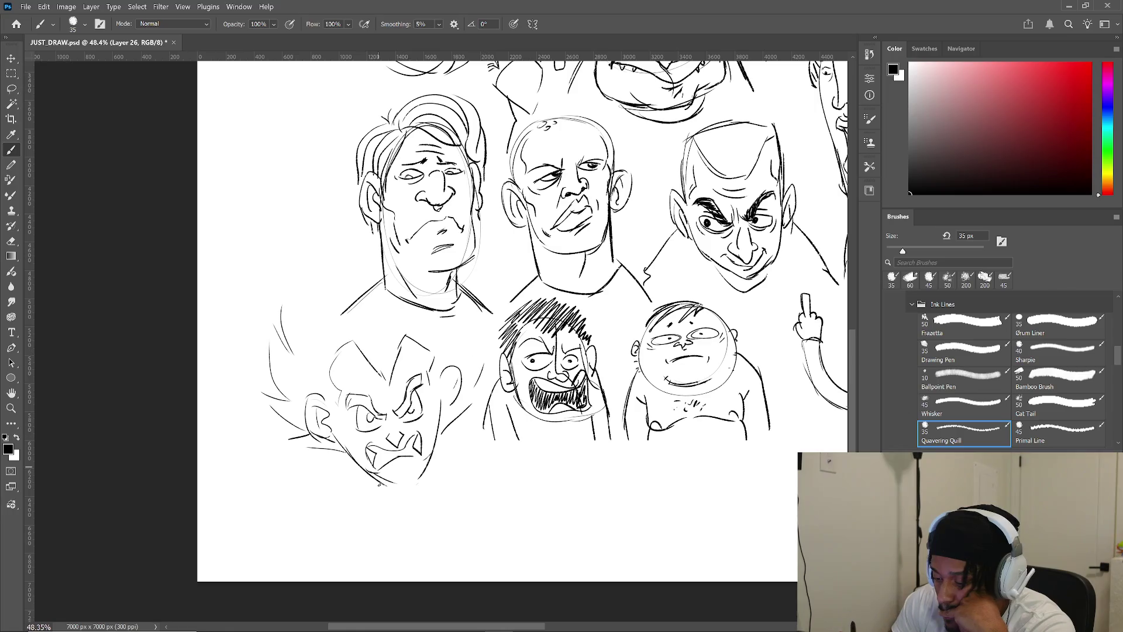
pyautogui.moveTo(372, 477); pyautogui.dragTo(419, 481)
# - Draw the neck, collar and shoulder lines, with hatching below the chin
pyautogui.moveTo(334, 438); pyautogui.dragTo(348, 481)
pyautogui.moveTo(436, 417); pyautogui.dragTo(451, 455)
pyautogui.moveTo(336, 473)
pyautogui.mouseDown()
pyautogui.moveTo(347, 483)
pyautogui.moveTo(322, 501)
pyautogui.mouseUp()
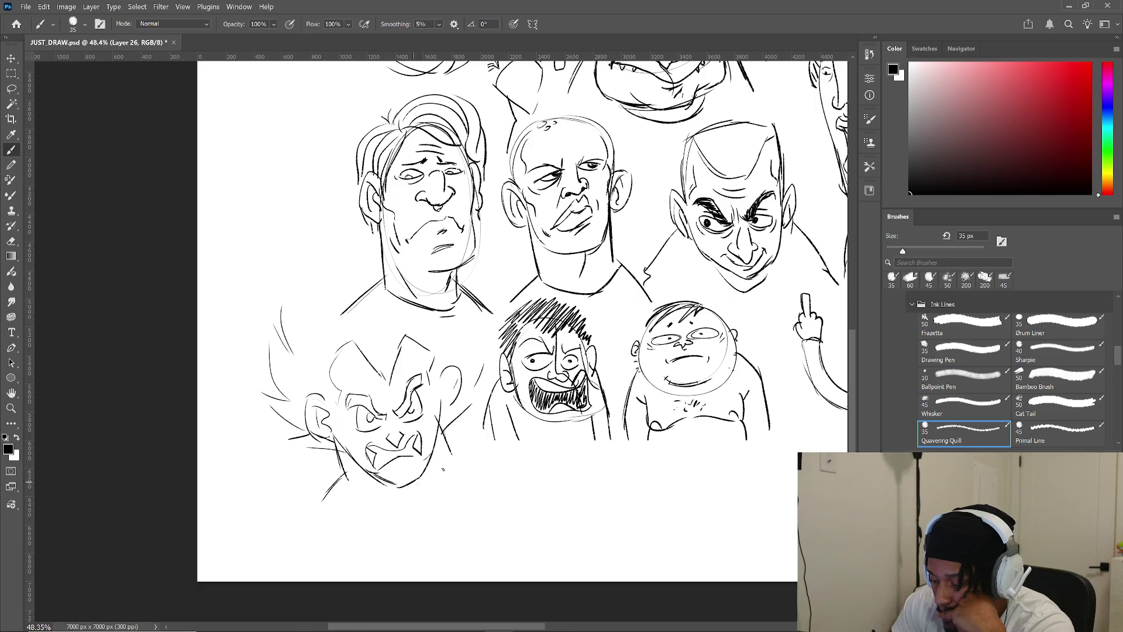
pyautogui.moveTo(481, 454); pyautogui.dragTo(455, 462)
pyautogui.moveTo(342, 503); pyautogui.dragTo(465, 472)
pyautogui.moveTo(332, 481)
pyautogui.mouseDown()
pyautogui.moveTo(306, 505)
pyautogui.moveTo(319, 526)
pyautogui.mouseUp()
pyautogui.moveTo(332, 520)
pyautogui.mouseDown()
pyautogui.moveTo(319, 535)
pyautogui.moveTo(335, 520)
pyautogui.mouseUp()
pyautogui.moveTo(344, 527); pyautogui.dragTo(330, 537)
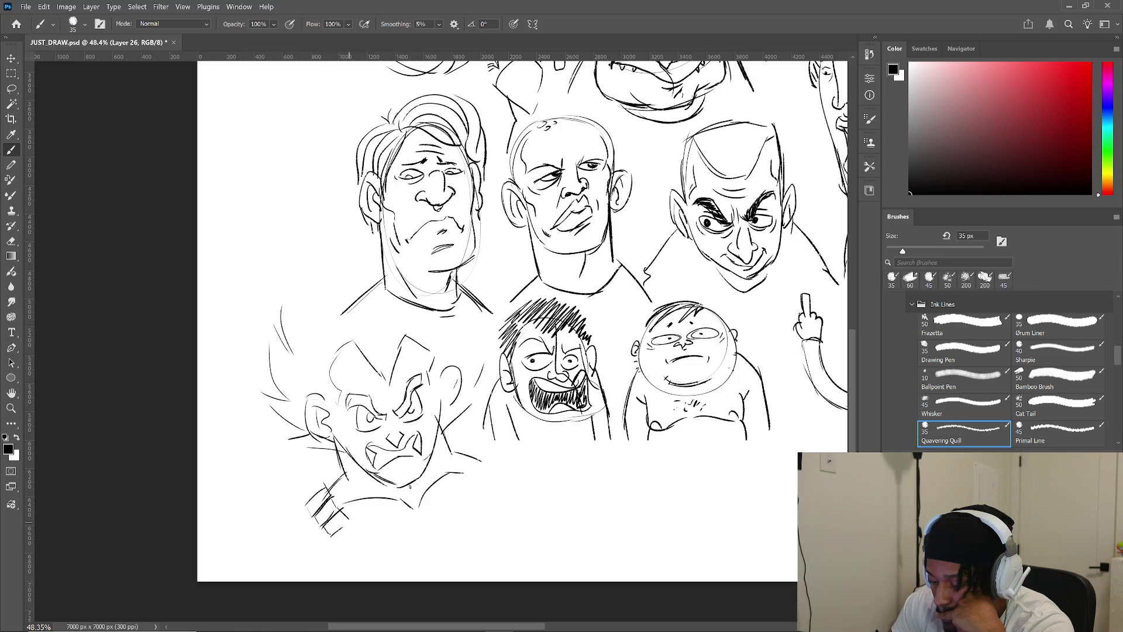
# - Sketch the right shoulder and sweep strokes across the chest below the chin
pyautogui.moveTo(472, 448); pyautogui.dragTo(465, 468)
pyautogui.moveTo(465, 465)
pyautogui.mouseDown()
pyautogui.moveTo(497, 464)
pyautogui.moveTo(495, 483)
pyautogui.mouseUp()
pyautogui.moveTo(351, 532); pyautogui.dragTo(474, 490)
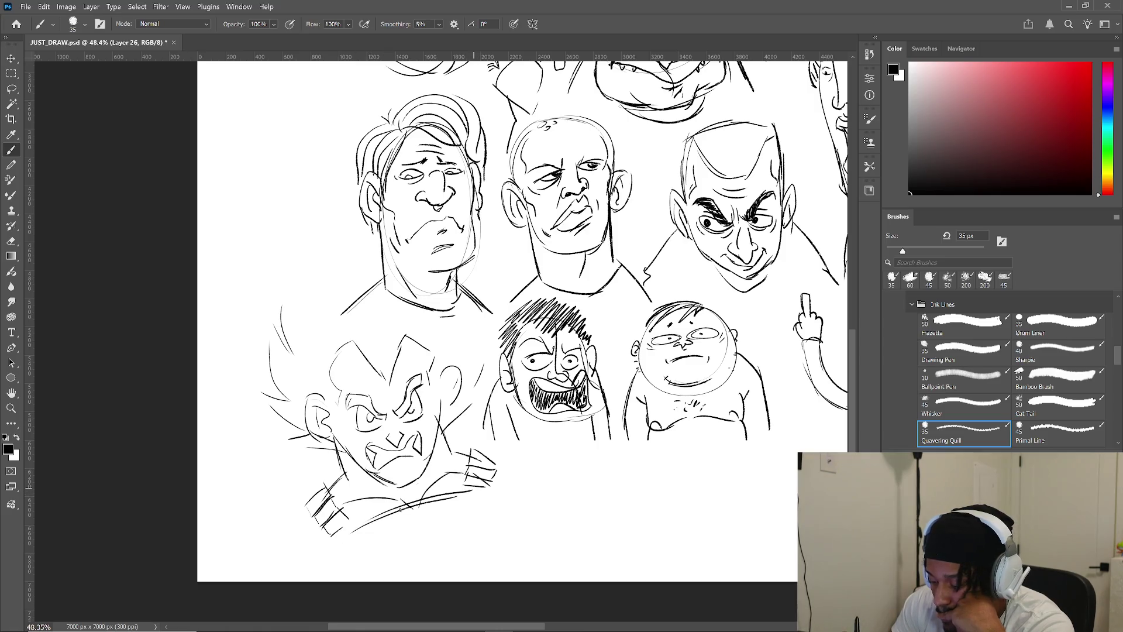
pyautogui.moveTo(342, 555)
pyautogui.mouseDown()
pyautogui.moveTo(391, 520)
pyautogui.moveTo(476, 497)
pyautogui.mouseUp()
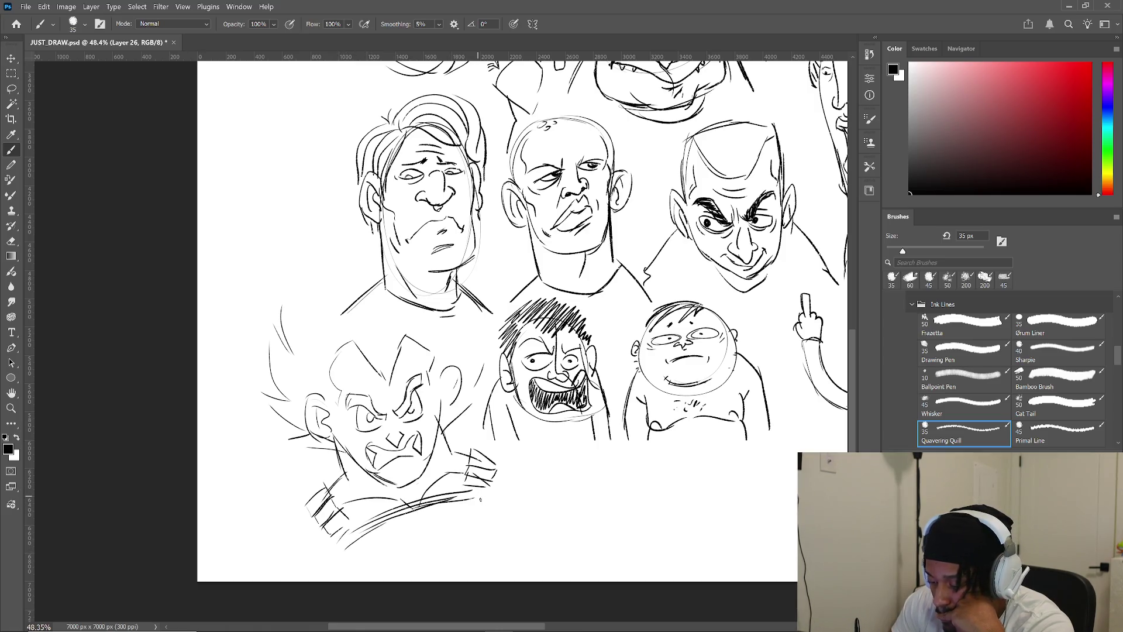
pyautogui.moveTo(407, 513); pyautogui.dragTo(434, 547)
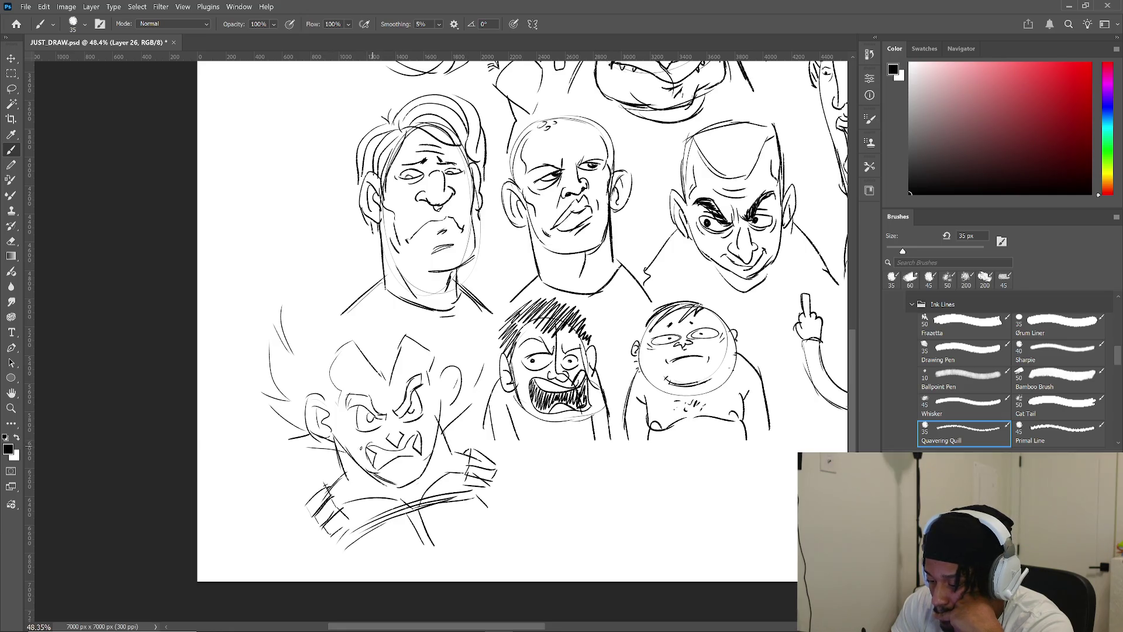
# - Add a brow crease, touch-up strokes around the face, and ink its right ear
pyautogui.moveTo(386, 403); pyautogui.dragTo(393, 416)
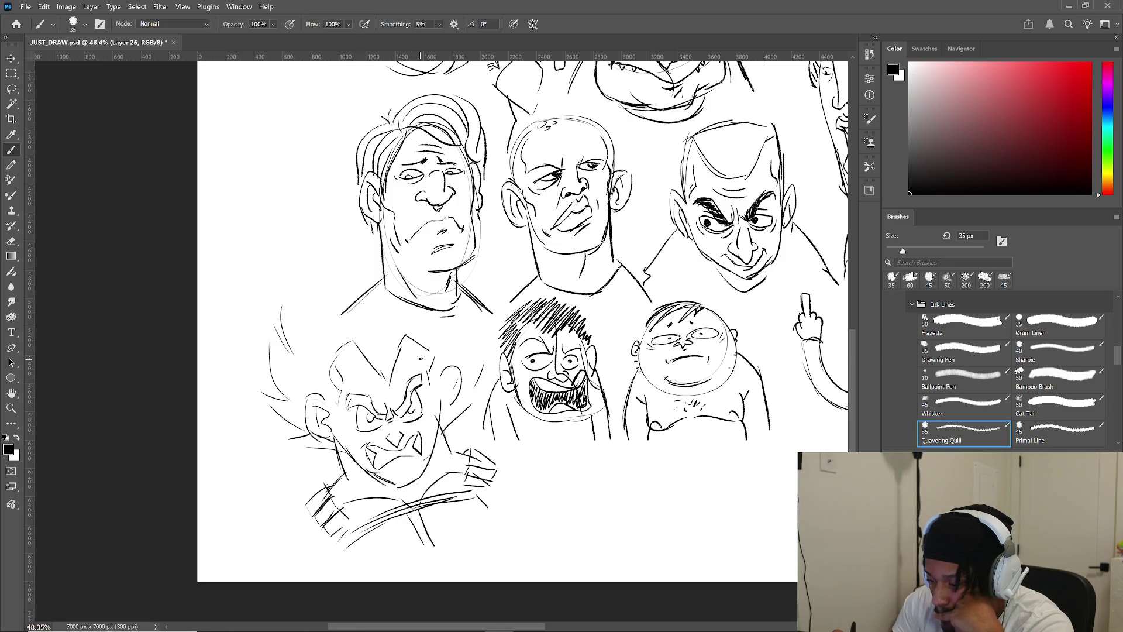
pyautogui.moveTo(328, 394); pyautogui.dragTo(341, 417)
pyautogui.moveTo(325, 246); pyautogui.dragTo(318, 325)
pyautogui.moveTo(484, 335); pyautogui.dragTo(477, 384)
pyautogui.moveTo(470, 310); pyautogui.dragTo(466, 350)
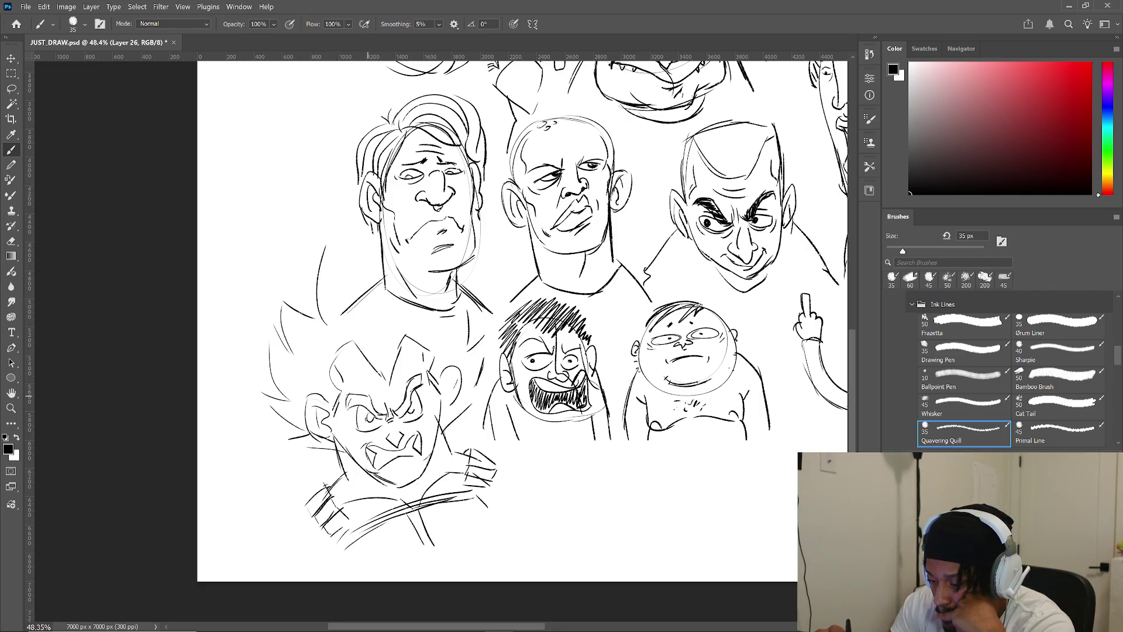
pyautogui.moveTo(440, 435)
pyautogui.mouseDown()
pyautogui.moveTo(456, 429)
pyautogui.moveTo(476, 385)
pyautogui.moveTo(442, 417)
pyautogui.mouseUp()
pyautogui.moveTo(453, 375); pyautogui.dragTo(441, 411)
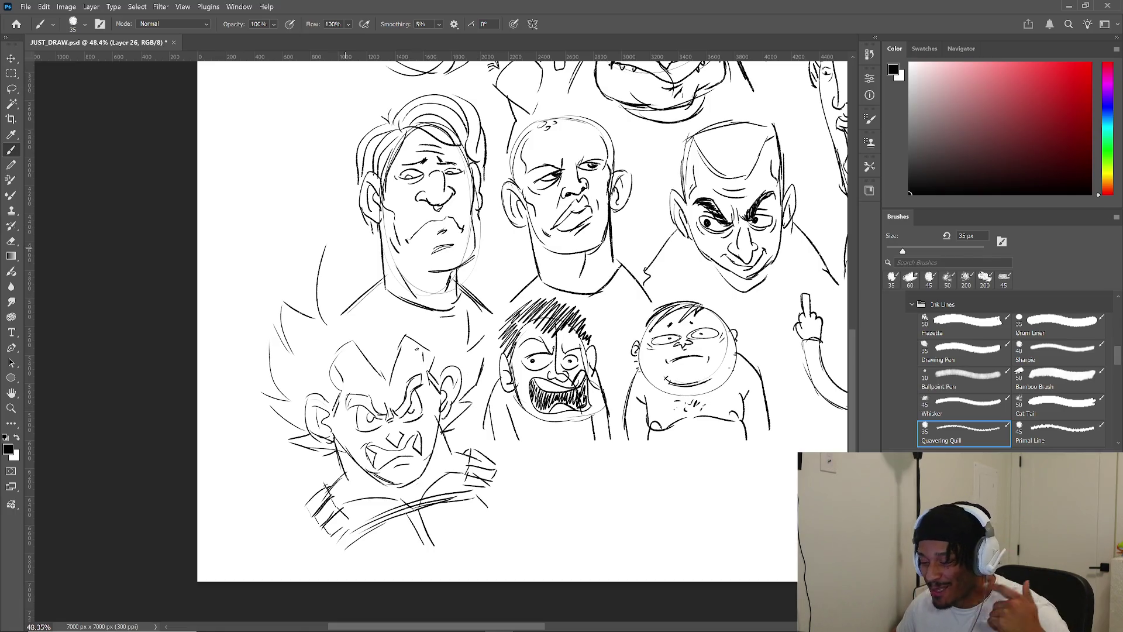
pyautogui.scroll(-2, 515, 388)
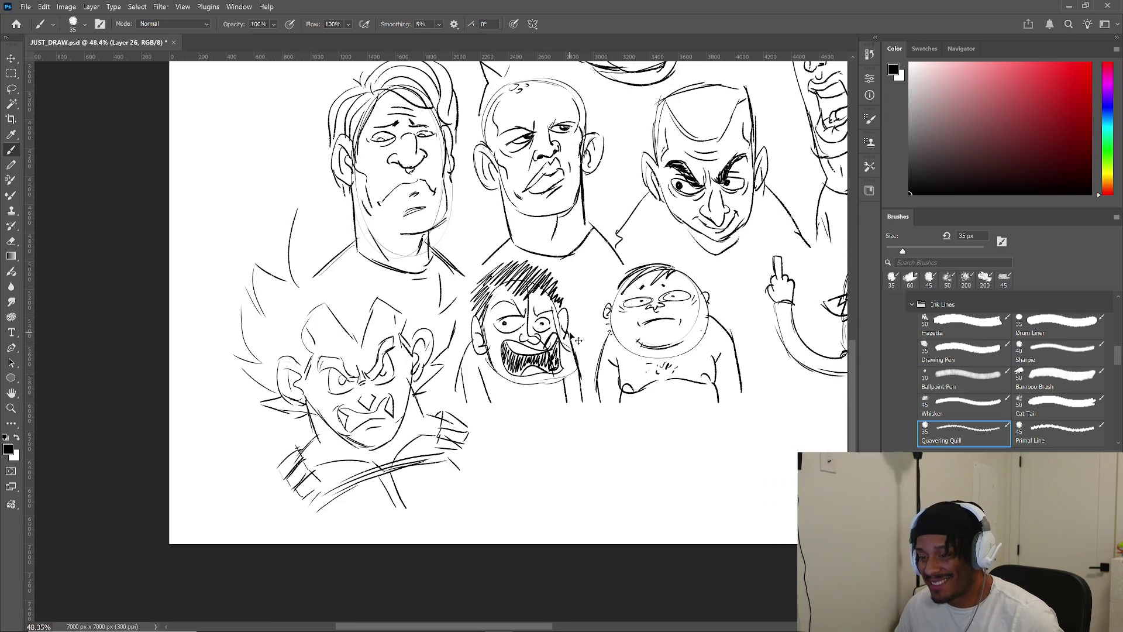
# - Move to the top row and brush spiky hair across the bald, teeth-gritting man's head
pyautogui.scroll(-3, 578, 314)
pyautogui.moveTo(577, 315); pyautogui.dragTo(464, 397)
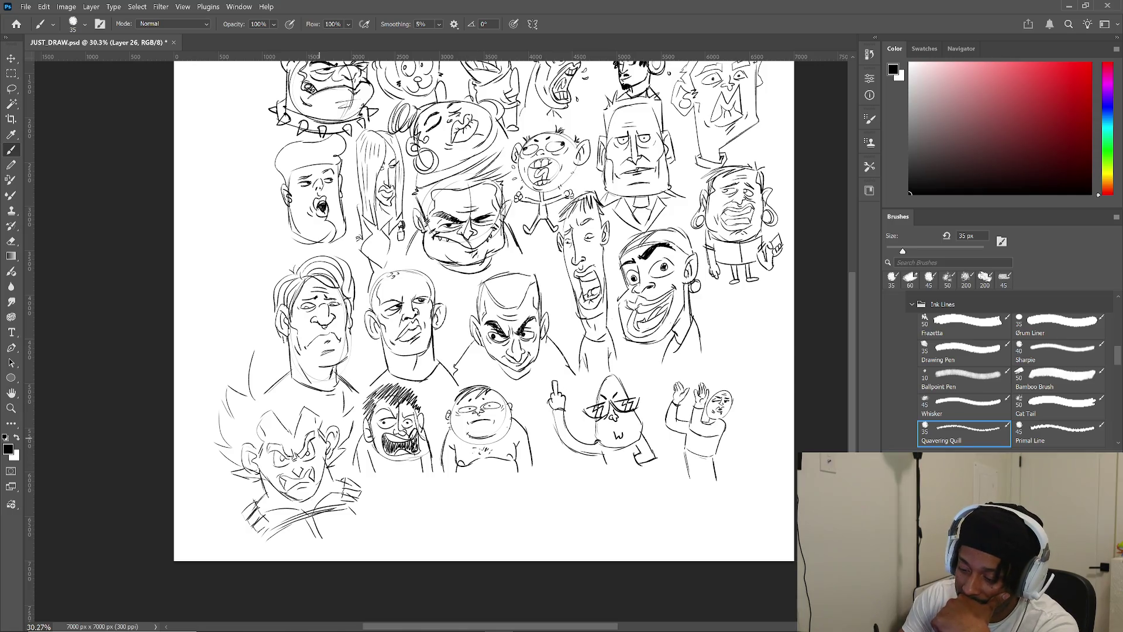
pyautogui.moveTo(694, 329)
pyautogui.mouseDown()
pyautogui.moveTo(673, 373)
pyautogui.moveTo(638, 380)
pyautogui.moveTo(666, 397)
pyautogui.moveTo(619, 415)
pyautogui.moveTo(672, 600)
pyautogui.mouseUp()
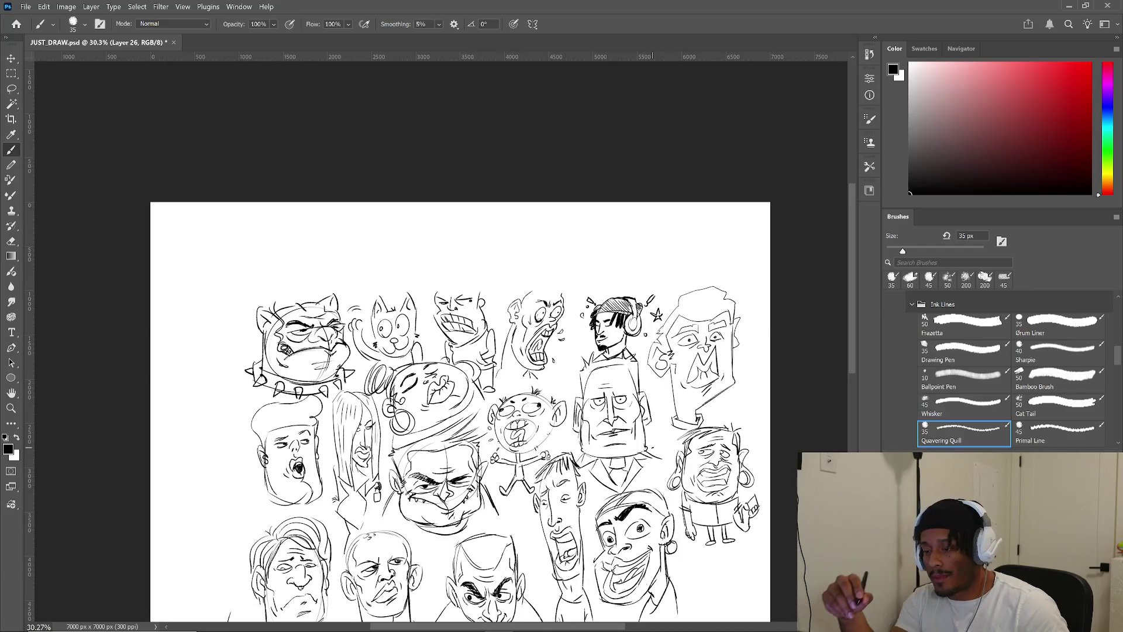
pyautogui.moveTo(379, 283); pyautogui.dragTo(507, 283)
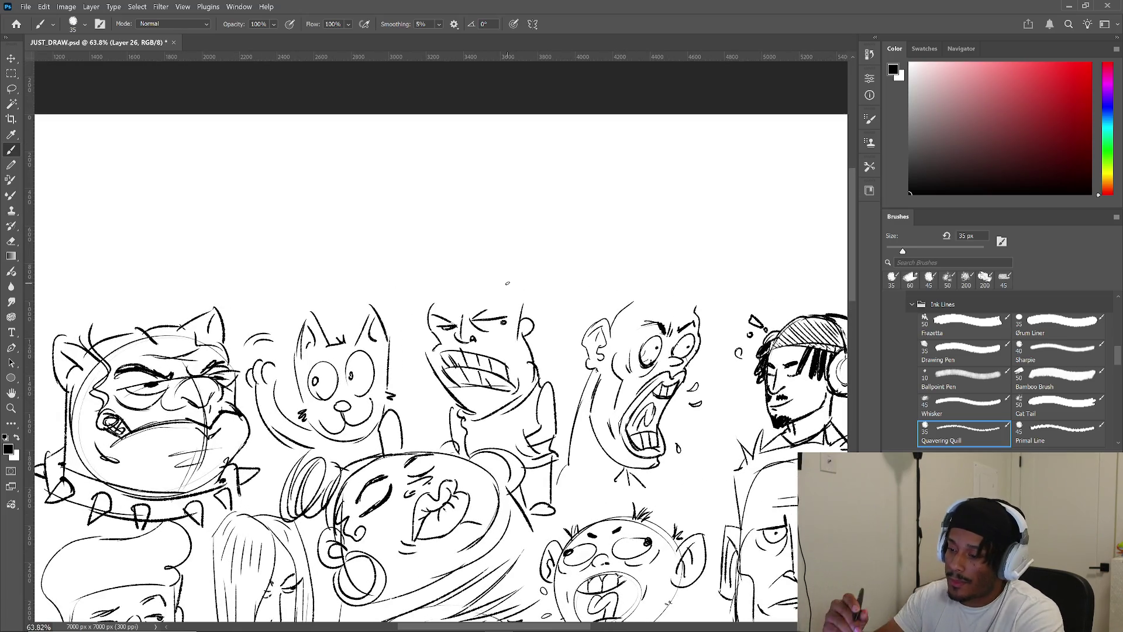
pyautogui.moveTo(436, 286); pyautogui.dragTo(435, 307)
pyautogui.moveTo(525, 291); pyautogui.dragTo(521, 309)
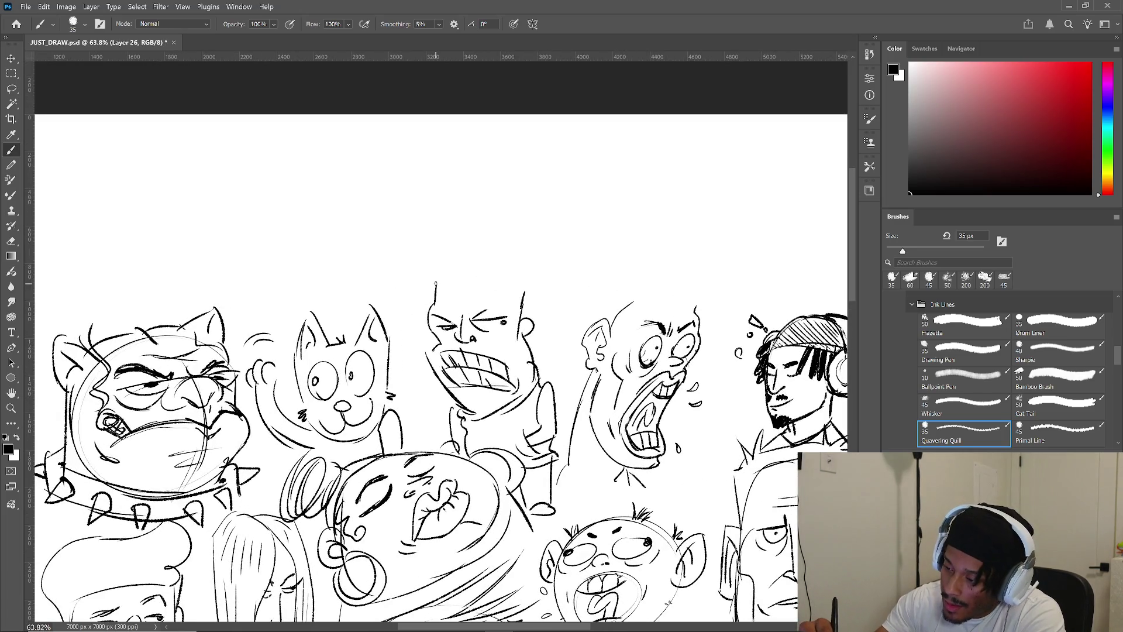
pyautogui.moveTo(433, 286)
pyautogui.mouseDown()
pyautogui.moveTo(478, 273)
pyautogui.moveTo(530, 293)
pyautogui.mouseUp()
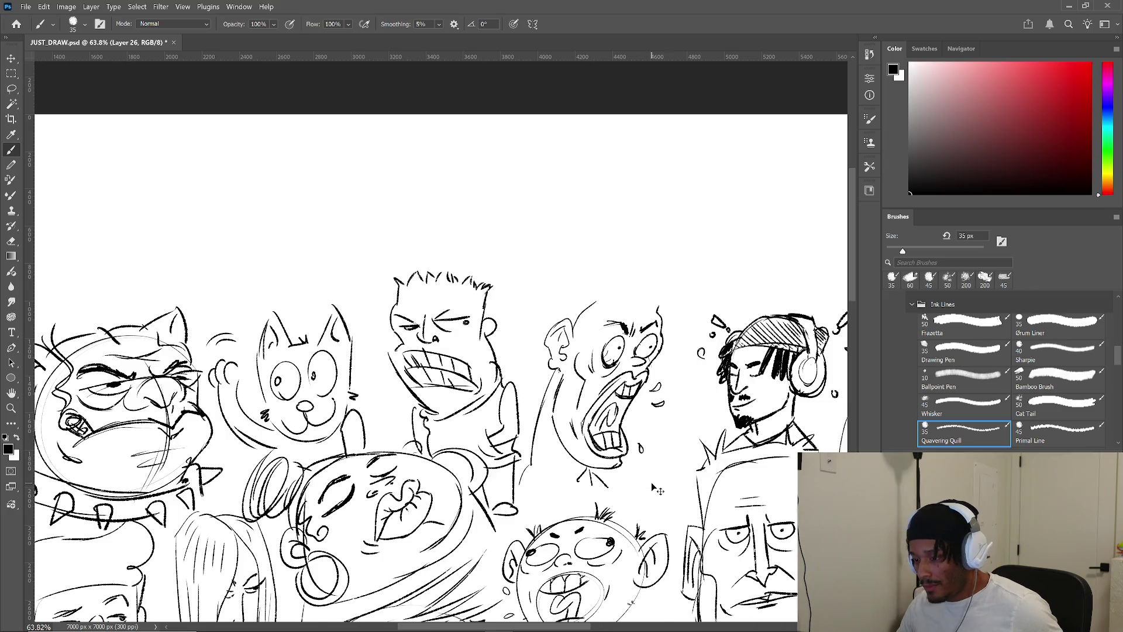
pyautogui.scroll(-3, 439, 381)
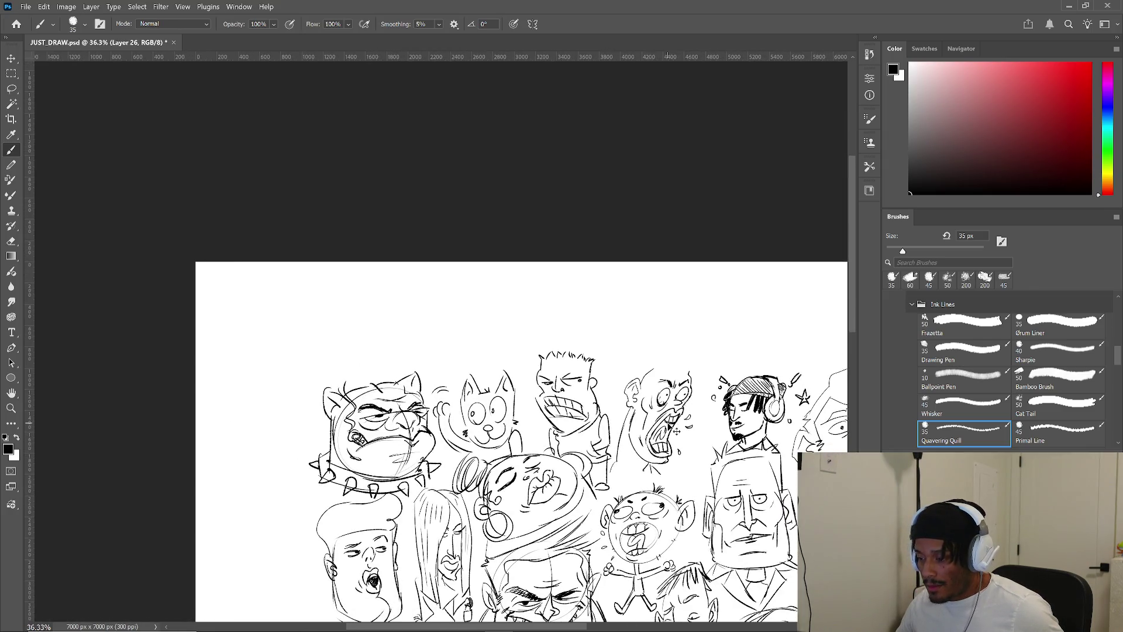
pyautogui.scroll(5, 658, 475)
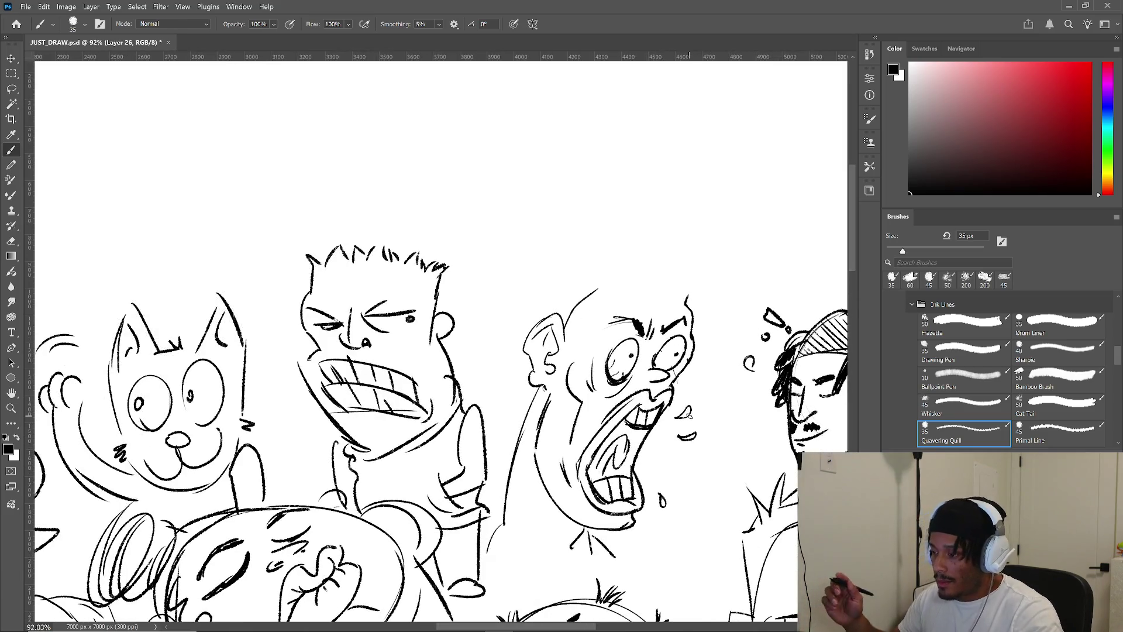
# - Extend the screaming man's head outline and give him curly hair and ear details
pyautogui.moveTo(599, 289)
pyautogui.mouseDown()
pyautogui.moveTo(611, 257)
pyautogui.moveTo(647, 252)
pyautogui.moveTo(699, 288)
pyautogui.mouseUp()
pyautogui.moveTo(561, 342)
pyautogui.mouseDown()
pyautogui.moveTo(575, 356)
pyautogui.moveTo(617, 297)
pyautogui.moveTo(691, 302)
pyautogui.mouseUp()
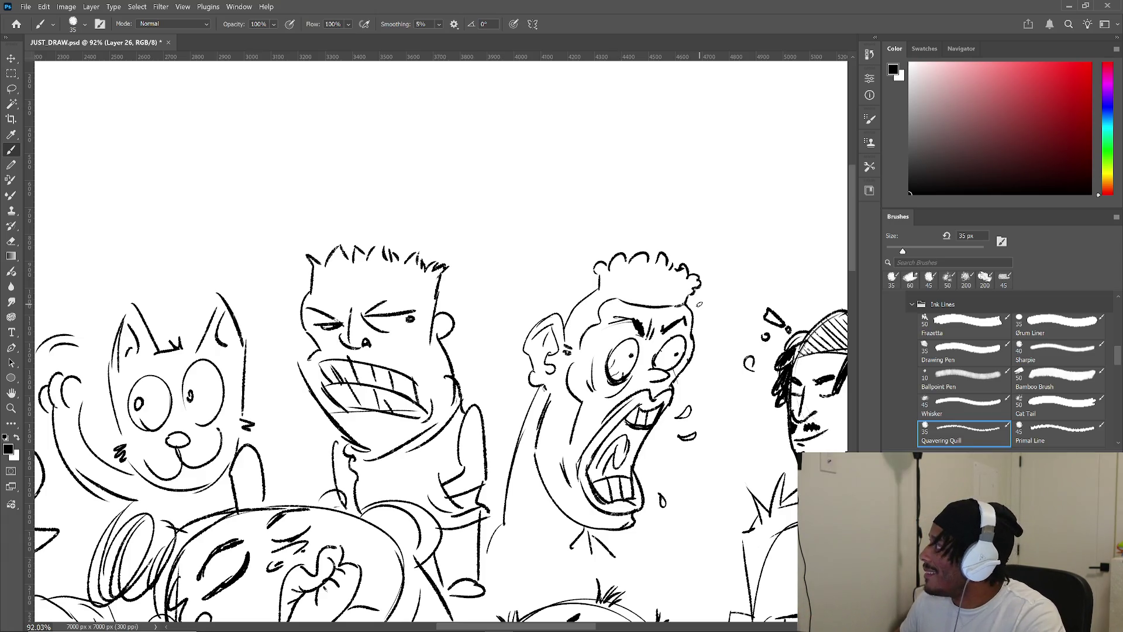
pyautogui.scroll(4, 453, 255)
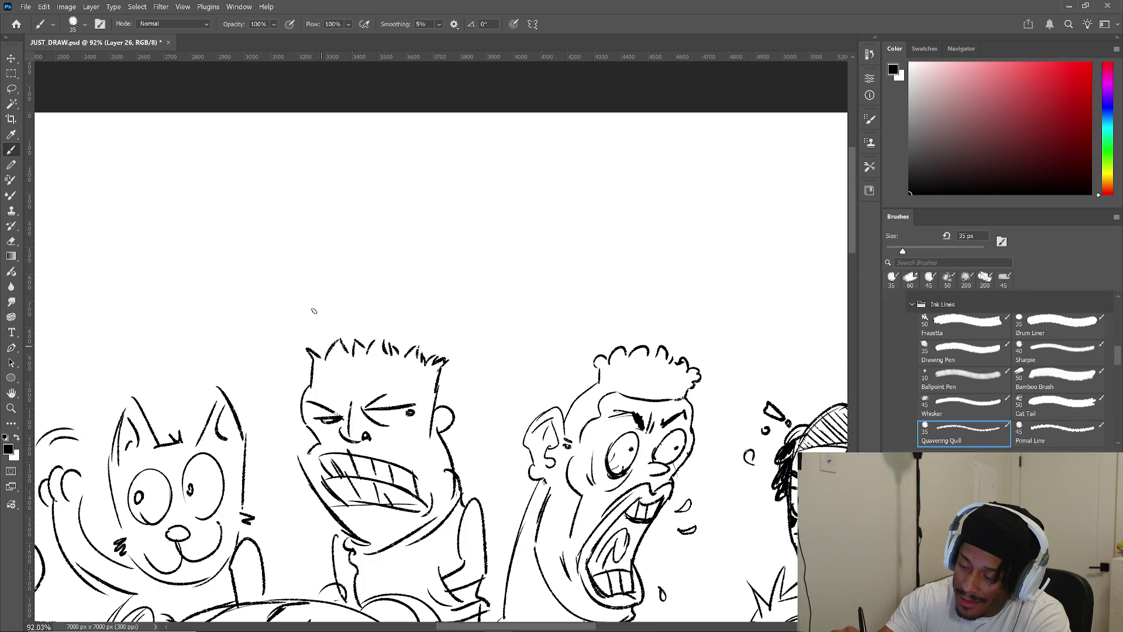
# - Outline a tall wavy hairdo on the teeth-gritting man with vertical hair strokes
pyautogui.moveTo(319, 351)
pyautogui.mouseDown()
pyautogui.moveTo(310, 305)
pyautogui.moveTo(341, 264)
pyautogui.moveTo(457, 271)
pyautogui.moveTo(435, 350)
pyautogui.mouseUp()
pyautogui.moveTo(331, 301)
pyautogui.mouseDown()
pyautogui.moveTo(331, 339)
pyautogui.moveTo(341, 338)
pyautogui.mouseUp()
pyautogui.moveTo(356, 299)
pyautogui.mouseDown()
pyautogui.moveTo(353, 337)
pyautogui.moveTo(370, 336)
pyautogui.mouseUp()
pyautogui.moveTo(392, 301); pyautogui.dragTo(390, 332)
# - Add small cloud doodles above the hair and short accent strokes on both sides
pyautogui.moveTo(301, 262)
pyautogui.mouseDown()
pyautogui.moveTo(307, 242)
pyautogui.moveTo(309, 262)
pyautogui.mouseUp()
pyautogui.moveTo(351, 200); pyautogui.dragTo(357, 215)
pyautogui.moveTo(421, 229); pyautogui.dragTo(471, 257)
pyautogui.moveTo(403, 206); pyautogui.dragTo(402, 215)
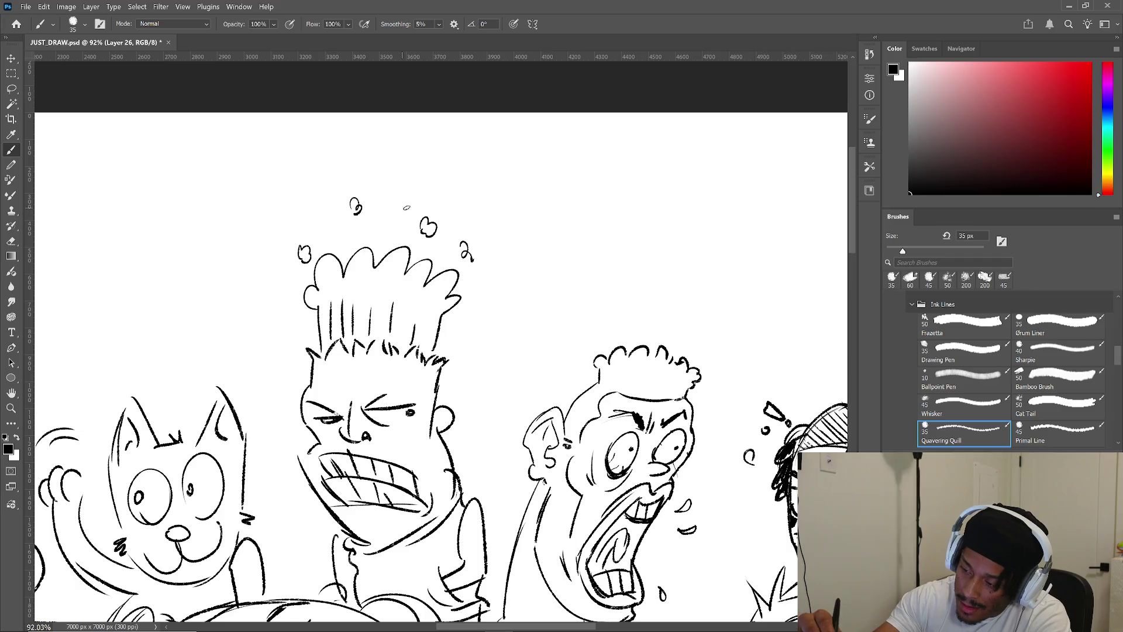
pyautogui.moveTo(293, 276); pyautogui.dragTo(291, 284)
pyautogui.moveTo(302, 364); pyautogui.dragTo(293, 354)
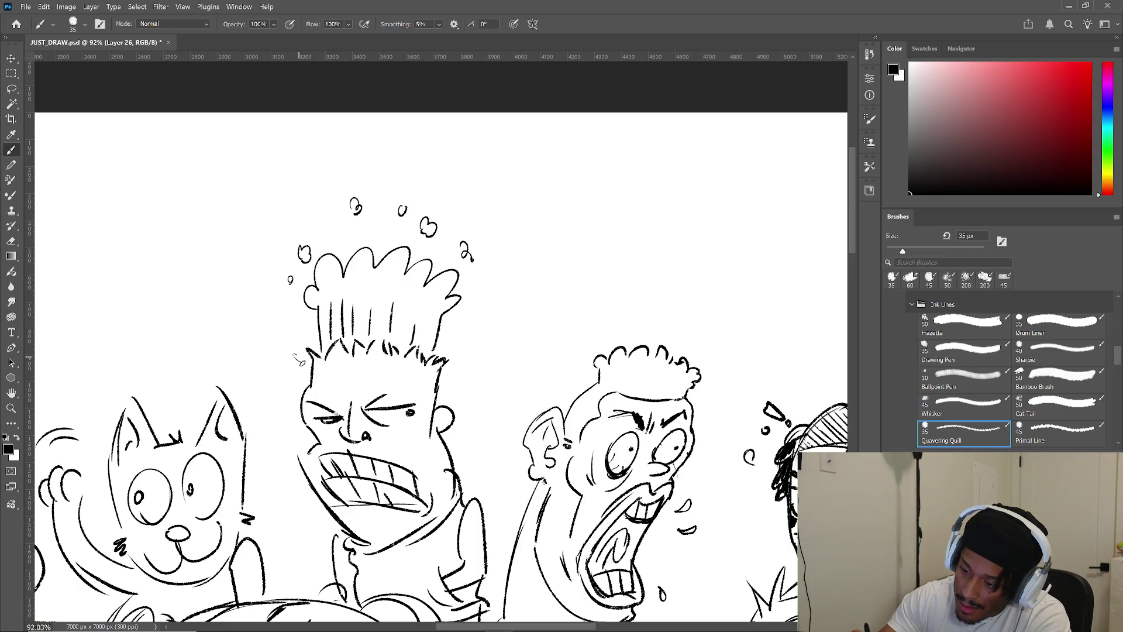
pyautogui.moveTo(466, 333); pyautogui.dragTo(447, 366)
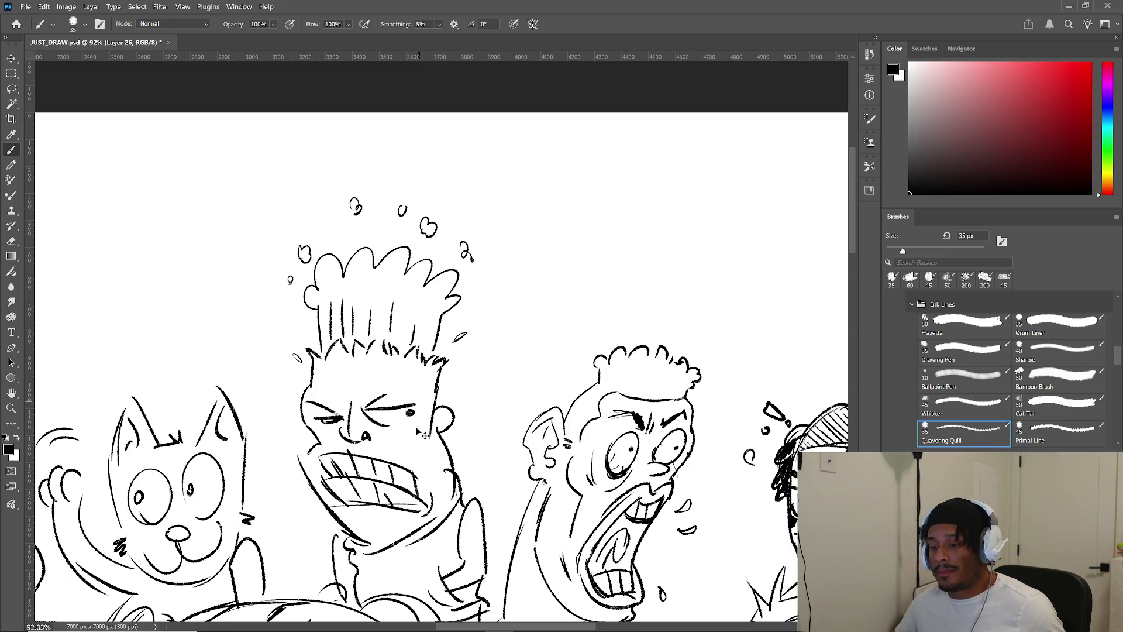
pyautogui.scroll(-5, 361, 411)
pyautogui.moveTo(463, 441); pyautogui.dragTo(693, 446)
pyautogui.scroll(-2, 468, 436)
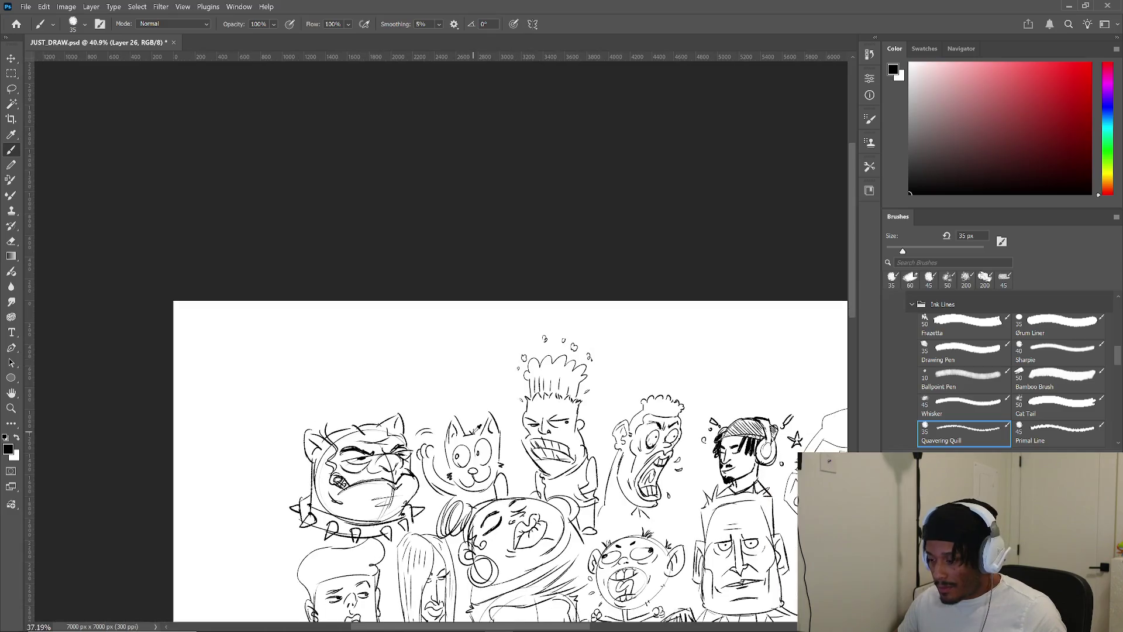
# - Sketch full lips, a heavy lower eyelid and the head's right side in the top-left space
pyautogui.scroll(-2, 527, 458)
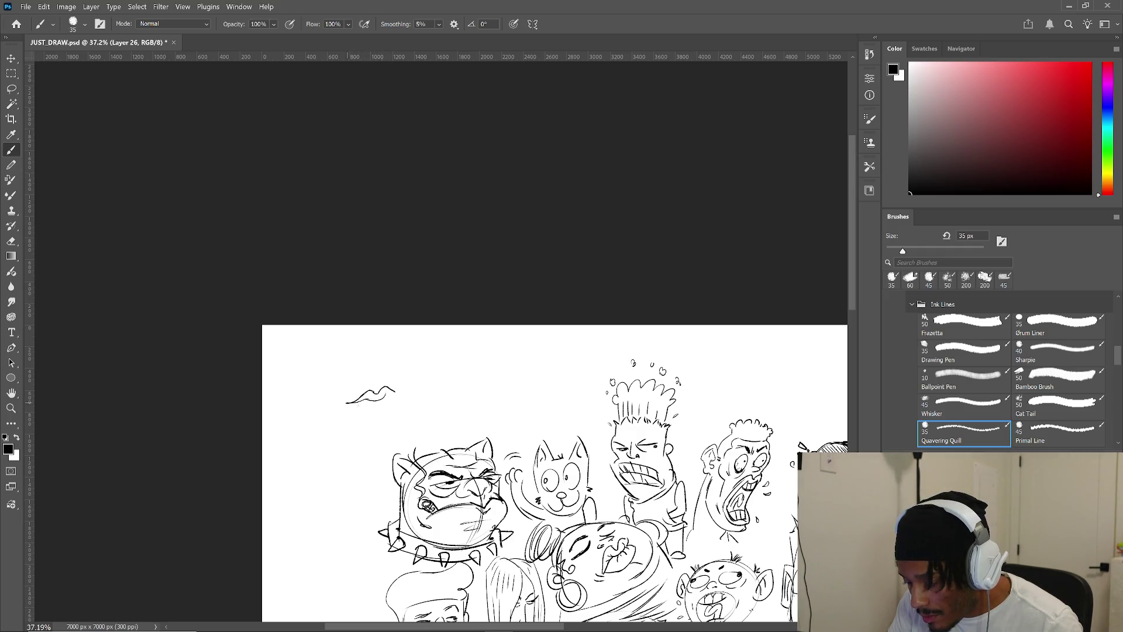
pyautogui.moveTo(350, 403); pyautogui.dragTo(379, 409)
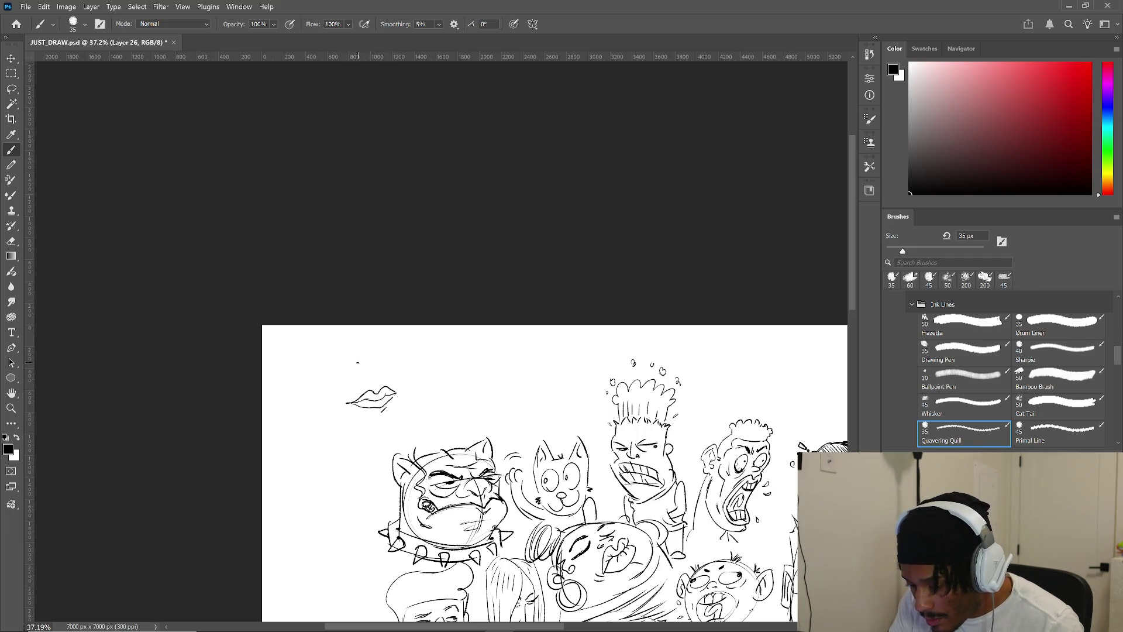
pyautogui.moveTo(335, 362); pyautogui.dragTo(356, 364)
pyautogui.moveTo(353, 366)
pyautogui.mouseDown()
pyautogui.moveTo(337, 372)
pyautogui.moveTo(404, 353)
pyautogui.mouseUp()
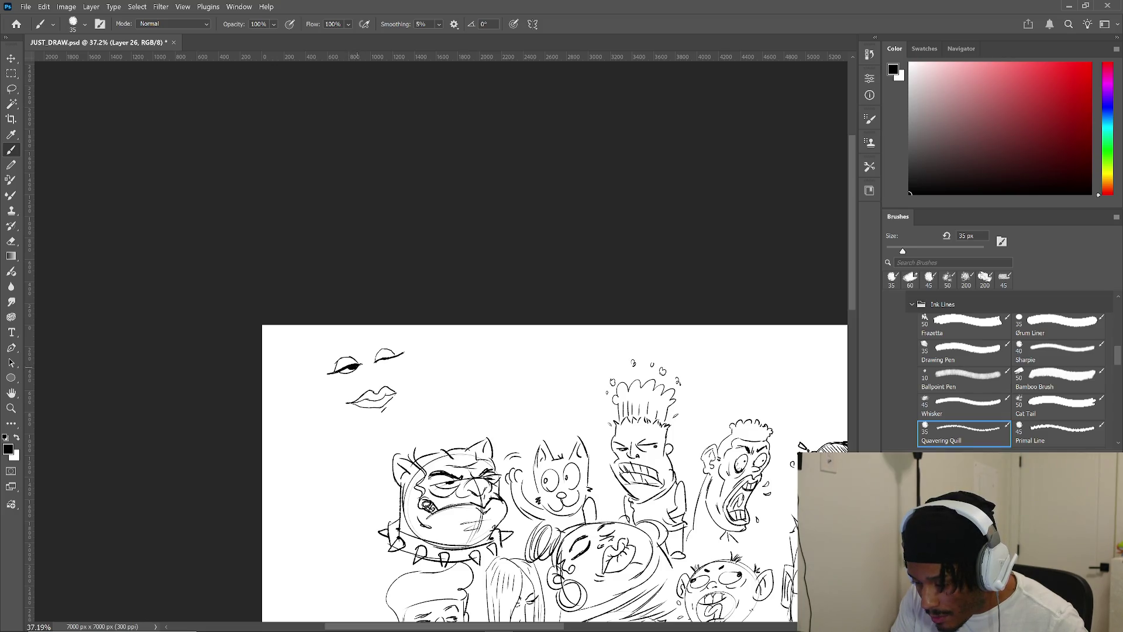
pyautogui.moveTo(382, 363); pyautogui.dragTo(397, 357)
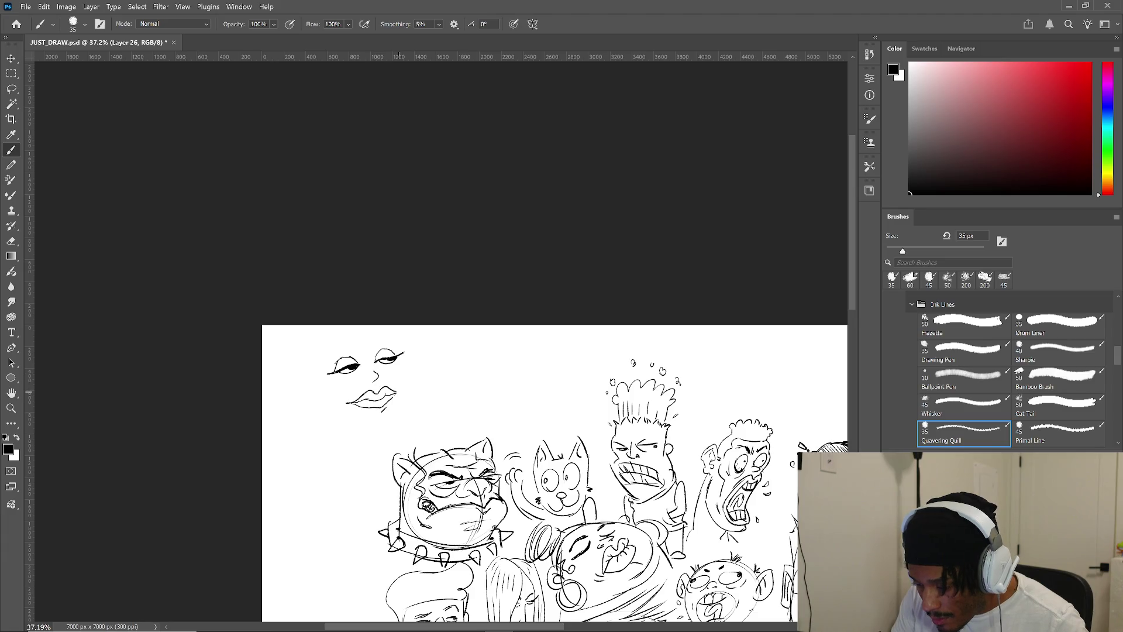
pyautogui.moveTo(367, 381); pyautogui.dragTo(379, 382)
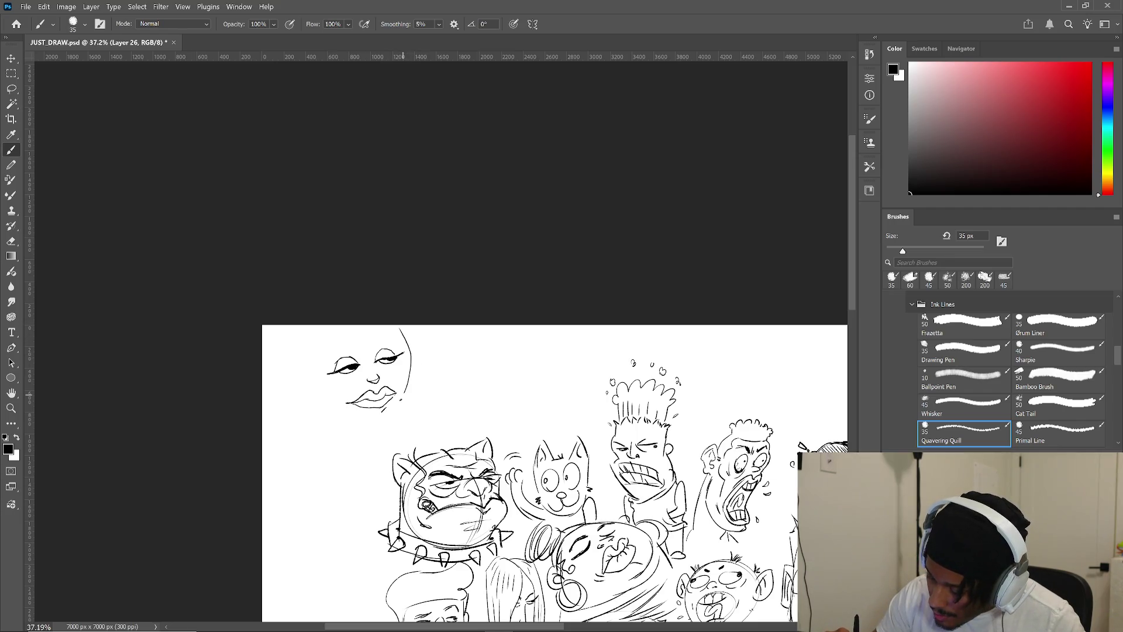
pyautogui.moveTo(359, 331); pyautogui.dragTo(319, 407)
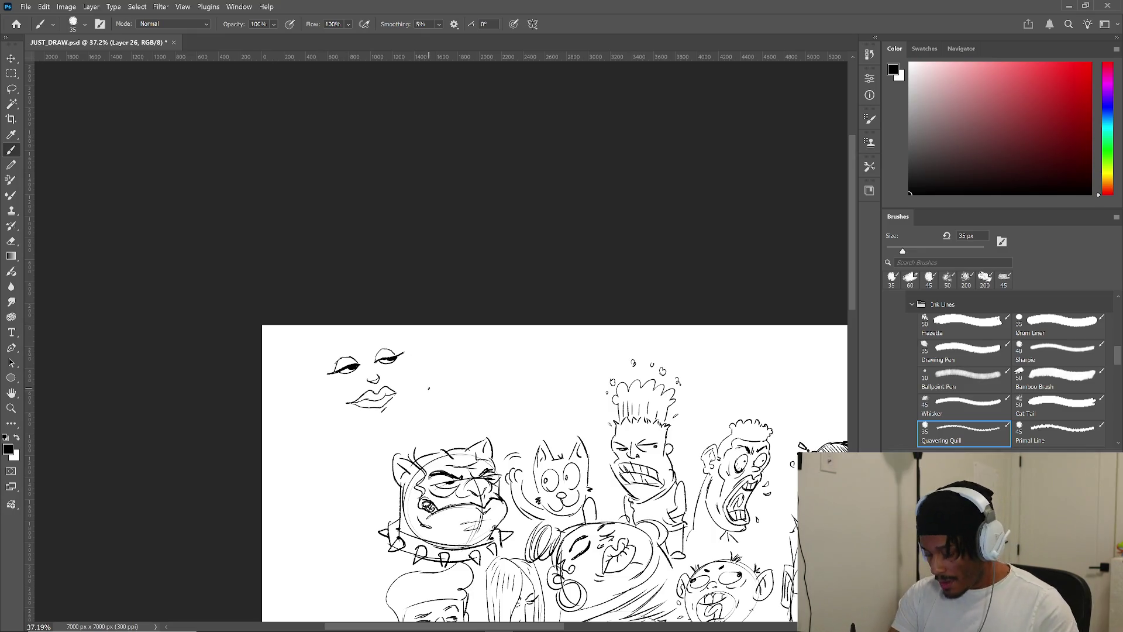
# - Begin a lasso selection around the new face, dismissing the no-pixels-selected warning
pyautogui.press('v')
pyautogui.press('l')
pyautogui.moveTo(135, 126); pyautogui.dragTo(283, 163)
pyautogui.press('Return')
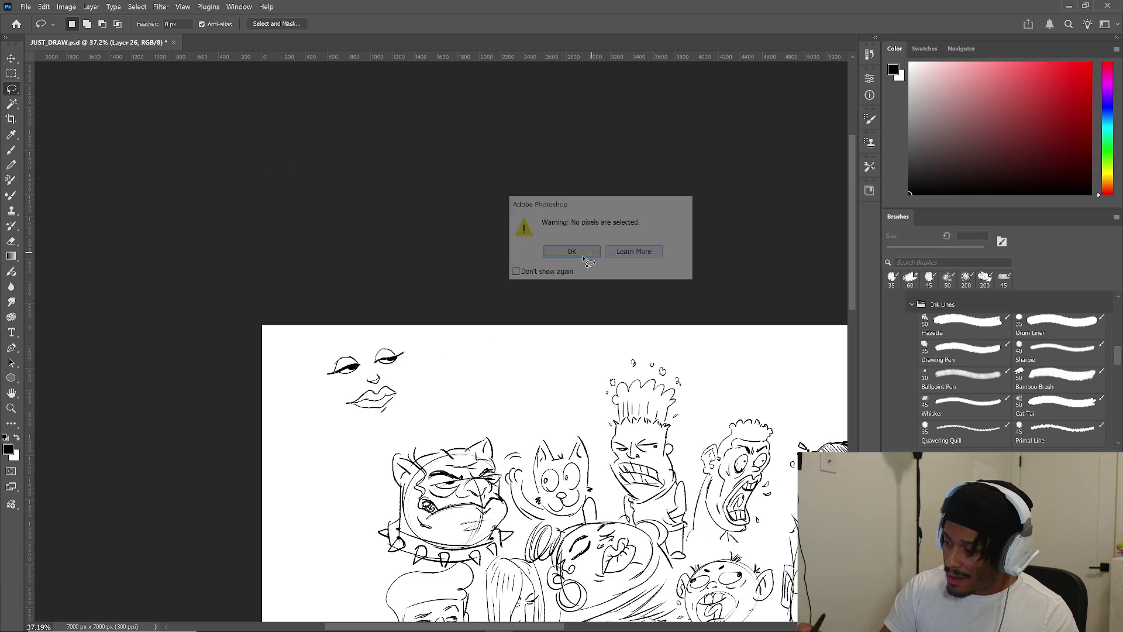
# - Lasso the heavy-lidded face, move it down-left beside the spiked-collar bulldog, and deselect
pyautogui.moveTo(426, 374)
pyautogui.mouseDown()
pyautogui.moveTo(399, 428)
pyautogui.moveTo(414, 370)
pyautogui.moveTo(392, 376)
pyautogui.moveTo(395, 355)
pyautogui.moveTo(364, 462)
pyautogui.moveTo(382, 407)
pyautogui.moveTo(370, 446)
pyautogui.mouseUp()
pyautogui.press('k')
pyautogui.click(396, 354)
pyautogui.press('v')
pyautogui.hotkey('ctrl', 'd')
pyautogui.click(421, 368)
pyautogui.moveTo(418, 363)
pyautogui.mouseDown()
pyautogui.moveTo(406, 347)
pyautogui.moveTo(424, 340)
pyautogui.mouseUp()
pyautogui.press('b')
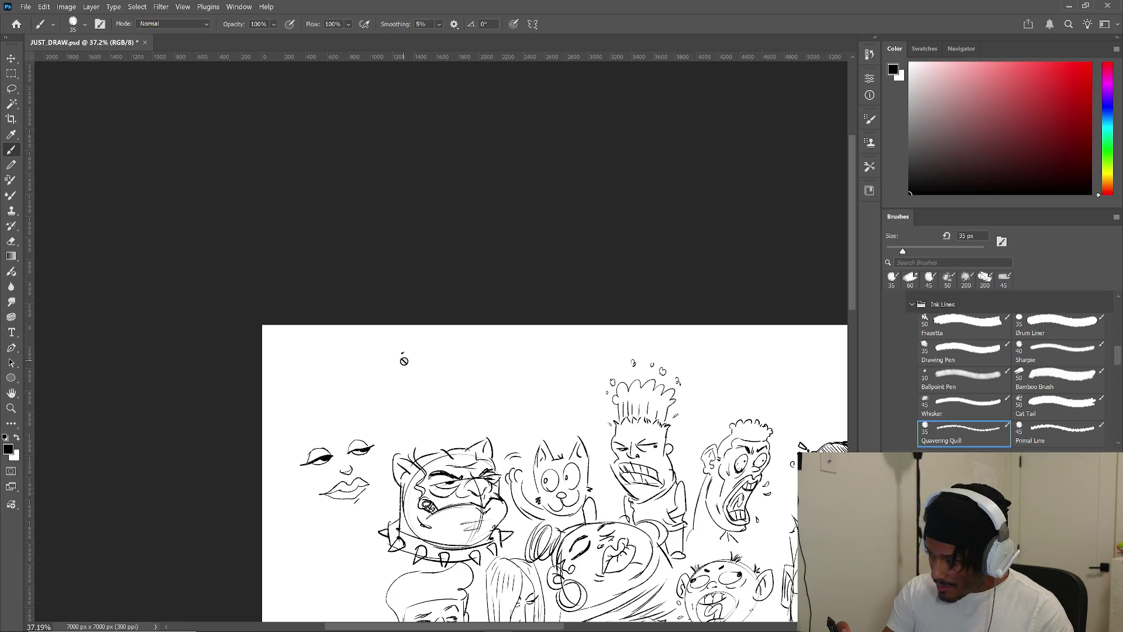
# - Return to the Quavering Quill brush and sketch a head outline with straight-cut bangs
pyautogui.hotkey('ctrl', 'z')
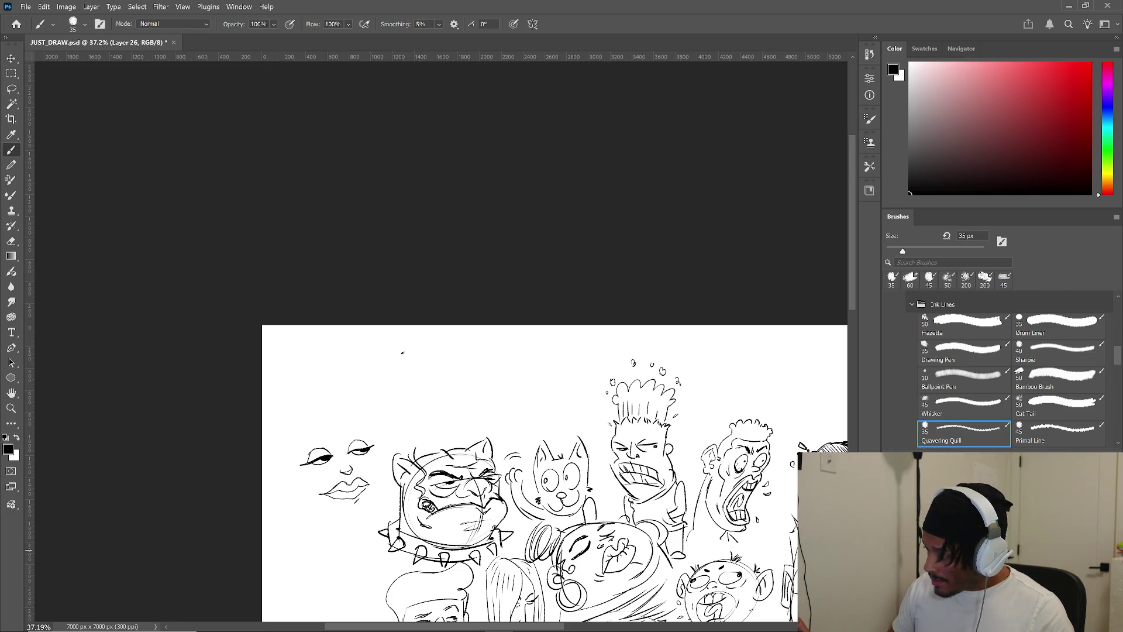
pyautogui.press(',')
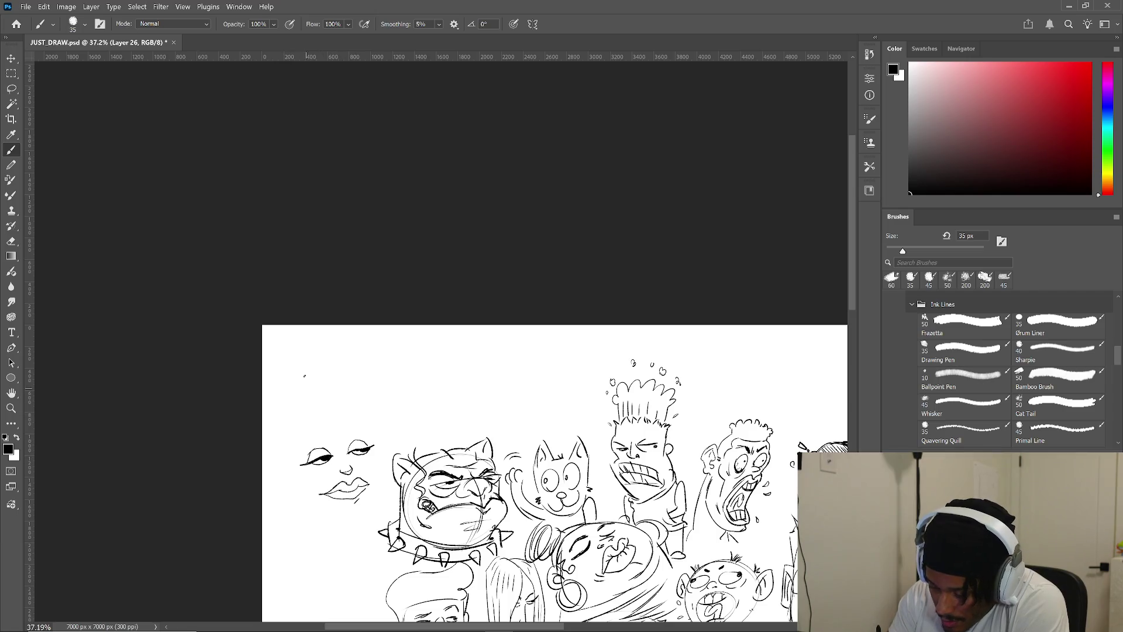
pyautogui.press('.')
pyautogui.moveTo(322, 451); pyautogui.dragTo(373, 430)
pyautogui.moveTo(286, 453)
pyautogui.mouseDown()
pyautogui.moveTo(316, 397)
pyautogui.moveTo(351, 389)
pyautogui.moveTo(378, 455)
pyautogui.mouseUp()
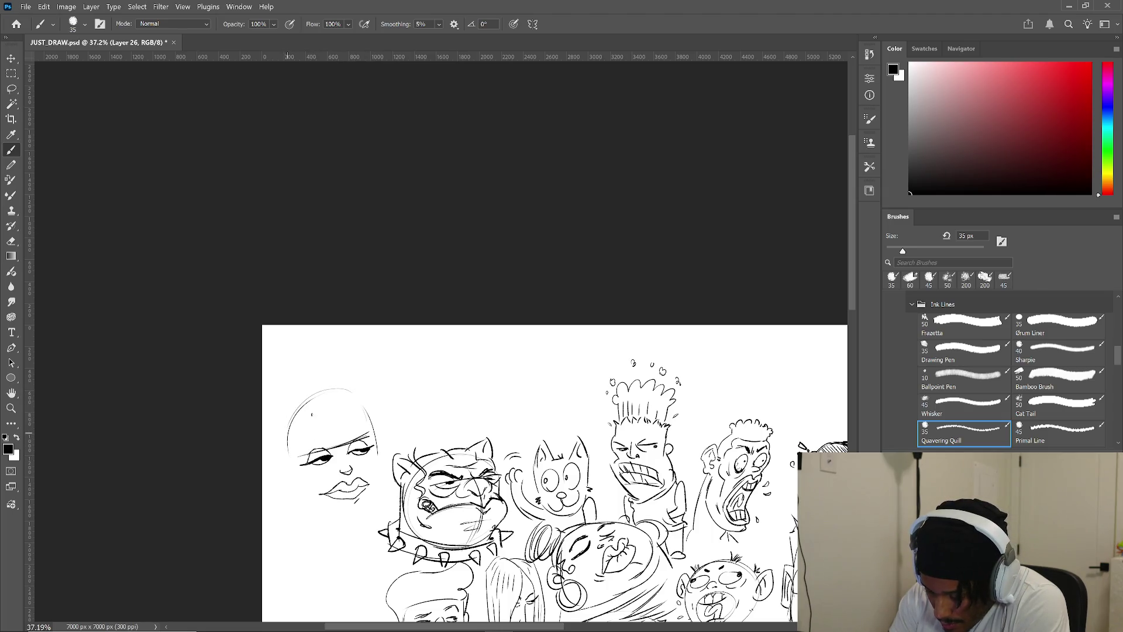
pyautogui.moveTo(323, 396)
pyautogui.mouseDown()
pyautogui.moveTo(327, 451)
pyautogui.moveTo(344, 449)
pyautogui.mouseUp()
pyautogui.moveTo(326, 401)
pyautogui.mouseDown()
pyautogui.moveTo(347, 448)
pyautogui.moveTo(300, 454)
pyautogui.mouseUp()
# - Try long hair strokes down the face's sides, then undo the unwanted ones
pyautogui.moveTo(296, 419); pyautogui.dragTo(293, 527)
pyautogui.moveTo(284, 456); pyautogui.dragTo(334, 544)
pyautogui.moveTo(294, 482); pyautogui.dragTo(328, 545)
pyautogui.moveTo(359, 433); pyautogui.dragTo(378, 515)
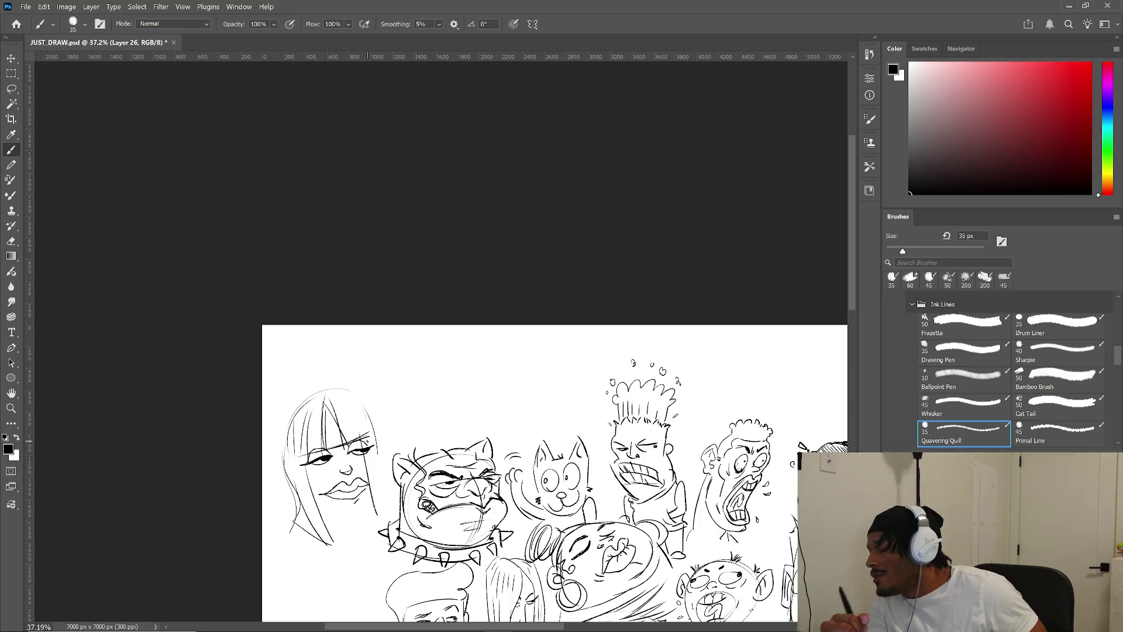
pyautogui.hotkey('ctrl', 'z')
pyautogui.hotkey('ctrl', 'z')
pyautogui.hotkey('ctrl', 'z')
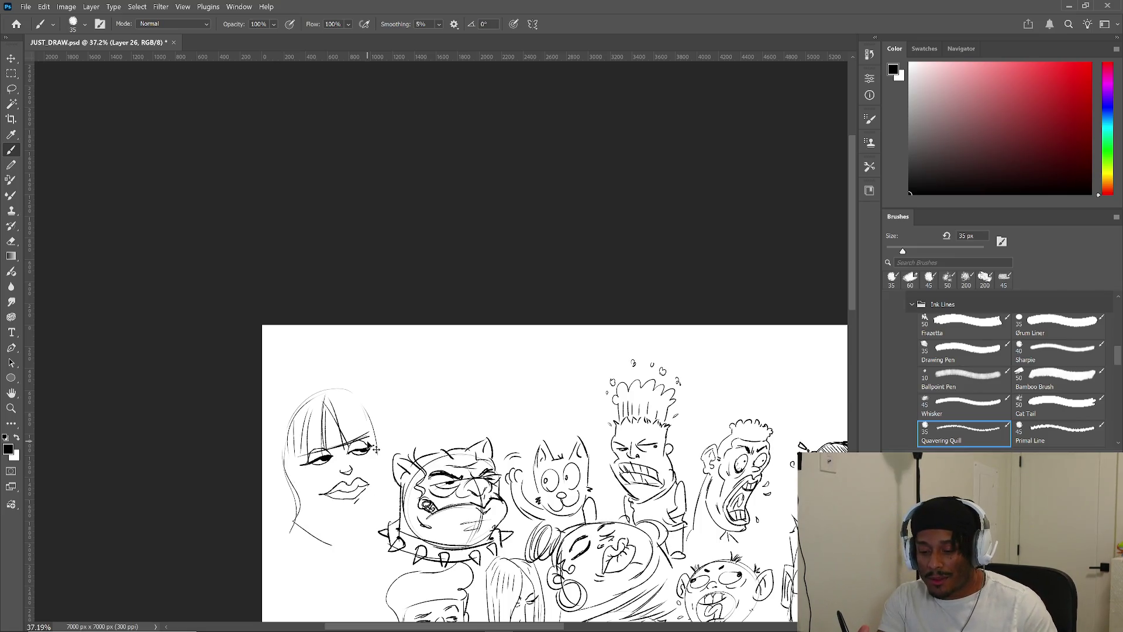
pyautogui.hotkey('ctrl', 'z')
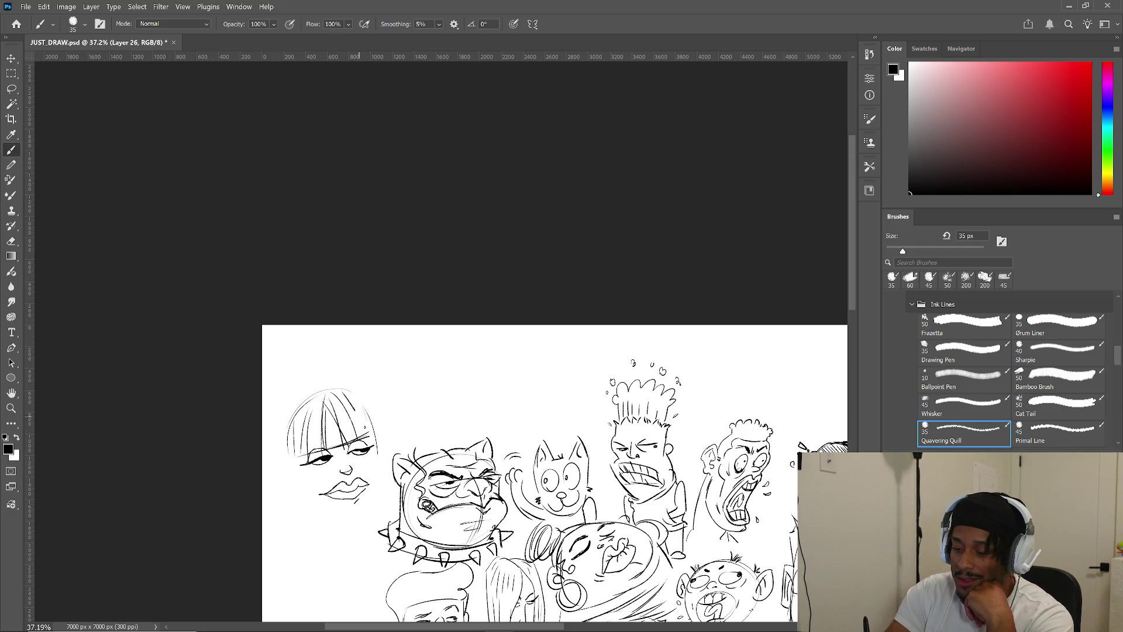
# - Stroke hair down both sides of the woman's head, extending the lower-left hair downward
pyautogui.moveTo(292, 419); pyautogui.dragTo(283, 467)
pyautogui.moveTo(353, 395); pyautogui.dragTo(375, 430)
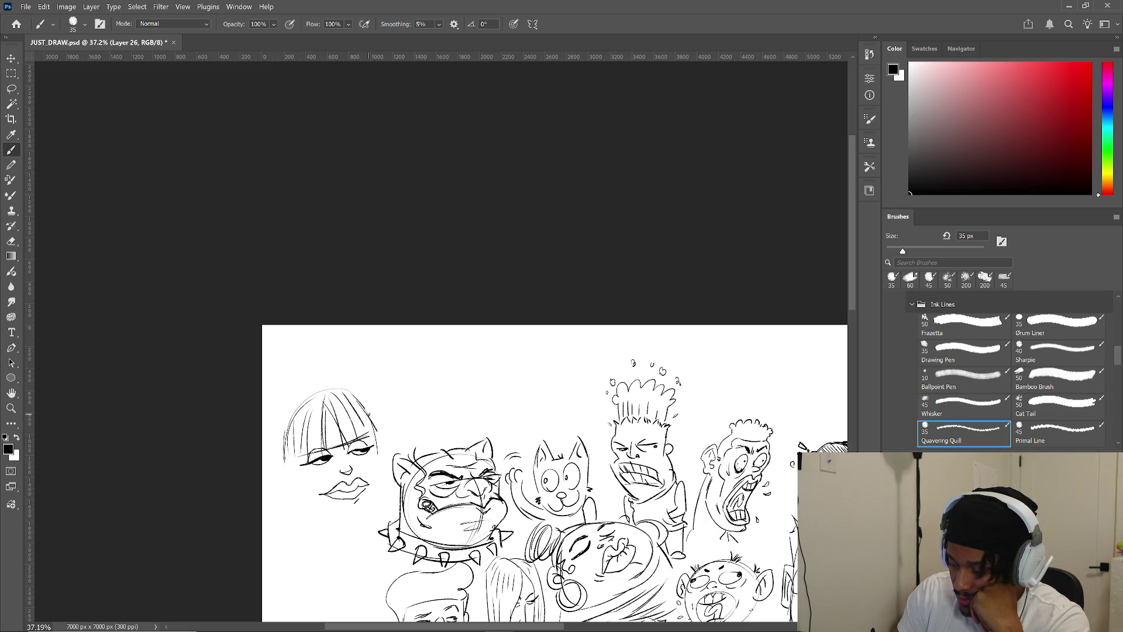
pyautogui.moveTo(300, 399); pyautogui.dragTo(277, 451)
pyautogui.moveTo(354, 393); pyautogui.dragTo(364, 412)
pyautogui.moveTo(284, 425); pyautogui.dragTo(287, 459)
pyautogui.moveTo(355, 401); pyautogui.dragTo(373, 432)
pyautogui.moveTo(290, 439); pyautogui.dragTo(301, 503)
pyautogui.moveTo(283, 450)
pyautogui.mouseDown()
pyautogui.moveTo(279, 494)
pyautogui.moveTo(296, 508)
pyautogui.moveTo(293, 489)
pyautogui.mouseUp()
pyautogui.moveTo(298, 428)
pyautogui.mouseDown()
pyautogui.moveTo(309, 518)
pyautogui.moveTo(321, 518)
pyautogui.mouseUp()
# - Draw the woman's jaw, chin and neck line, and thicken her right and left hair edges
pyautogui.moveTo(371, 479); pyautogui.dragTo(380, 495)
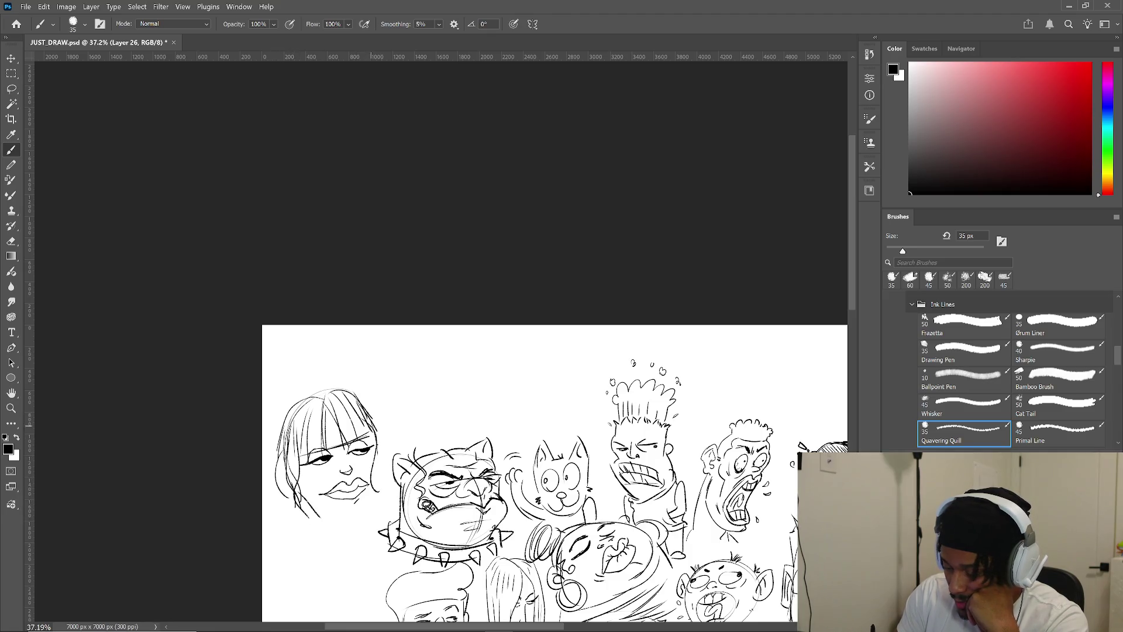
pyautogui.moveTo(306, 484); pyautogui.dragTo(353, 512)
pyautogui.moveTo(371, 450); pyautogui.dragTo(361, 512)
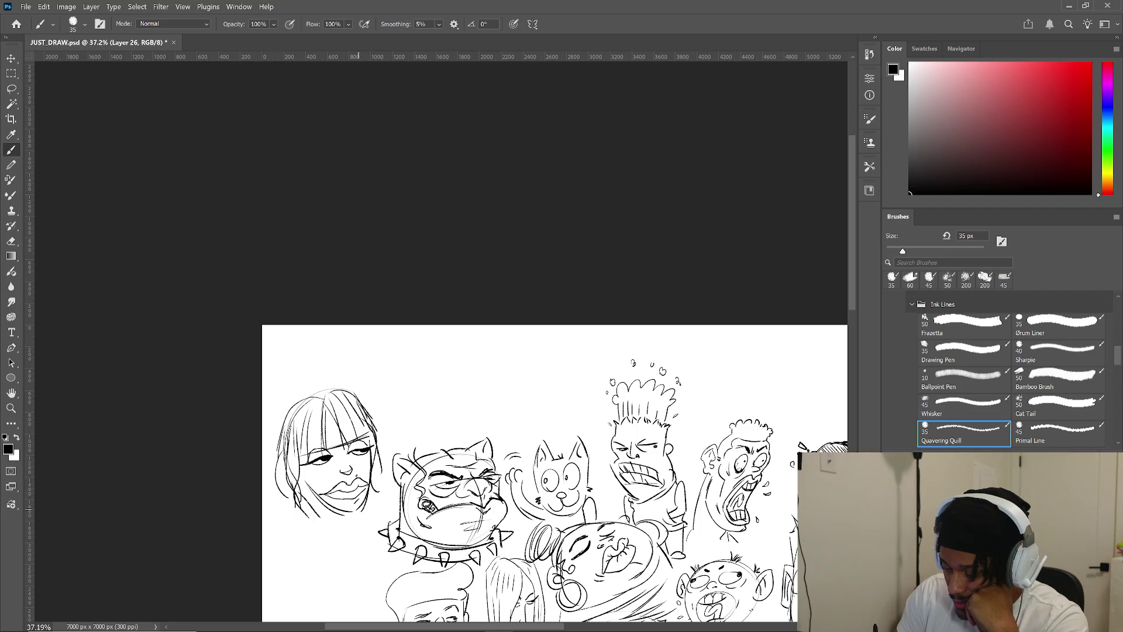
pyautogui.moveTo(297, 455)
pyautogui.mouseDown()
pyautogui.moveTo(334, 507)
pyautogui.moveTo(320, 519)
pyautogui.mouseUp()
pyautogui.moveTo(365, 425)
pyautogui.mouseDown()
pyautogui.moveTo(378, 490)
pyautogui.moveTo(392, 468)
pyautogui.mouseUp()
pyautogui.moveTo(280, 435); pyautogui.dragTo(273, 459)
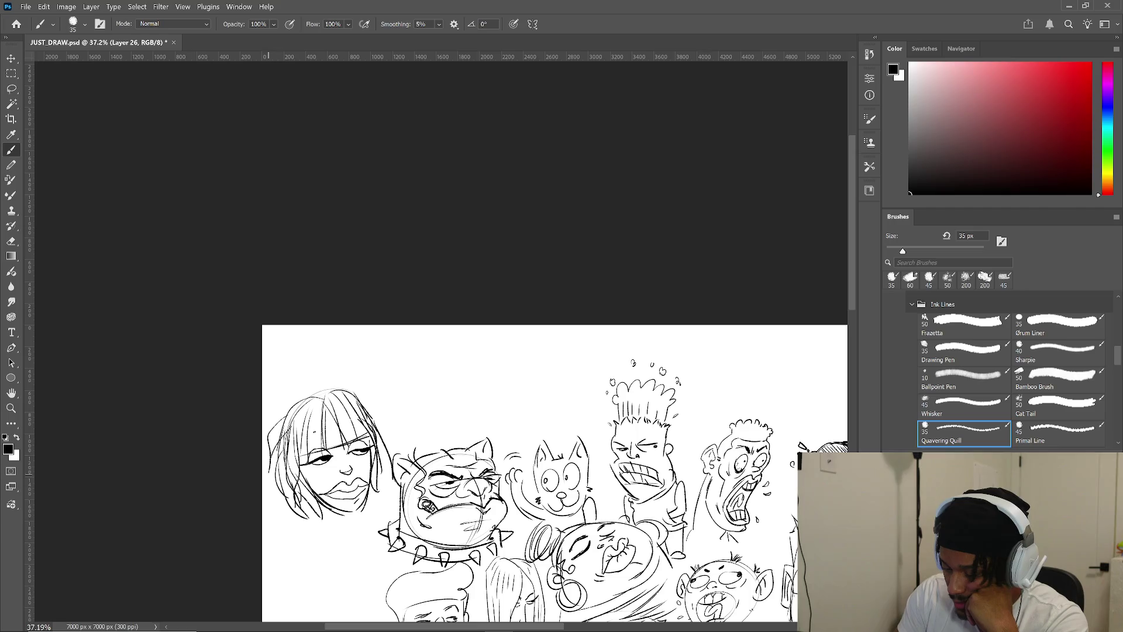
pyautogui.moveTo(362, 397); pyautogui.dragTo(381, 429)
pyautogui.moveTo(347, 513); pyautogui.dragTo(362, 509)
pyautogui.moveTo(364, 506)
pyautogui.mouseDown()
pyautogui.moveTo(338, 562)
pyautogui.moveTo(381, 555)
pyautogui.mouseUp()
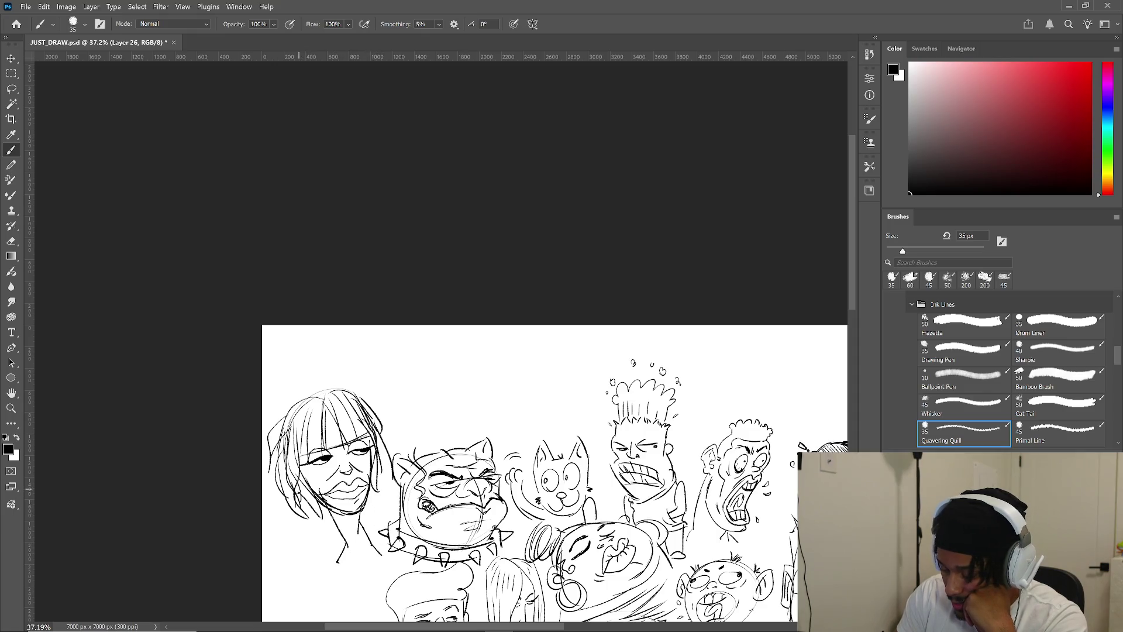
pyautogui.moveTo(371, 502); pyautogui.dragTo(390, 436)
# - Reinforce the left and right outer edges of her bob with more strokes
pyautogui.moveTo(293, 454); pyautogui.dragTo(281, 505)
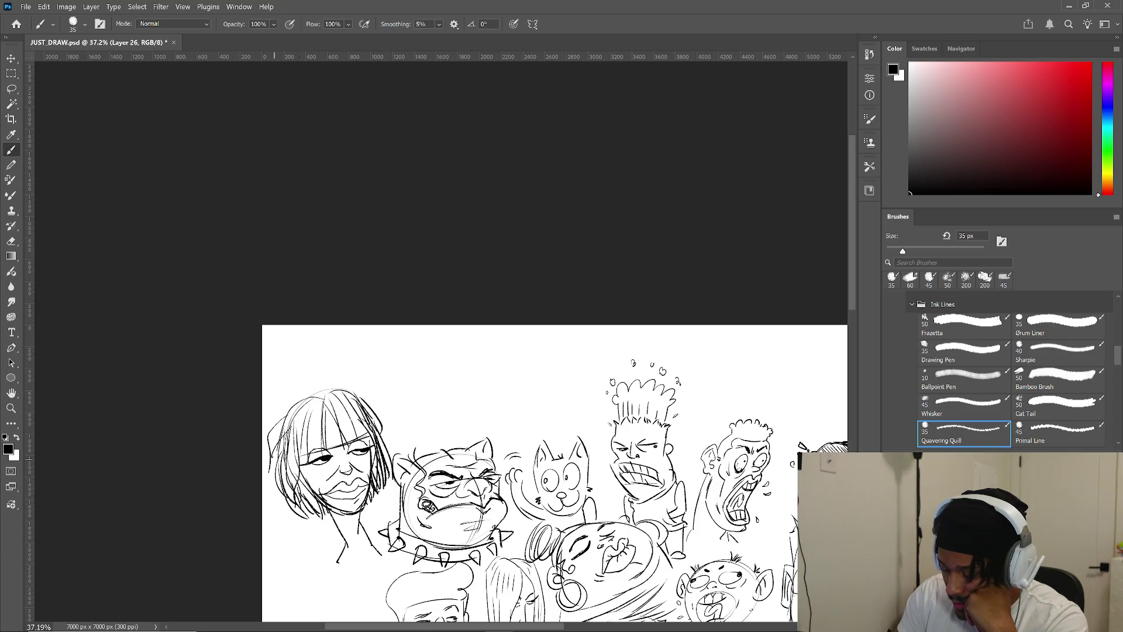
pyautogui.moveTo(276, 466); pyautogui.dragTo(273, 518)
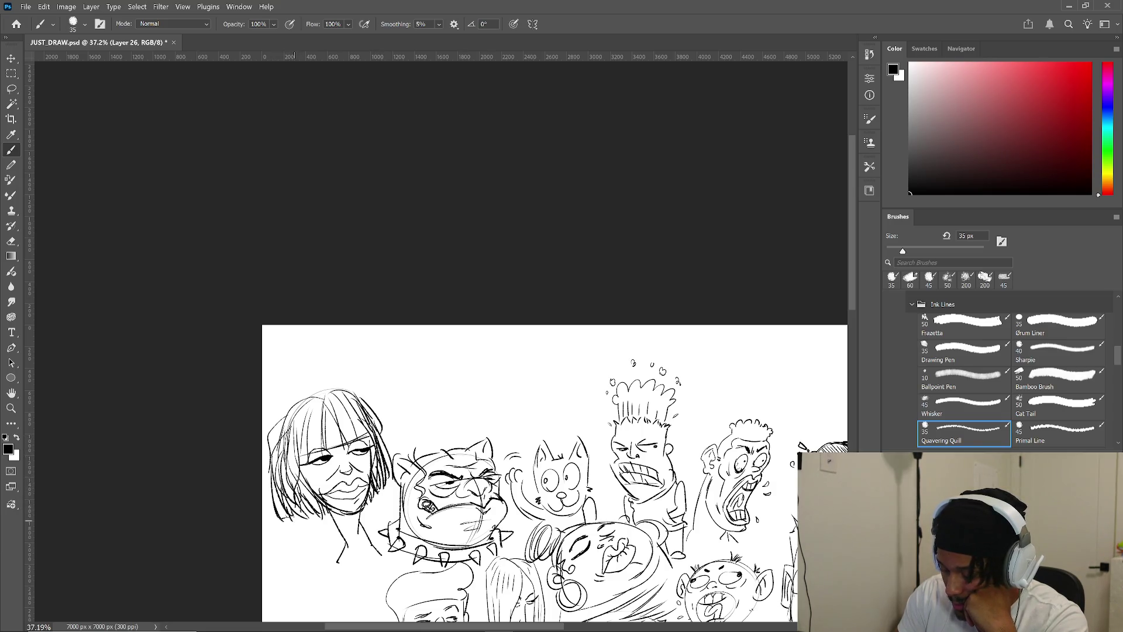
pyautogui.moveTo(398, 468); pyautogui.dragTo(379, 422)
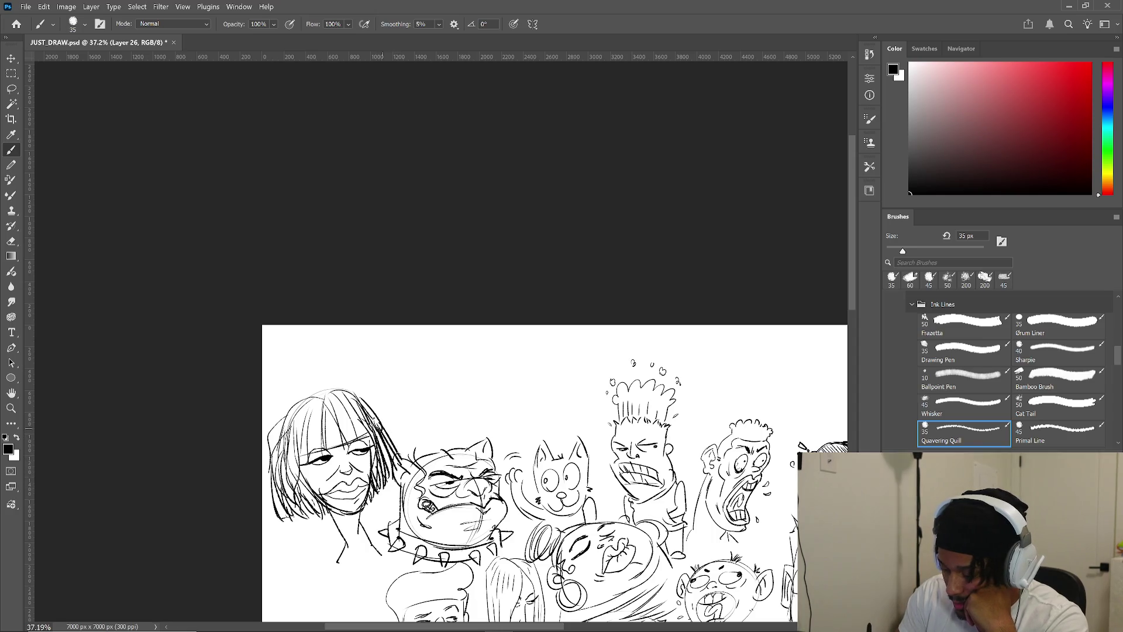
pyautogui.moveTo(284, 419); pyautogui.dragTo(268, 509)
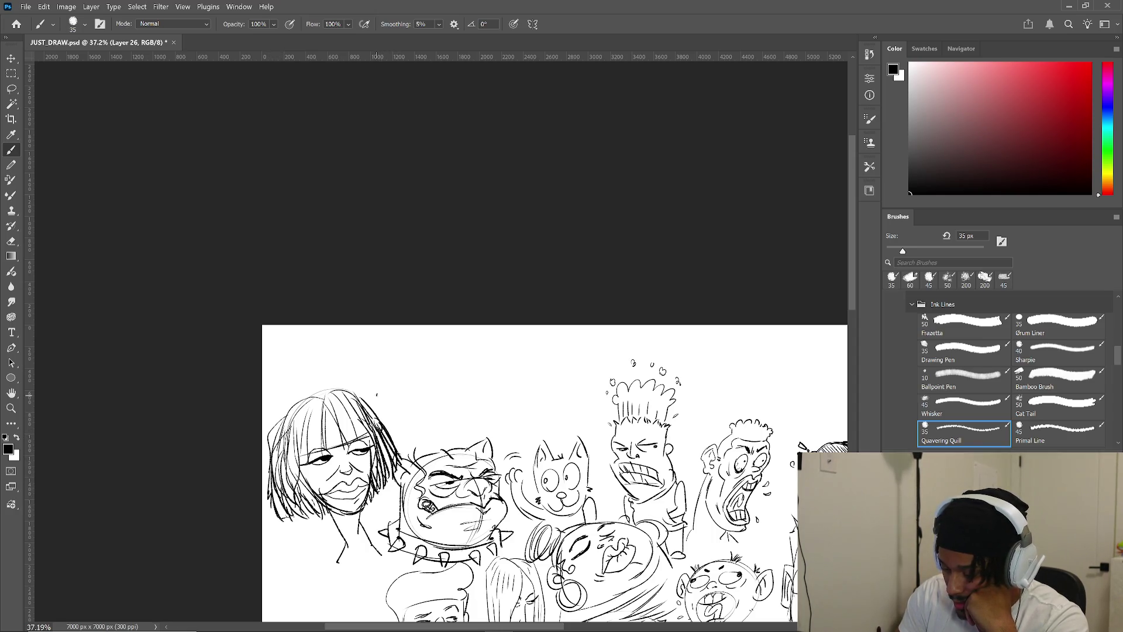
pyautogui.moveTo(399, 438); pyautogui.dragTo(392, 450)
pyautogui.moveTo(295, 403)
pyautogui.mouseDown()
pyautogui.moveTo(277, 409)
pyautogui.moveTo(316, 422)
pyautogui.moveTo(315, 455)
pyautogui.mouseUp()
# - Add strands to her bangs, fill out the left-side hair ends, and draw a neck line
pyautogui.moveTo(317, 404)
pyautogui.mouseDown()
pyautogui.moveTo(310, 454)
pyautogui.moveTo(297, 459)
pyautogui.mouseUp()
pyautogui.moveTo(324, 419)
pyautogui.mouseDown()
pyautogui.moveTo(331, 408)
pyautogui.moveTo(329, 446)
pyautogui.mouseUp()
pyautogui.moveTo(350, 403)
pyautogui.mouseDown()
pyautogui.moveTo(331, 438)
pyautogui.moveTo(362, 438)
pyautogui.moveTo(301, 436)
pyautogui.mouseUp()
pyautogui.moveTo(301, 441); pyautogui.dragTo(289, 496)
pyautogui.moveTo(314, 436); pyautogui.dragTo(286, 496)
pyautogui.moveTo(299, 451)
pyautogui.mouseDown()
pyautogui.moveTo(290, 508)
pyautogui.moveTo(274, 519)
pyautogui.moveTo(288, 517)
pyautogui.mouseUp()
pyautogui.moveTo(278, 522); pyautogui.dragTo(312, 517)
pyautogui.moveTo(388, 485)
pyautogui.mouseDown()
pyautogui.moveTo(375, 500)
pyautogui.moveTo(383, 493)
pyautogui.mouseUp()
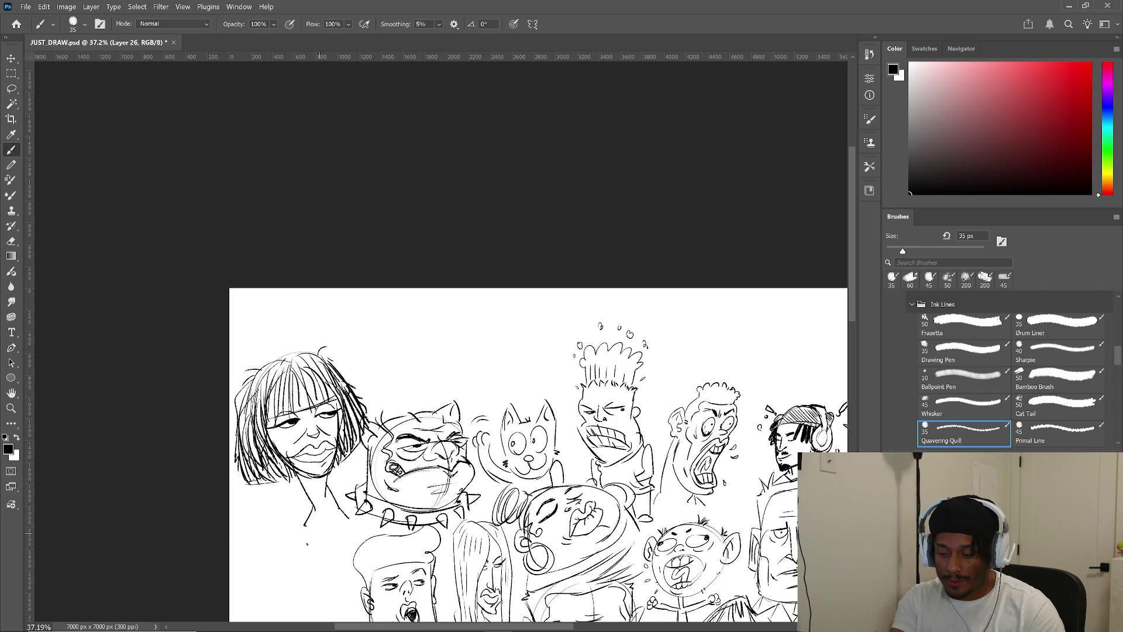
pyautogui.moveTo(300, 518); pyautogui.dragTo(296, 549)
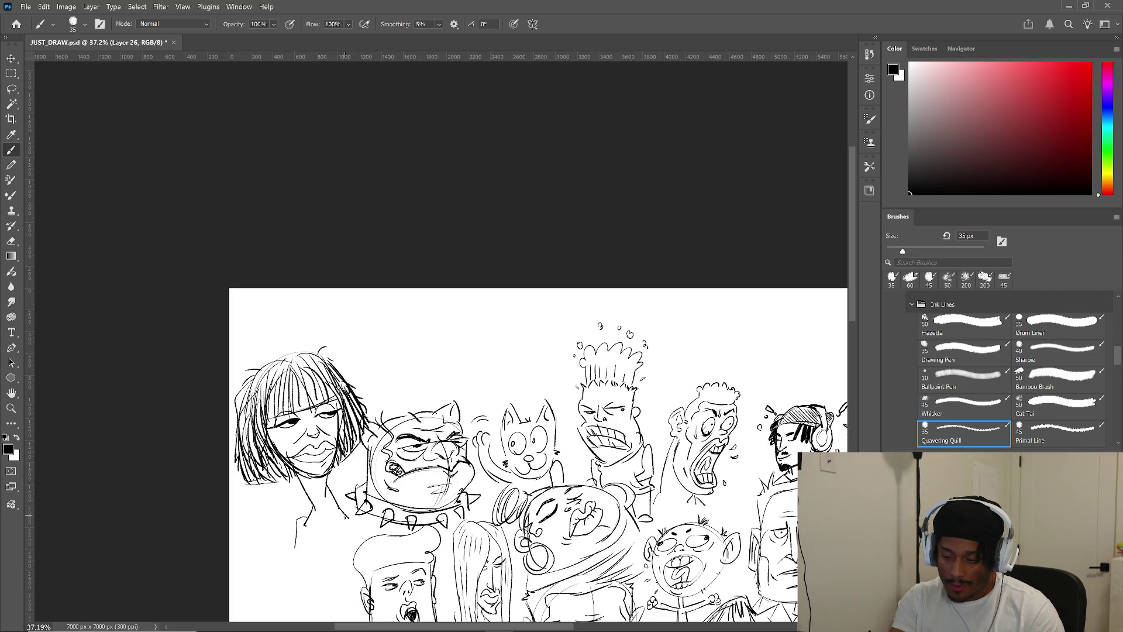
# - Pan and scroll the sheet to frame the empty area above the headphone-wearing head
pyautogui.moveTo(400, 522)
pyautogui.mouseDown()
pyautogui.moveTo(72, 404)
pyautogui.moveTo(70, 454)
pyautogui.mouseUp()
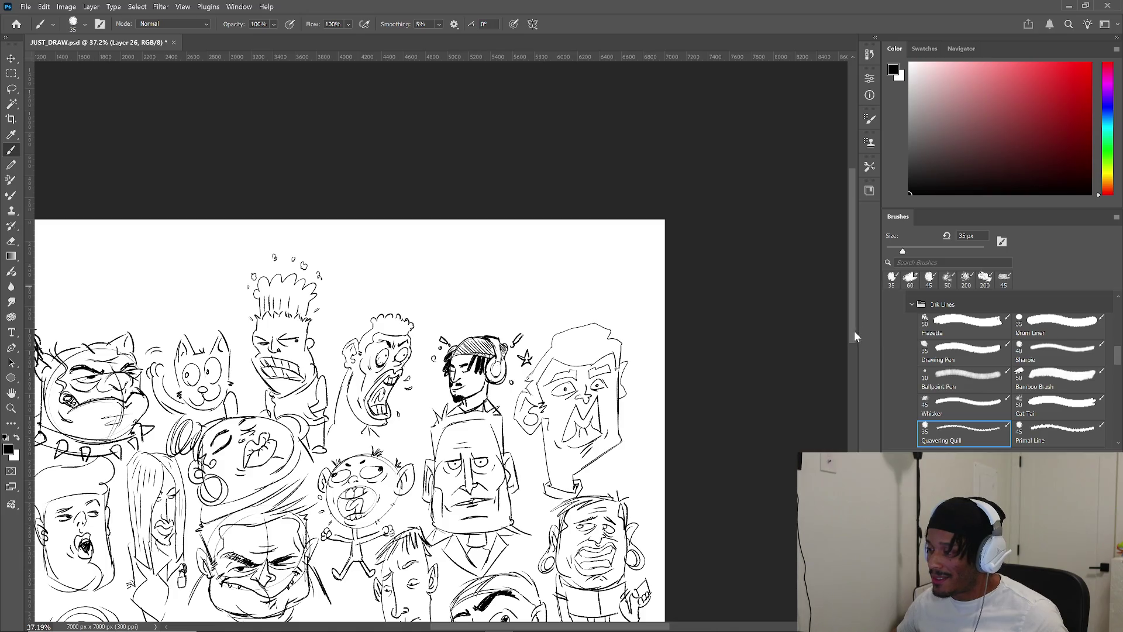
pyautogui.scroll(-15, 855, 331)
pyautogui.scroll(14, 841, 325)
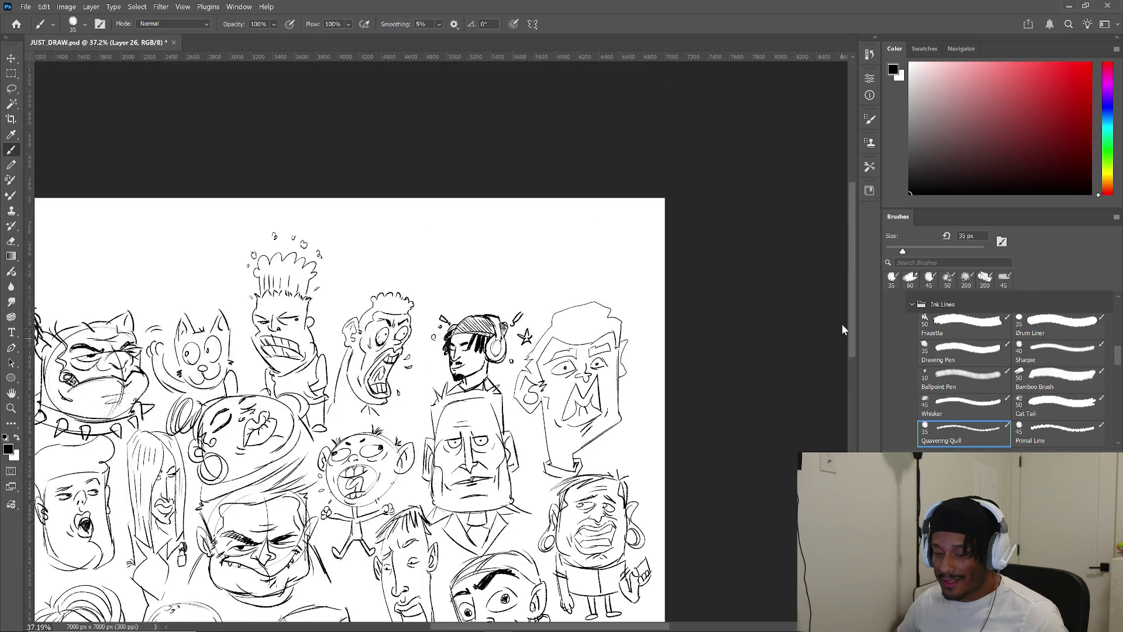
pyautogui.scroll(4, 549, 287)
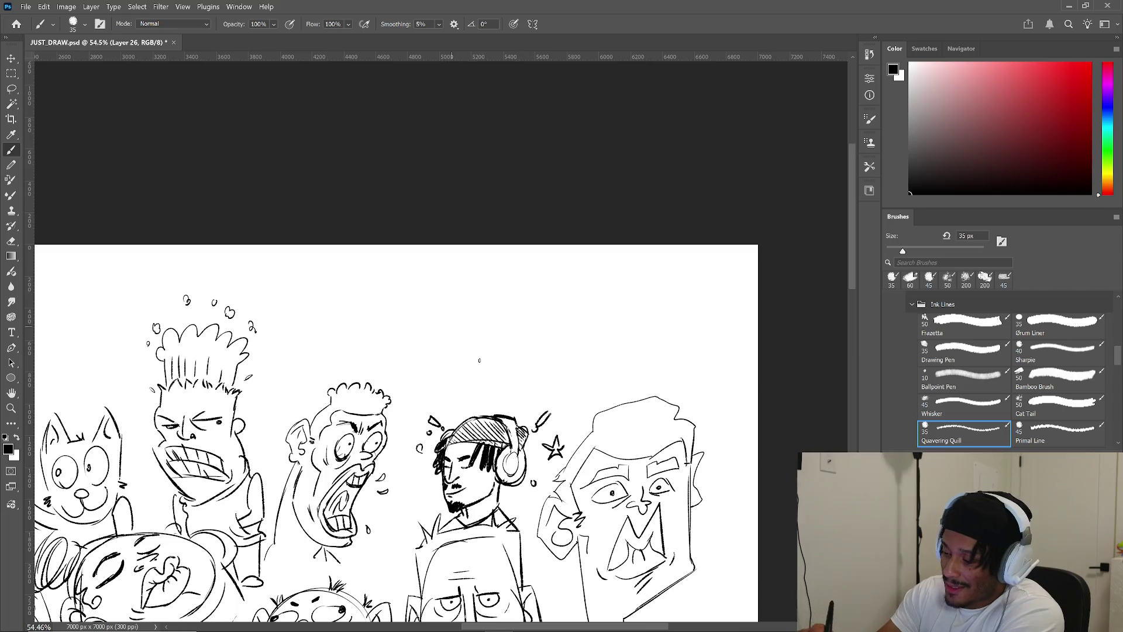
# - Sketch two overlapping ovals for a new head and erase their overlapping arc
pyautogui.moveTo(492, 284); pyautogui.dragTo(471, 321)
pyautogui.moveTo(578, 304)
pyautogui.mouseDown()
pyautogui.moveTo(479, 276)
pyautogui.moveTo(577, 292)
pyautogui.mouseUp()
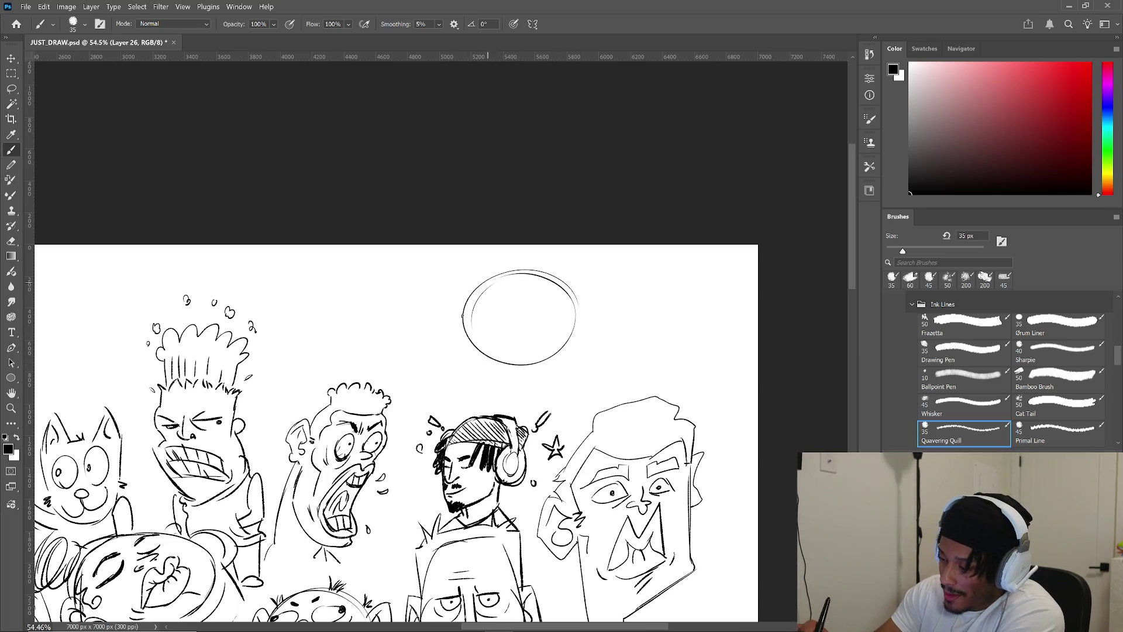
pyautogui.moveTo(442, 364); pyautogui.dragTo(559, 381)
pyautogui.moveTo(566, 333); pyautogui.dragTo(555, 386)
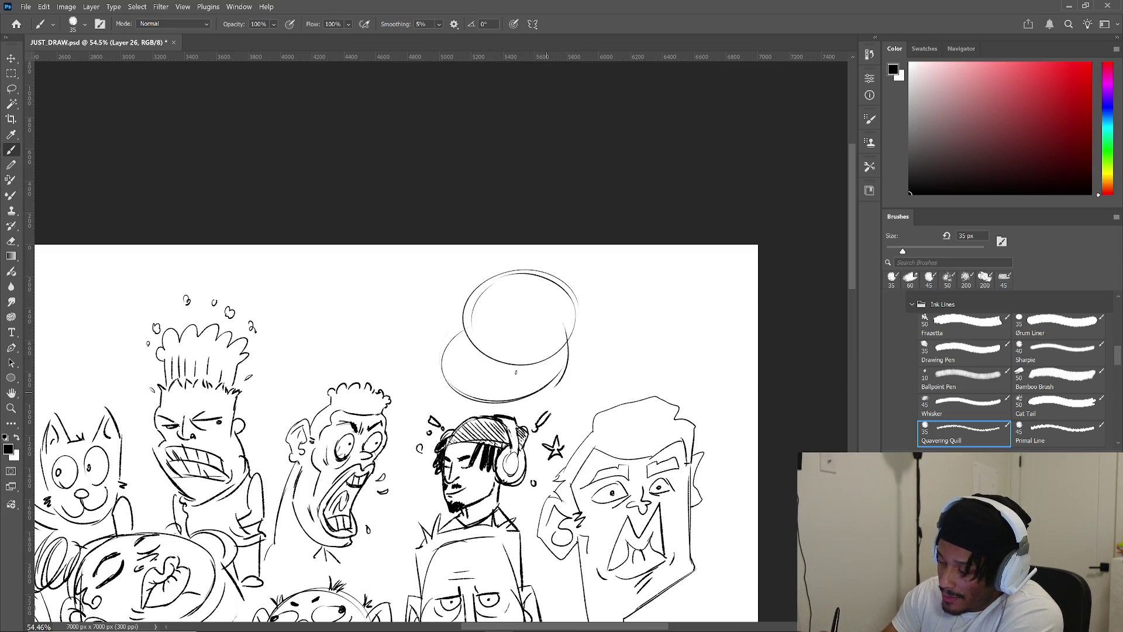
pyautogui.moveTo(467, 335)
pyautogui.mouseDown()
pyautogui.moveTo(497, 360)
pyautogui.moveTo(533, 366)
pyautogui.moveTo(563, 342)
pyautogui.moveTo(514, 368)
pyautogui.mouseUp()
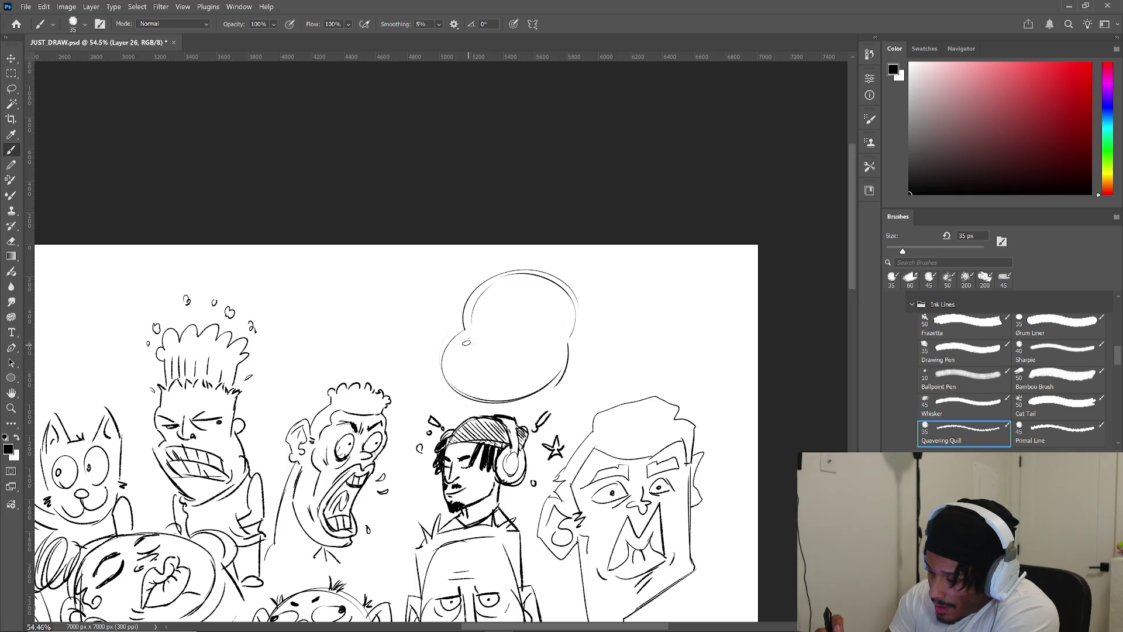
# - Draw the head's center line, ear detail, eye dot, nose, grinning mouth and chin
pyautogui.moveTo(506, 285)
pyautogui.mouseDown()
pyautogui.moveTo(475, 372)
pyautogui.moveTo(514, 333)
pyautogui.moveTo(583, 320)
pyautogui.mouseUp()
pyautogui.moveTo(577, 323); pyautogui.dragTo(575, 342)
pyautogui.moveTo(461, 305)
pyautogui.mouseDown()
pyautogui.moveTo(459, 333)
pyautogui.moveTo(536, 304)
pyautogui.moveTo(546, 313)
pyautogui.moveTo(472, 316)
pyautogui.moveTo(542, 320)
pyautogui.moveTo(537, 330)
pyautogui.mouseUp()
pyautogui.click(510, 322)
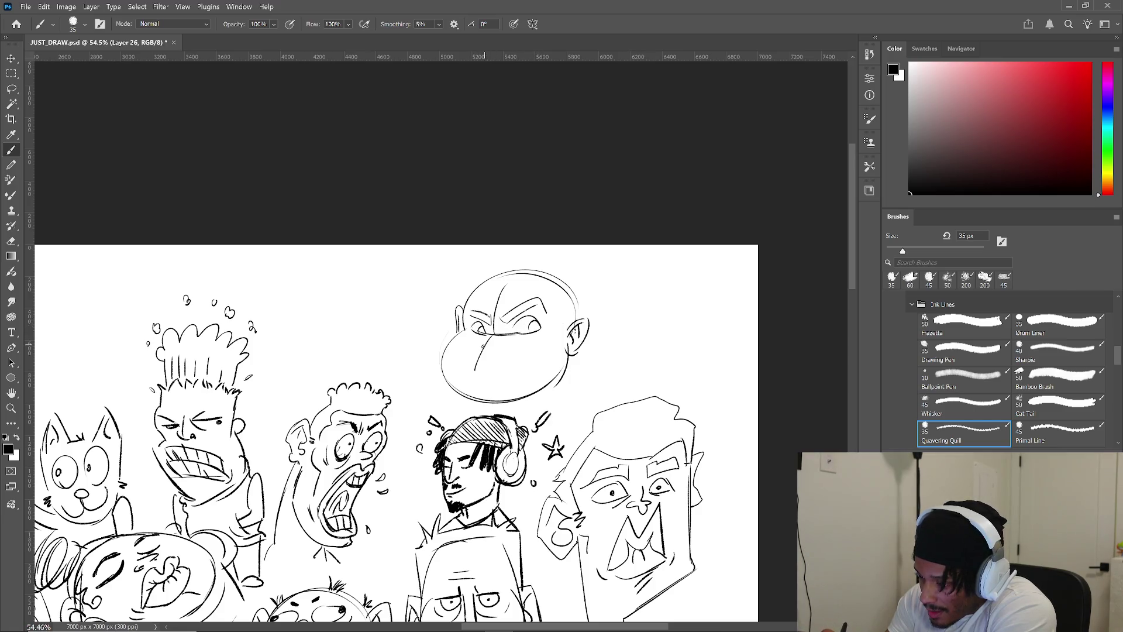
pyautogui.moveTo(481, 358)
pyautogui.mouseDown()
pyautogui.moveTo(499, 350)
pyautogui.moveTo(475, 345)
pyautogui.mouseUp()
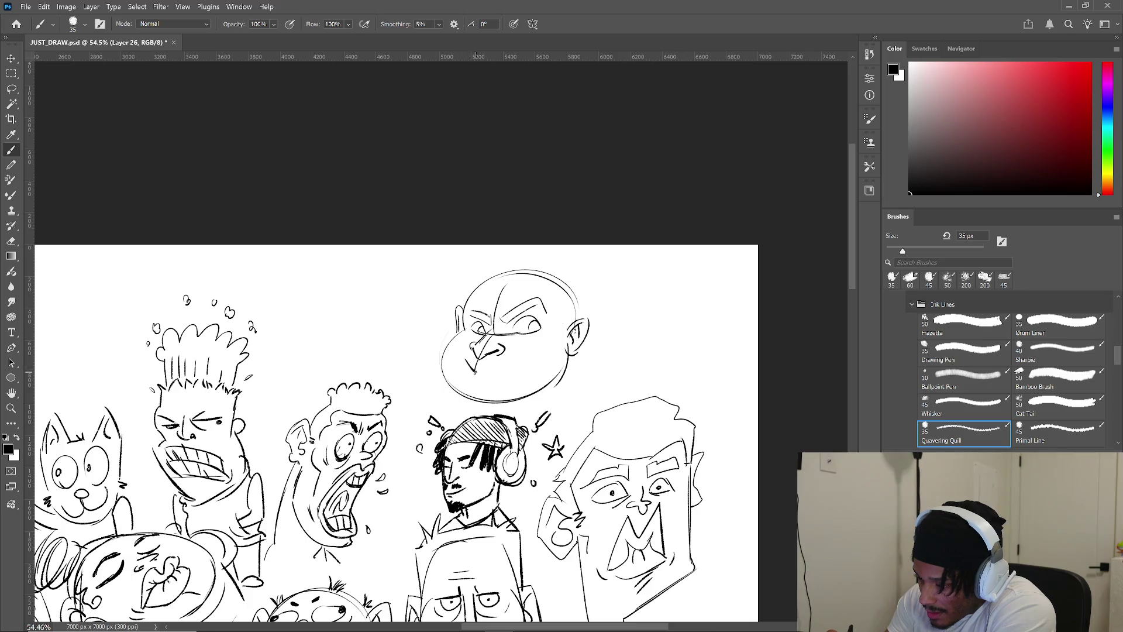
pyautogui.moveTo(491, 361)
pyautogui.mouseDown()
pyautogui.moveTo(523, 356)
pyautogui.moveTo(473, 378)
pyautogui.moveTo(491, 386)
pyautogui.moveTo(529, 360)
pyautogui.mouseUp()
pyautogui.moveTo(470, 379); pyautogui.dragTo(515, 362)
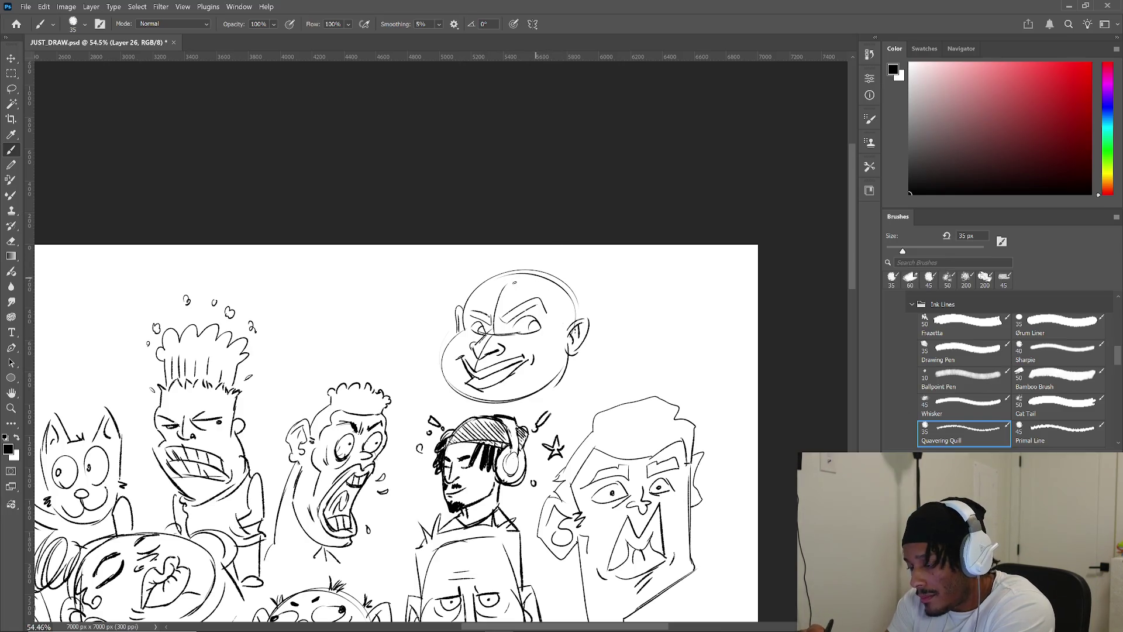
# - Outline the head's top right and sketch the cap's brim and right side
pyautogui.moveTo(548, 300); pyautogui.dragTo(554, 332)
pyautogui.moveTo(514, 272); pyautogui.dragTo(560, 321)
pyautogui.moveTo(515, 281); pyautogui.dragTo(559, 332)
pyautogui.moveTo(559, 295); pyautogui.dragTo(562, 329)
pyautogui.moveTo(485, 267)
pyautogui.mouseDown()
pyautogui.moveTo(435, 290)
pyautogui.moveTo(510, 286)
pyautogui.moveTo(445, 299)
pyautogui.mouseUp()
pyautogui.moveTo(433, 293)
pyautogui.mouseDown()
pyautogui.moveTo(454, 280)
pyautogui.moveTo(438, 339)
pyautogui.mouseUp()
pyautogui.moveTo(554, 270)
pyautogui.mouseDown()
pyautogui.moveTo(588, 307)
pyautogui.moveTo(575, 305)
pyautogui.moveTo(593, 331)
pyautogui.mouseUp()
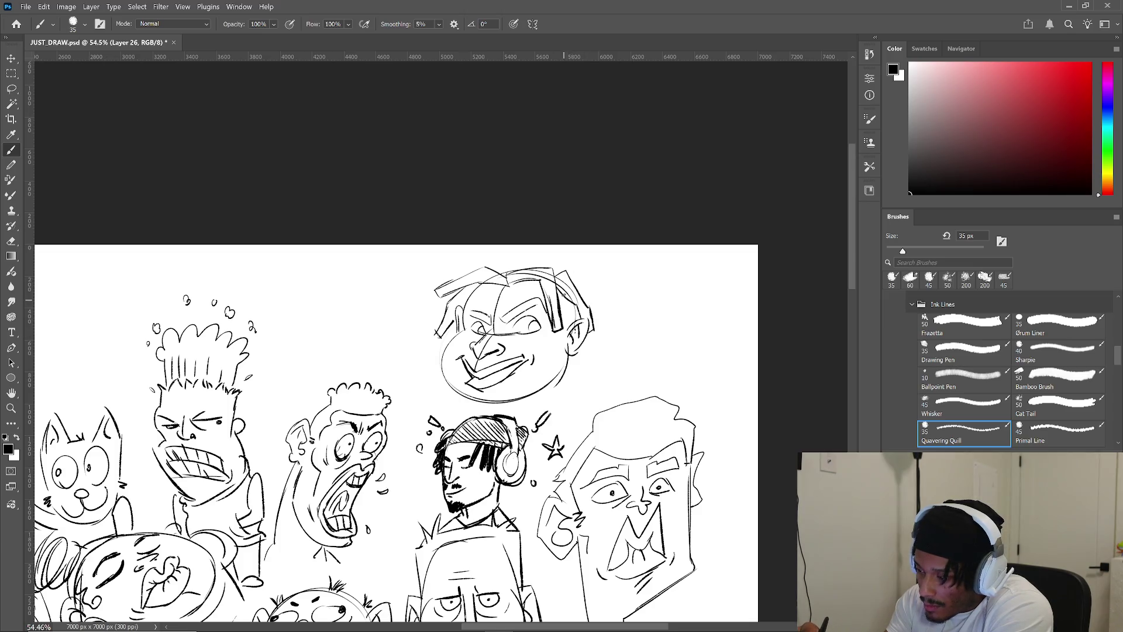
# - Add strokes around the cap, ear and left side, messy hair strands, and a darker pupil
pyautogui.moveTo(560, 297); pyautogui.dragTo(585, 363)
pyautogui.moveTo(594, 358); pyautogui.dragTo(569, 379)
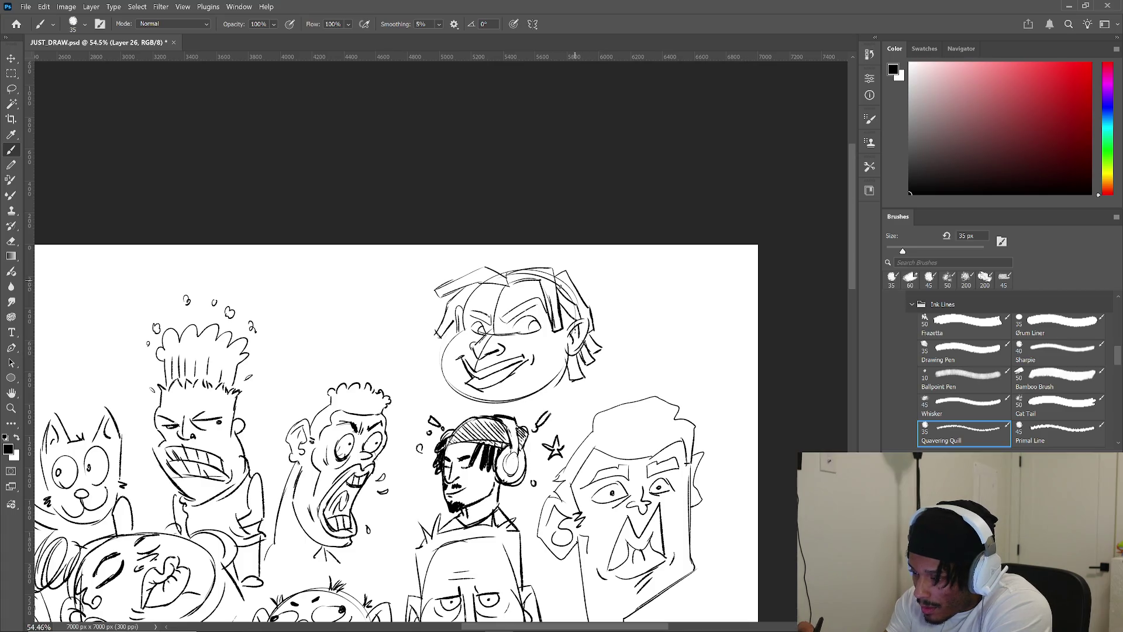
pyautogui.moveTo(459, 328); pyautogui.dragTo(439, 353)
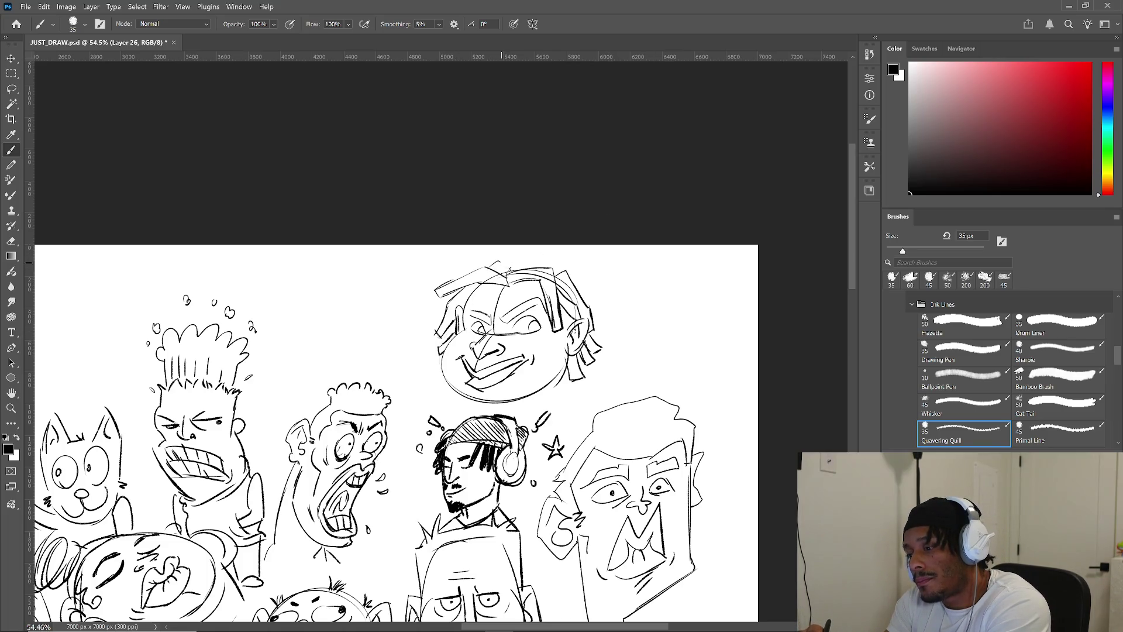
pyautogui.moveTo(502, 262); pyautogui.dragTo(520, 269)
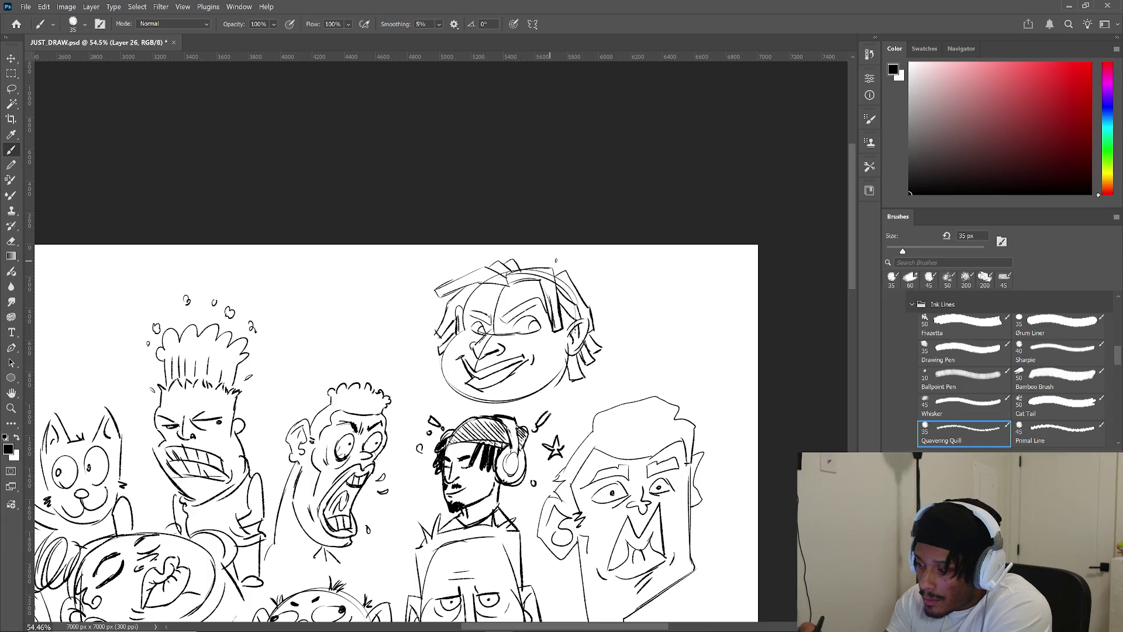
pyautogui.moveTo(576, 273); pyautogui.dragTo(602, 325)
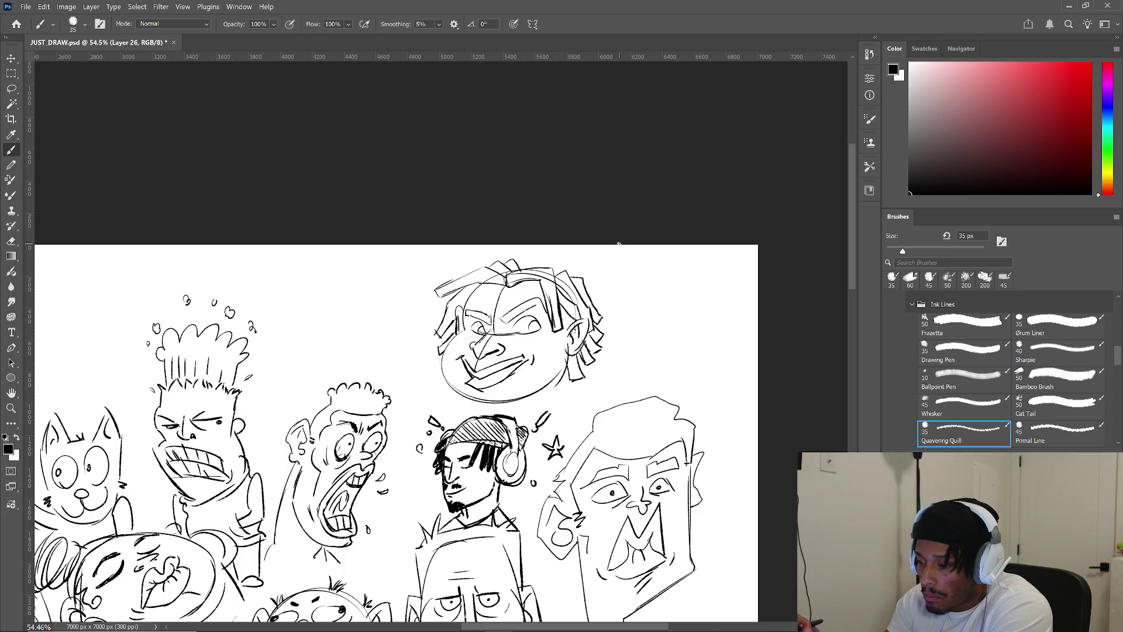
pyautogui.moveTo(534, 327); pyautogui.dragTo(537, 329)
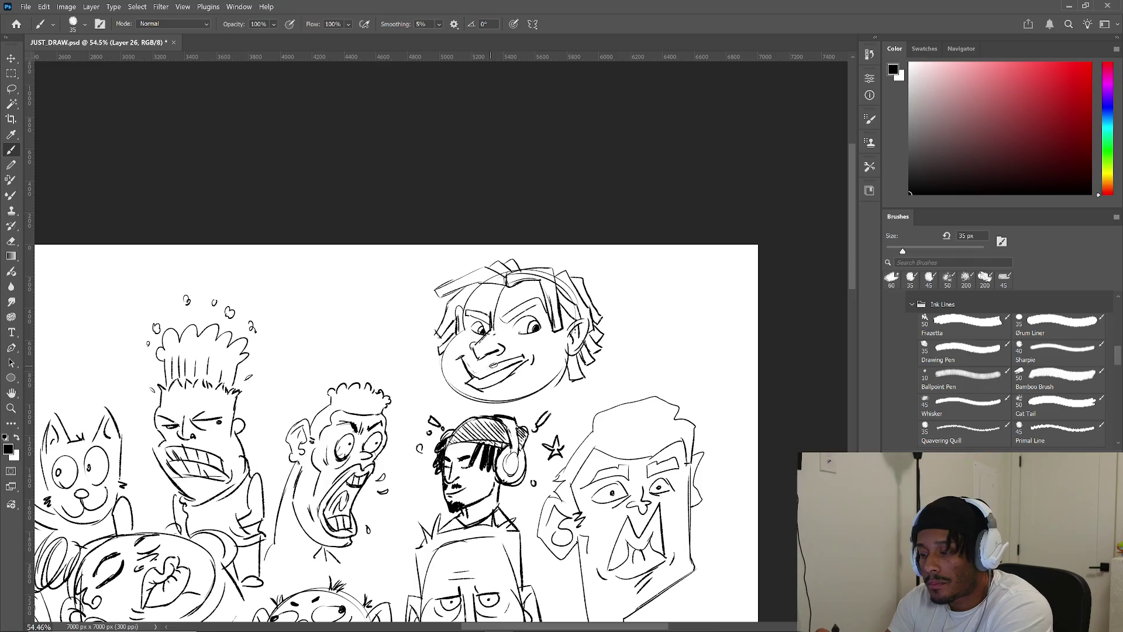
# - Bolden the grin with the 35 px Quavering Quill brush and draw sloping shoulder lines
pyautogui.press('.')
pyautogui.moveTo(479, 363); pyautogui.dragTo(527, 355)
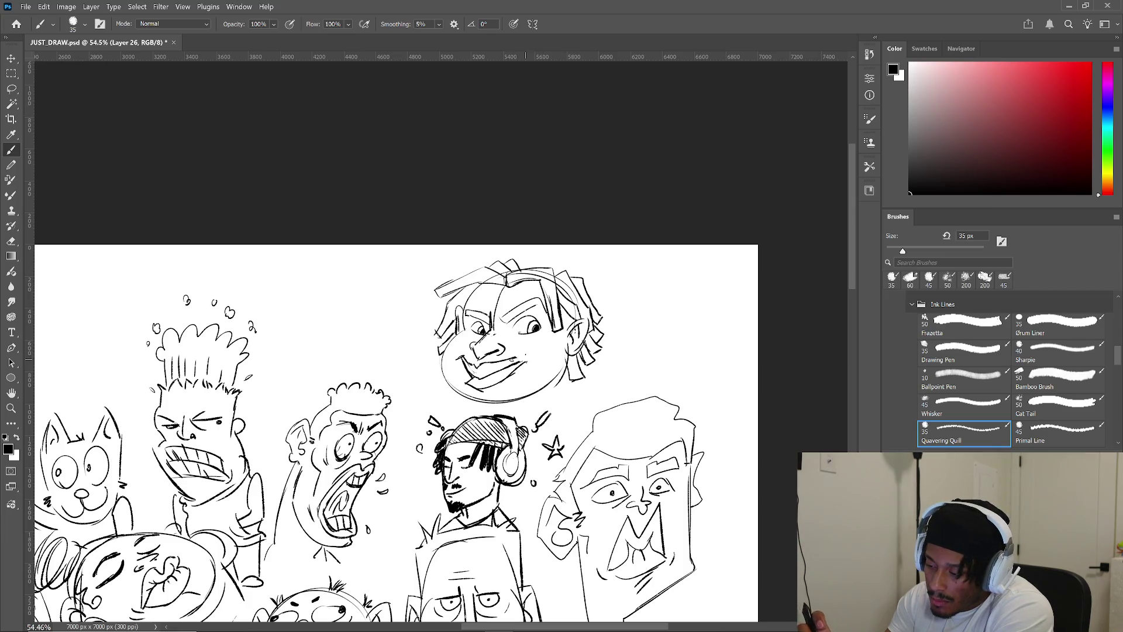
pyautogui.press(',')
pyautogui.press('.')
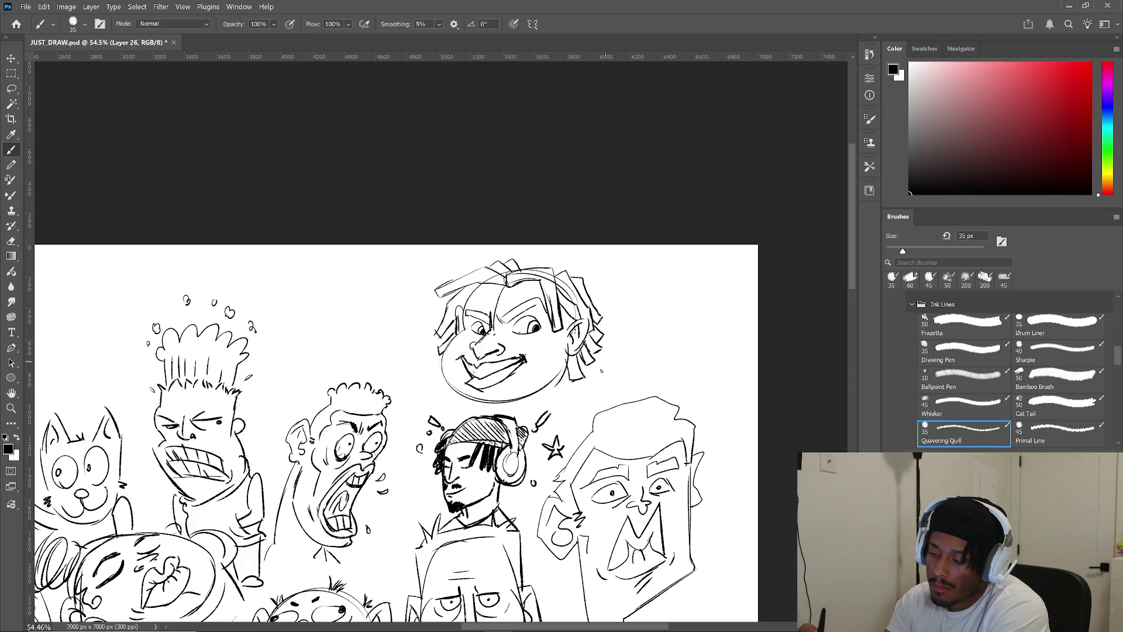
pyautogui.moveTo(437, 371); pyautogui.dragTo(415, 391)
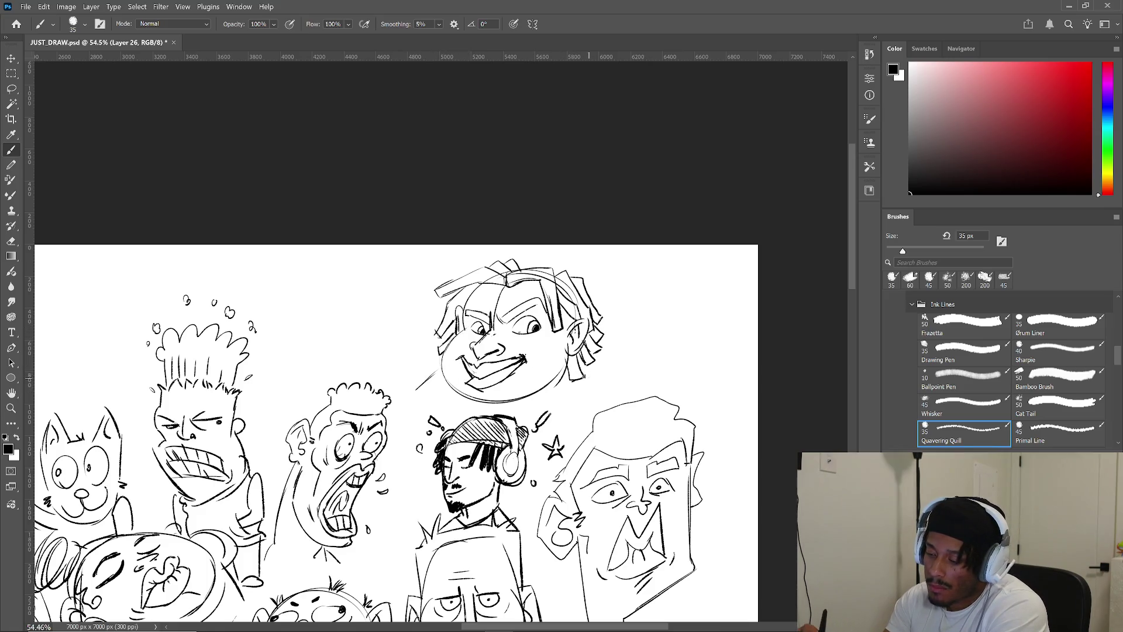
pyautogui.moveTo(572, 368); pyautogui.dragTo(604, 390)
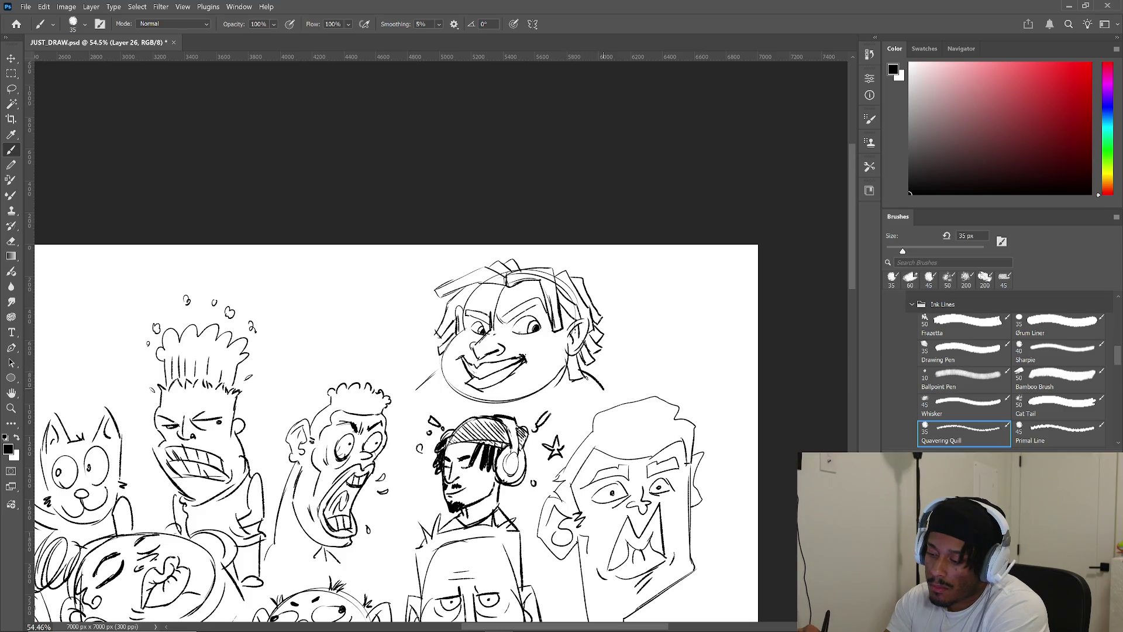
pyautogui.moveTo(443, 369); pyautogui.dragTo(415, 390)
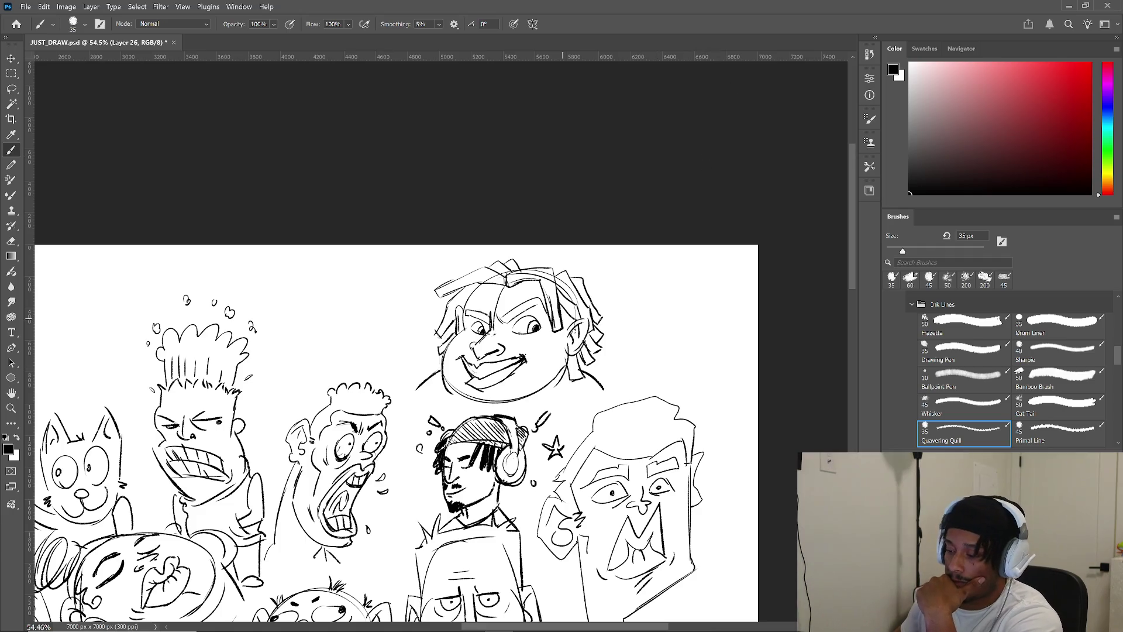
# - Zoom out and pan the sheet to review the bottom and upper rows of sketches
pyautogui.scroll(-2, 571, 384)
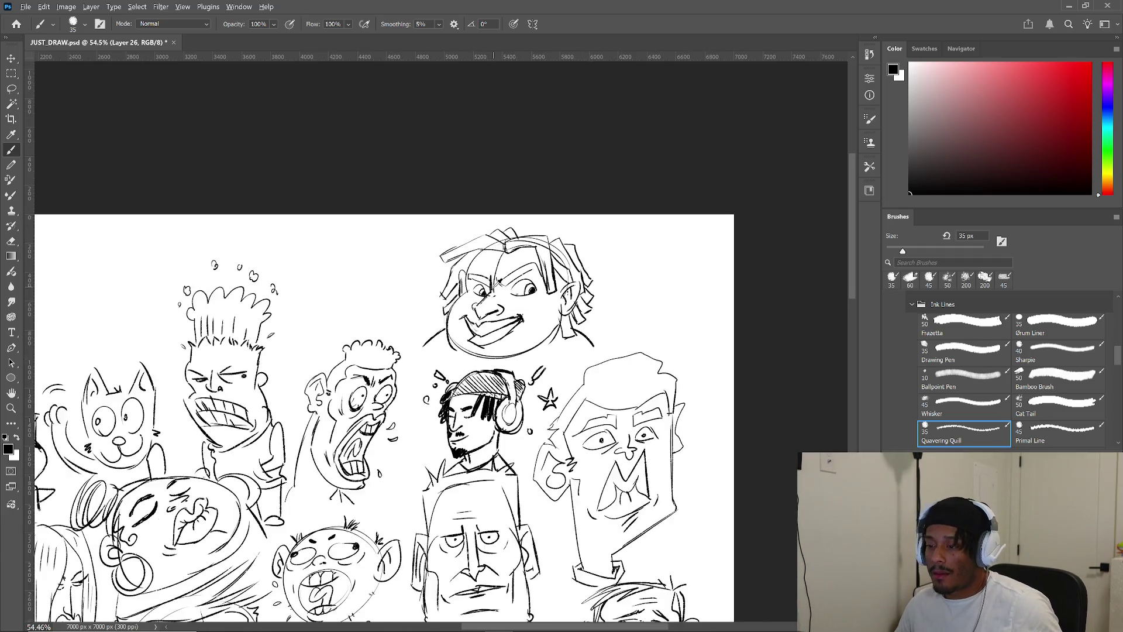
pyautogui.scroll(-3, 504, 316)
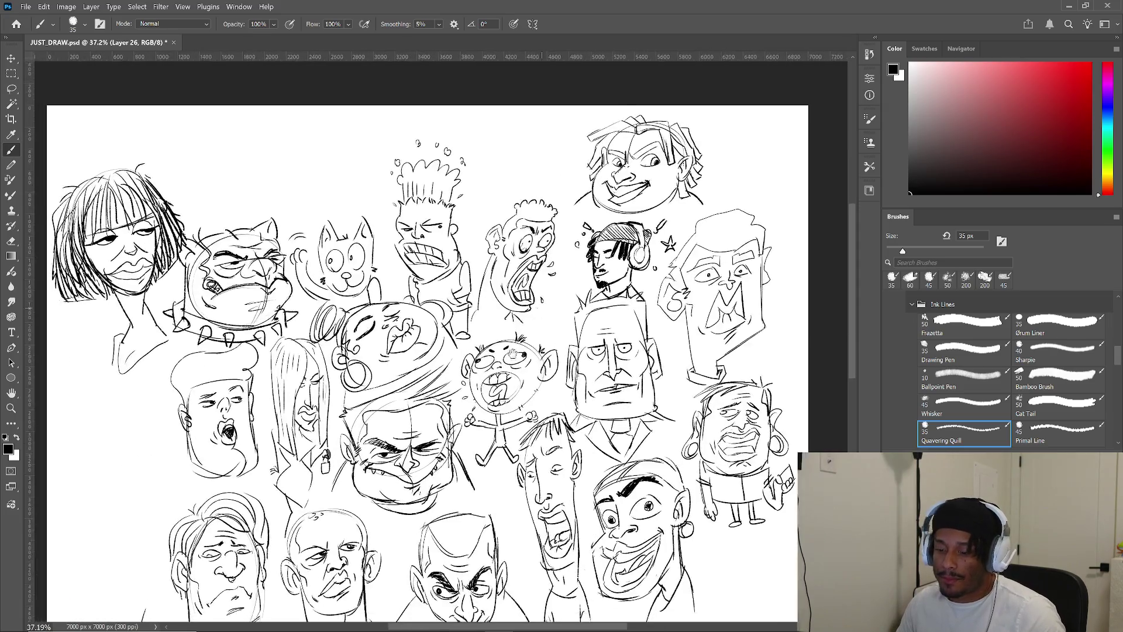
pyautogui.moveTo(514, 352)
pyautogui.mouseDown()
pyautogui.moveTo(508, 124)
pyautogui.moveTo(538, 83)
pyautogui.mouseUp()
pyautogui.moveTo(515, 256)
pyautogui.mouseDown()
pyautogui.moveTo(521, 351)
pyautogui.moveTo(533, 331)
pyautogui.moveTo(501, 330)
pyautogui.mouseUp()
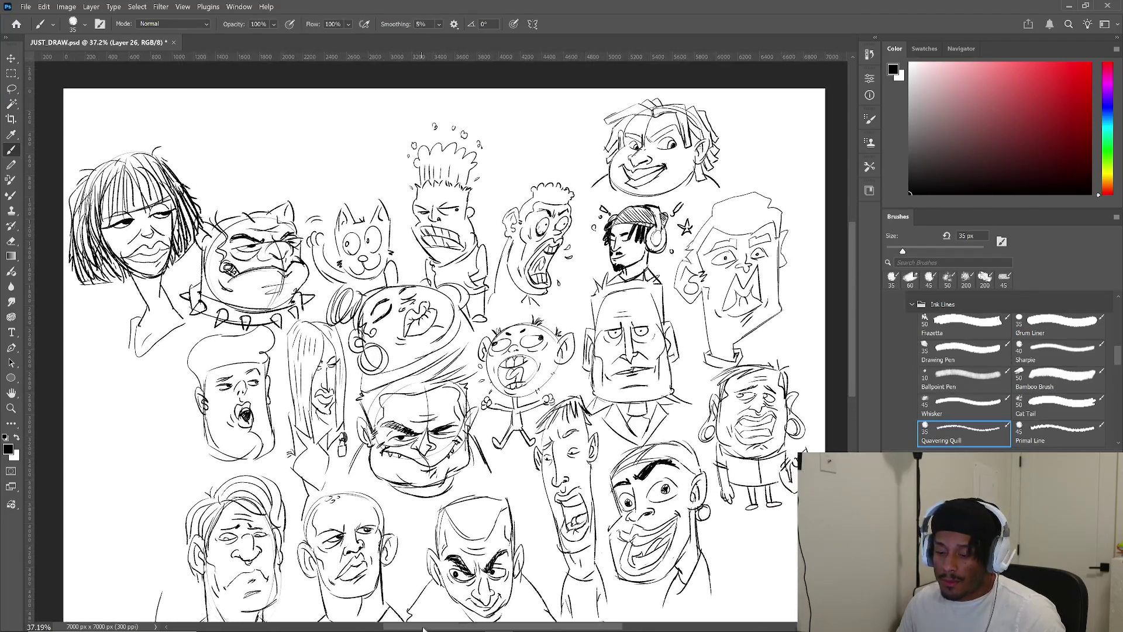
# - Open rando2.psd from the 2D Work > Photoshop_Files folder
pyautogui.click(26, 7)
pyautogui.click(41, 30)
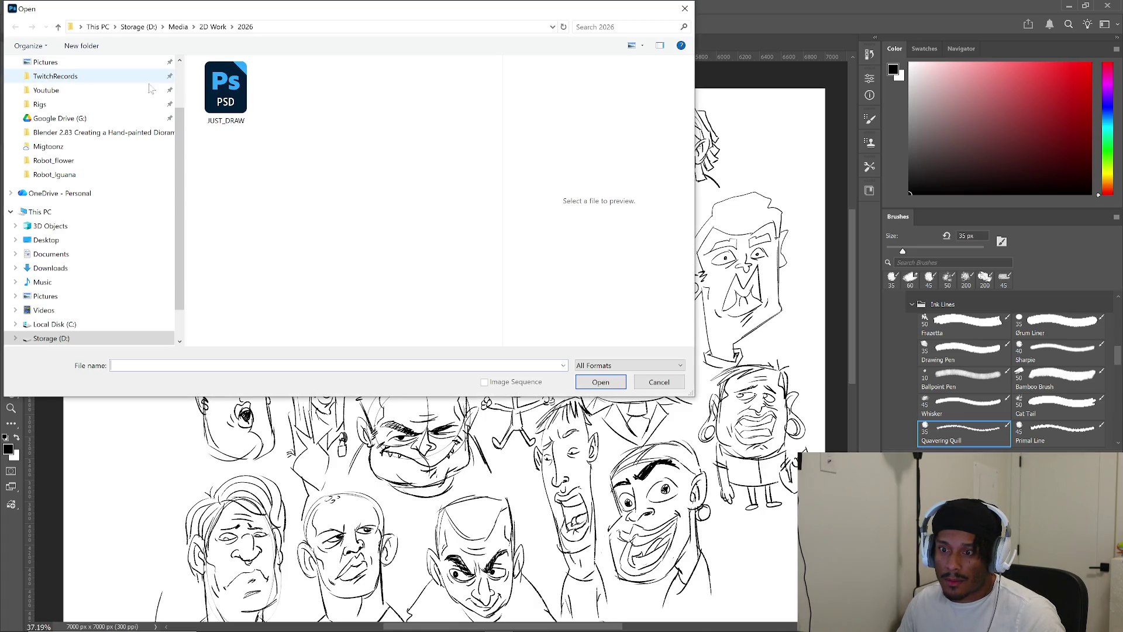
pyautogui.click(209, 29)
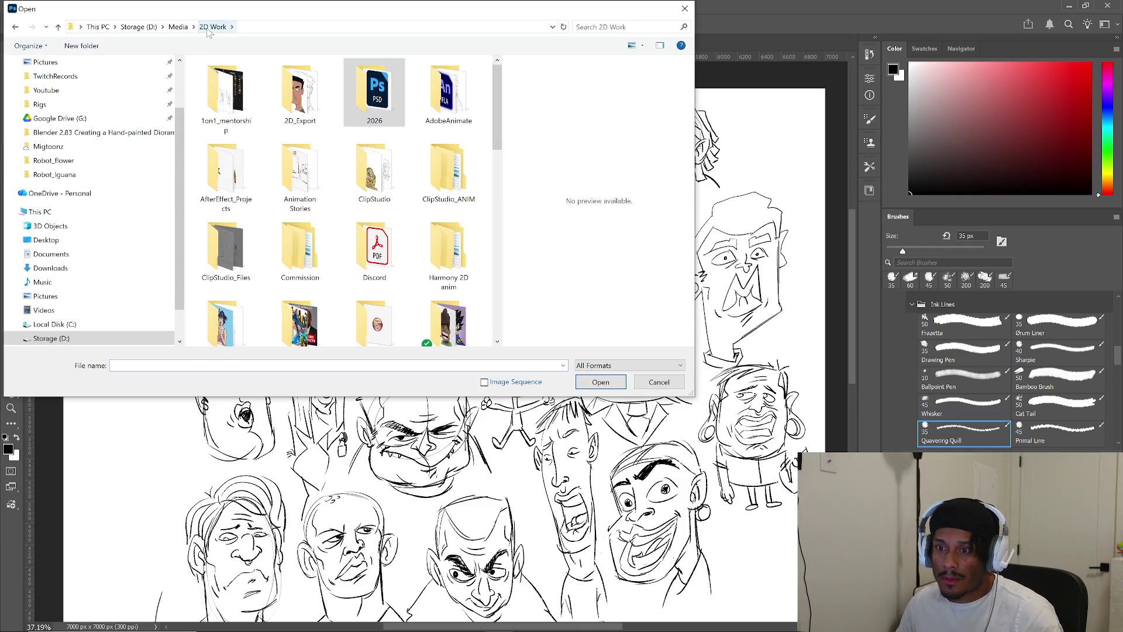
pyautogui.doubleClick(369, 117)
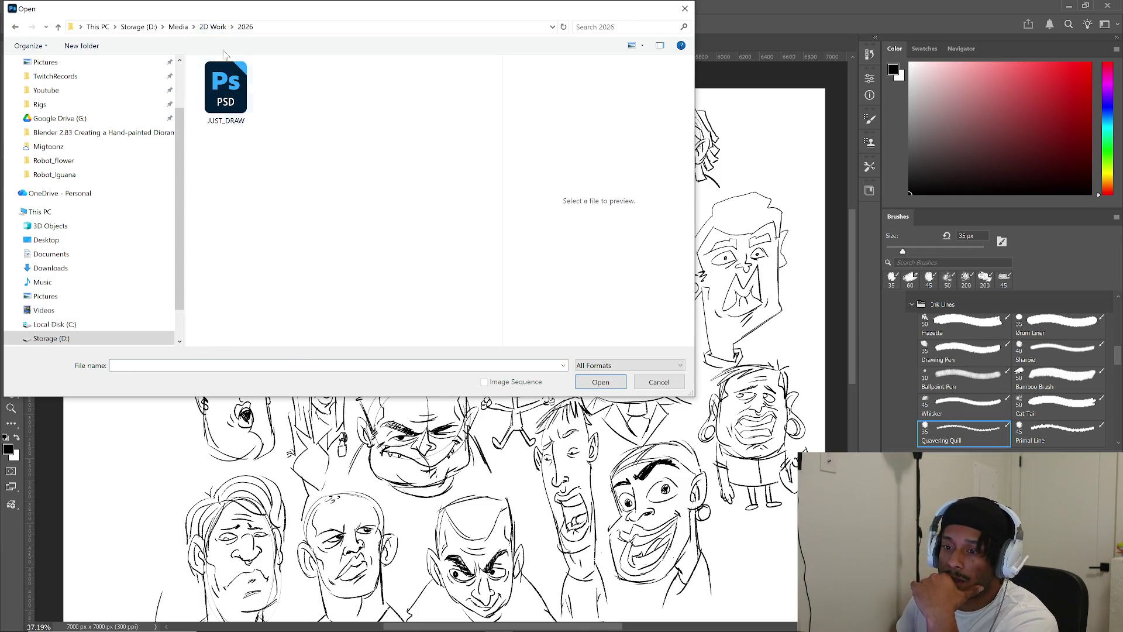
pyautogui.click(212, 27)
pyautogui.scroll(-3, 413, 196)
pyautogui.scroll(-5, 413, 197)
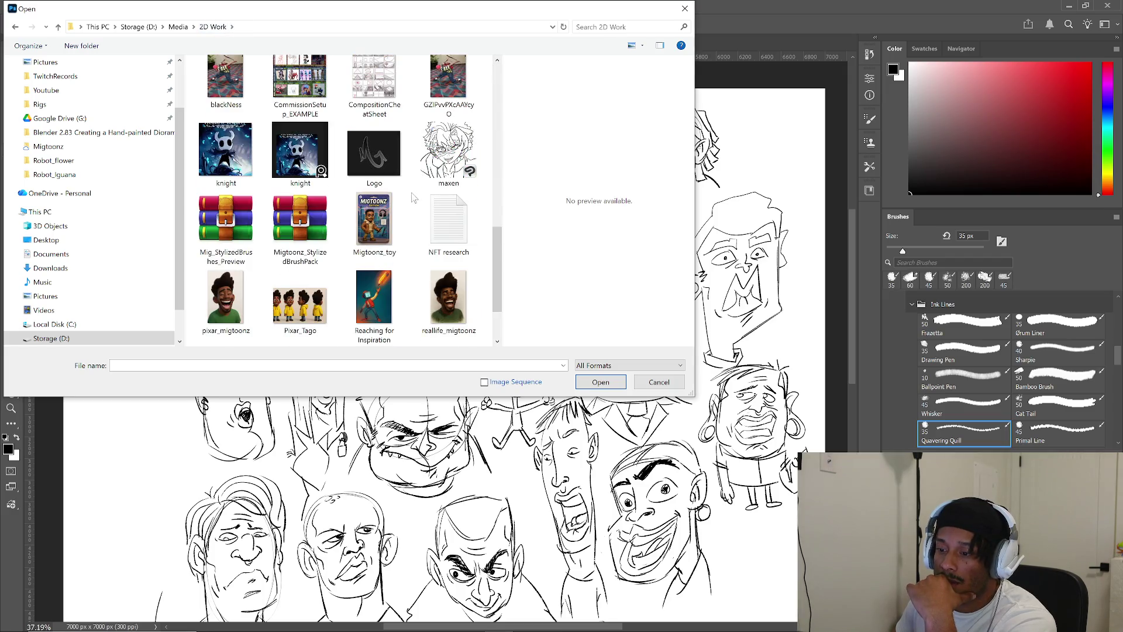
pyautogui.scroll(5, 412, 199)
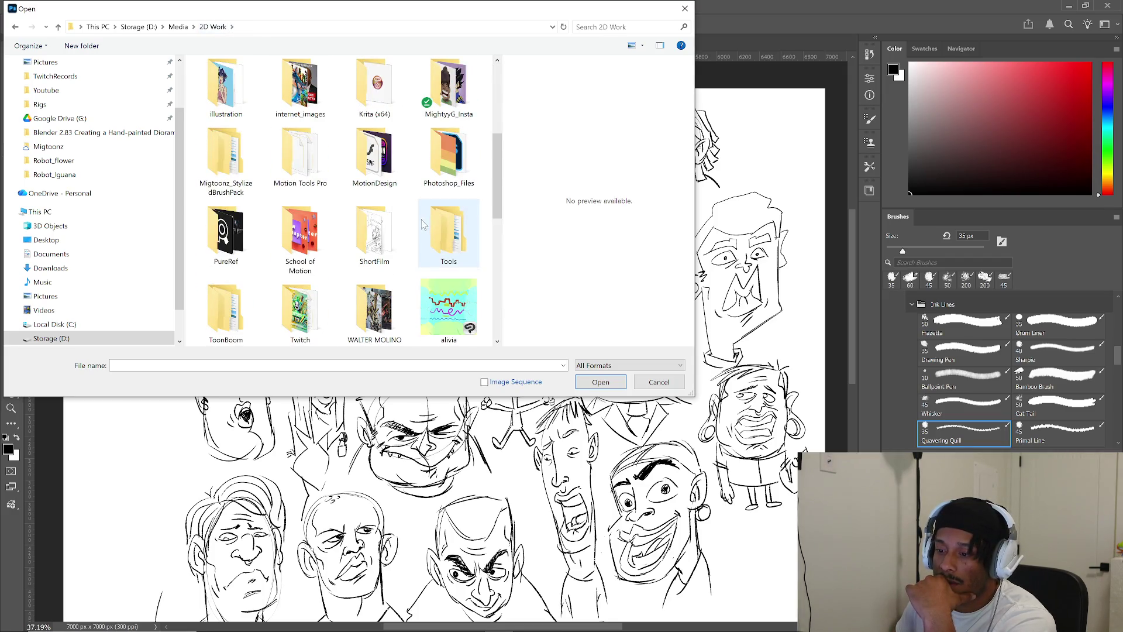
pyautogui.moveTo(494, 183)
pyautogui.mouseDown()
pyautogui.moveTo(497, 209)
pyautogui.moveTo(500, 183)
pyautogui.mouseUp()
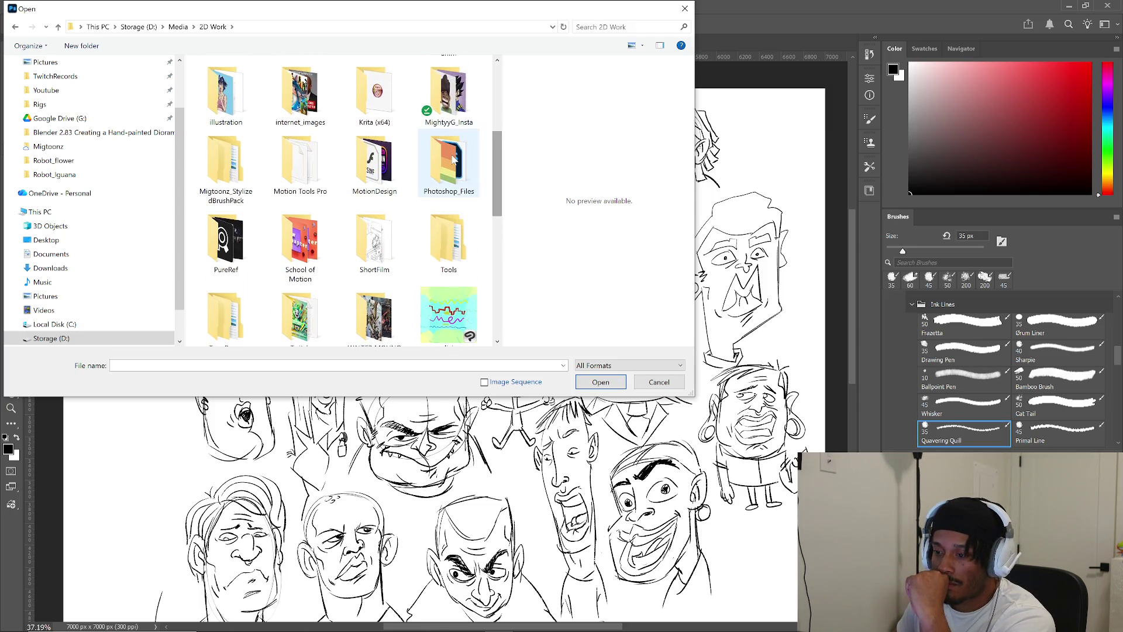
pyautogui.doubleClick(454, 154)
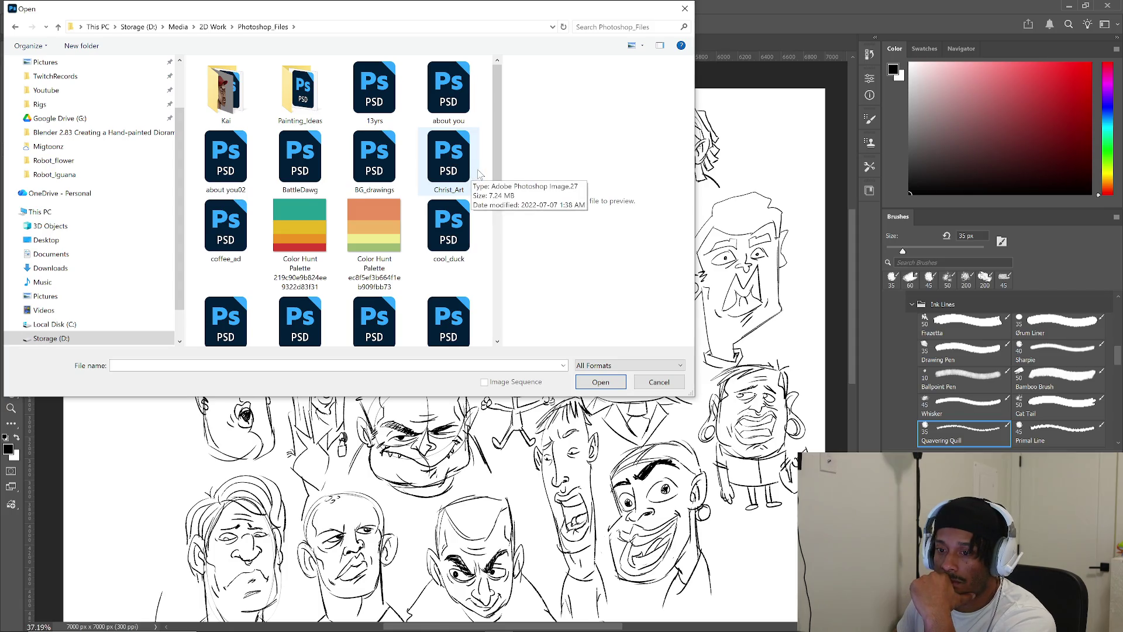
pyautogui.moveTo(494, 152); pyautogui.dragTo(496, 301)
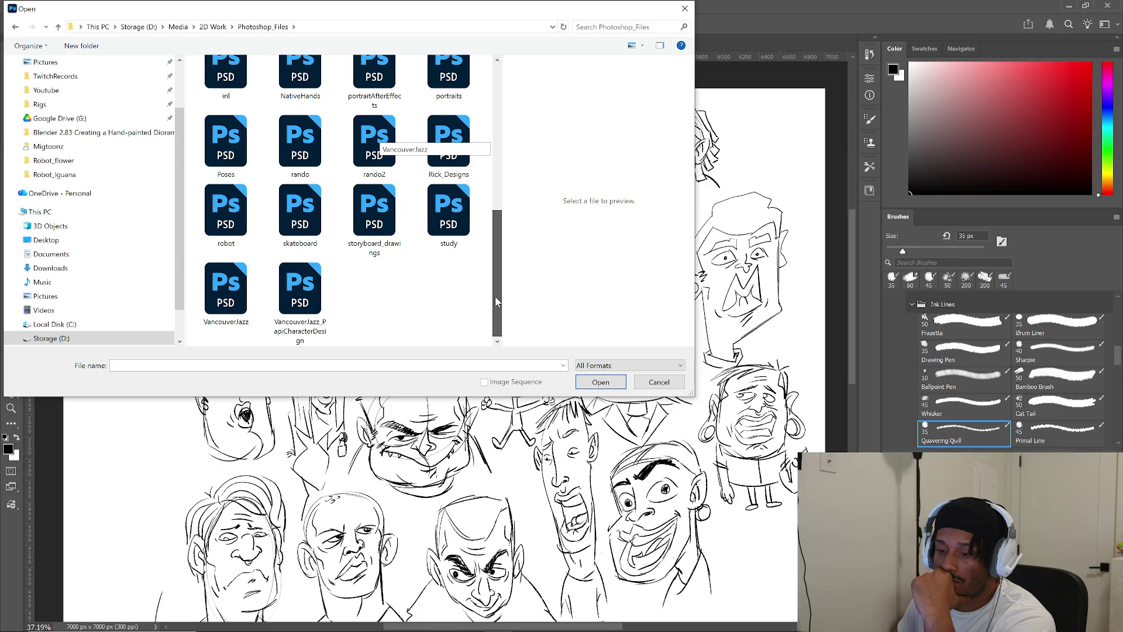
pyautogui.moveTo(497, 300); pyautogui.dragTo(502, 258)
pyautogui.press('Escape')
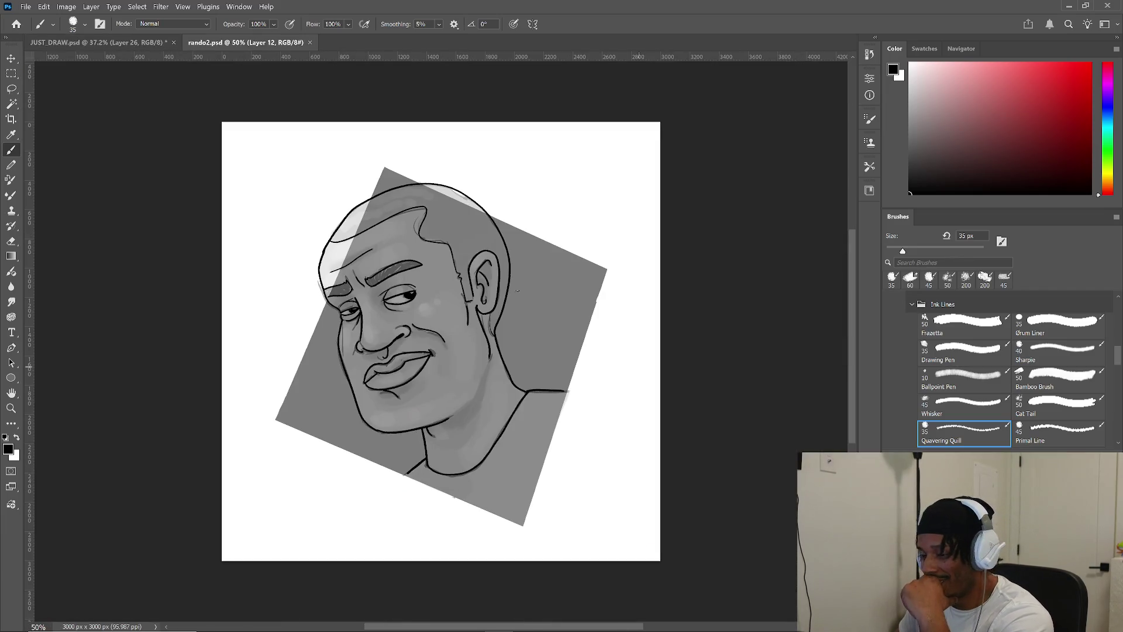
# - Open rando.psd from the Photoshop_Files folder
pyautogui.click(26, 6)
pyautogui.click(43, 30)
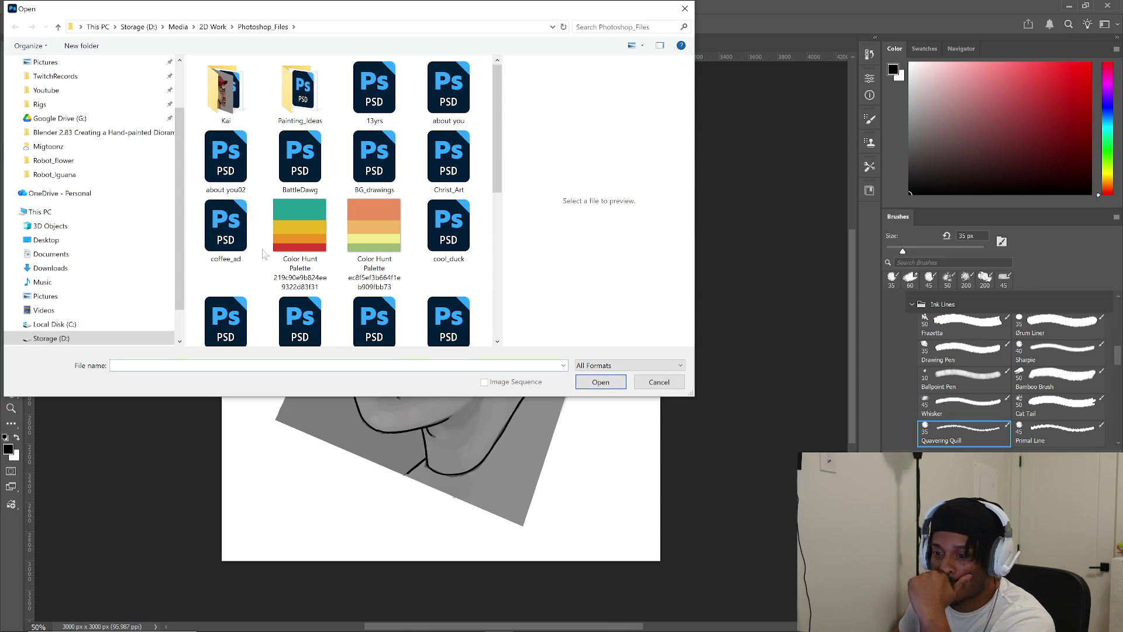
pyautogui.scroll(-10, 325, 271)
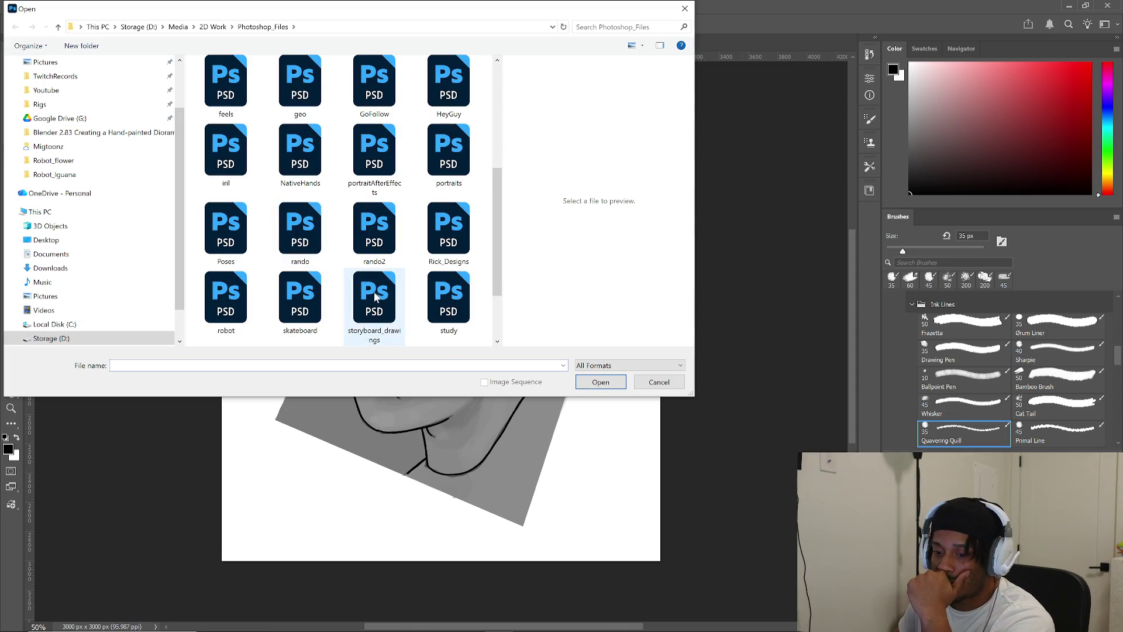
pyautogui.doubleClick(300, 234)
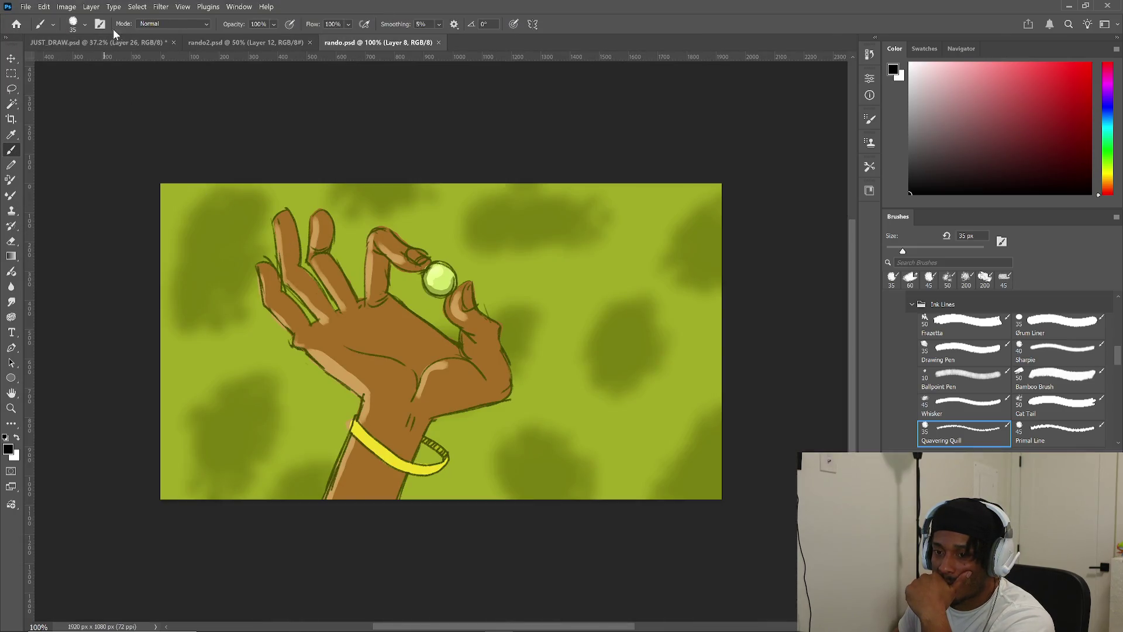
# - Close the rando and rando2 tabs and bring up the Open window again
pyautogui.click(440, 42)
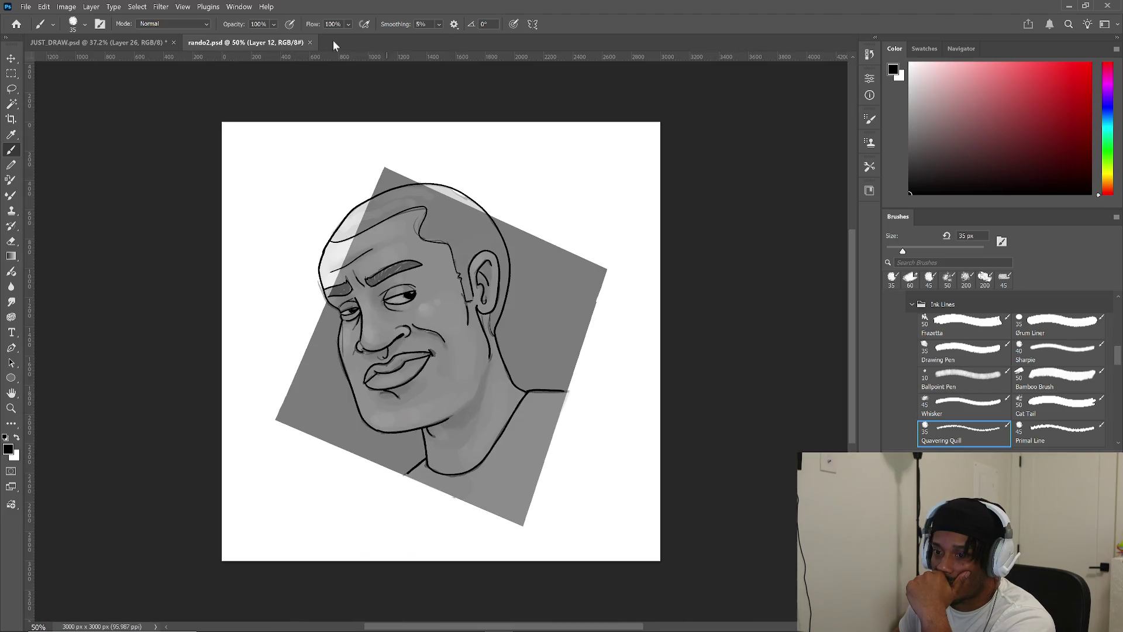
pyautogui.click(311, 43)
pyautogui.click(26, 7)
pyautogui.click(41, 29)
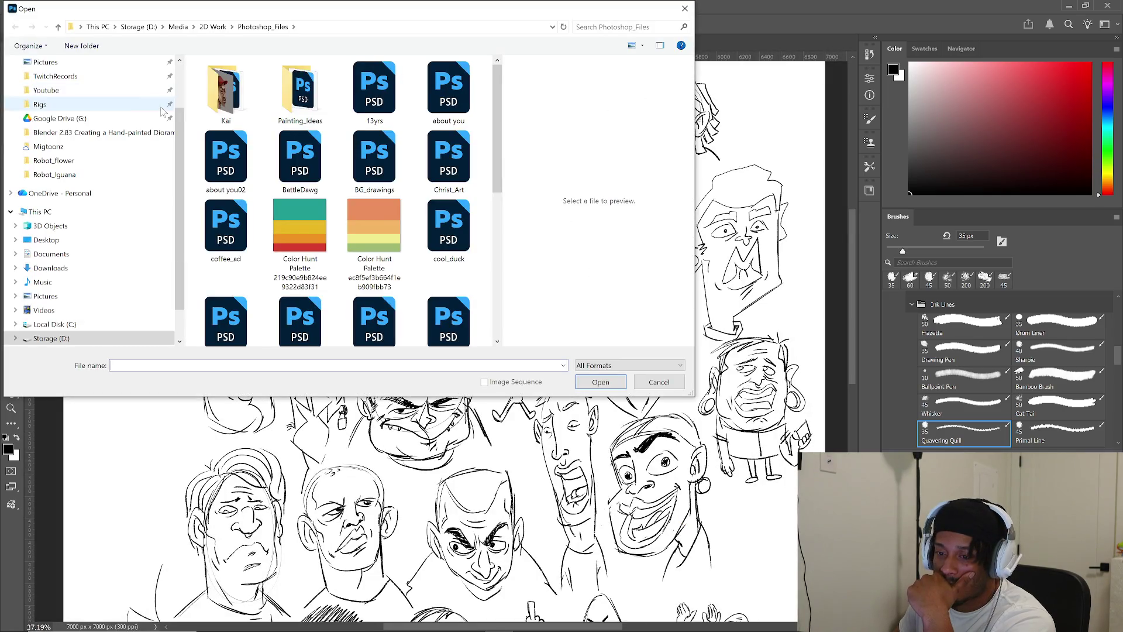
pyautogui.doubleClick(203, 88)
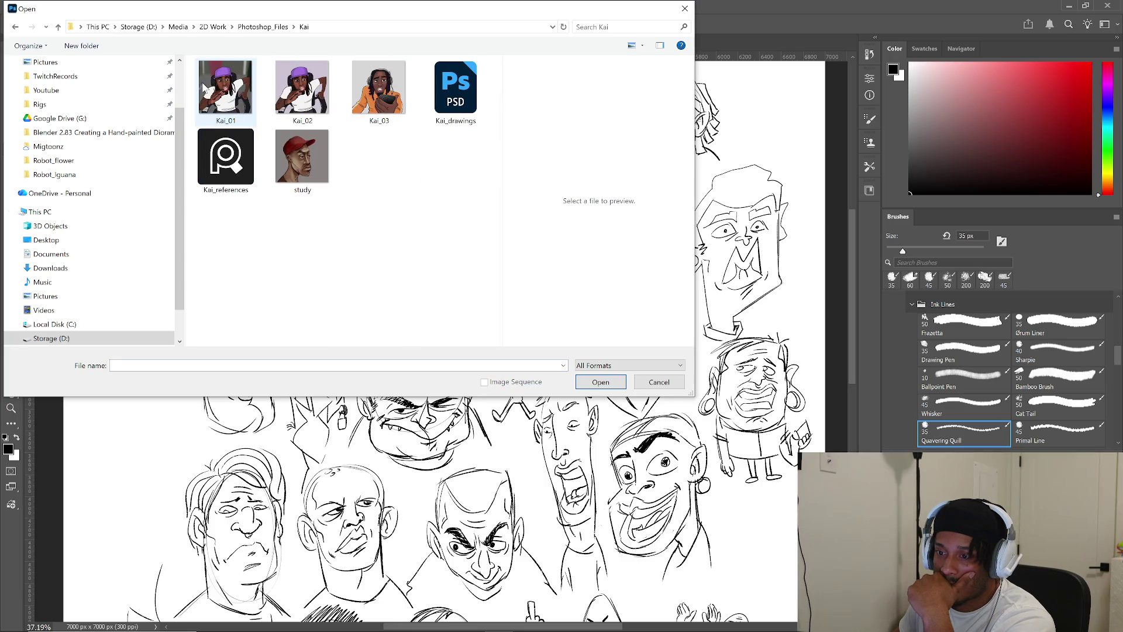
pyautogui.click(258, 27)
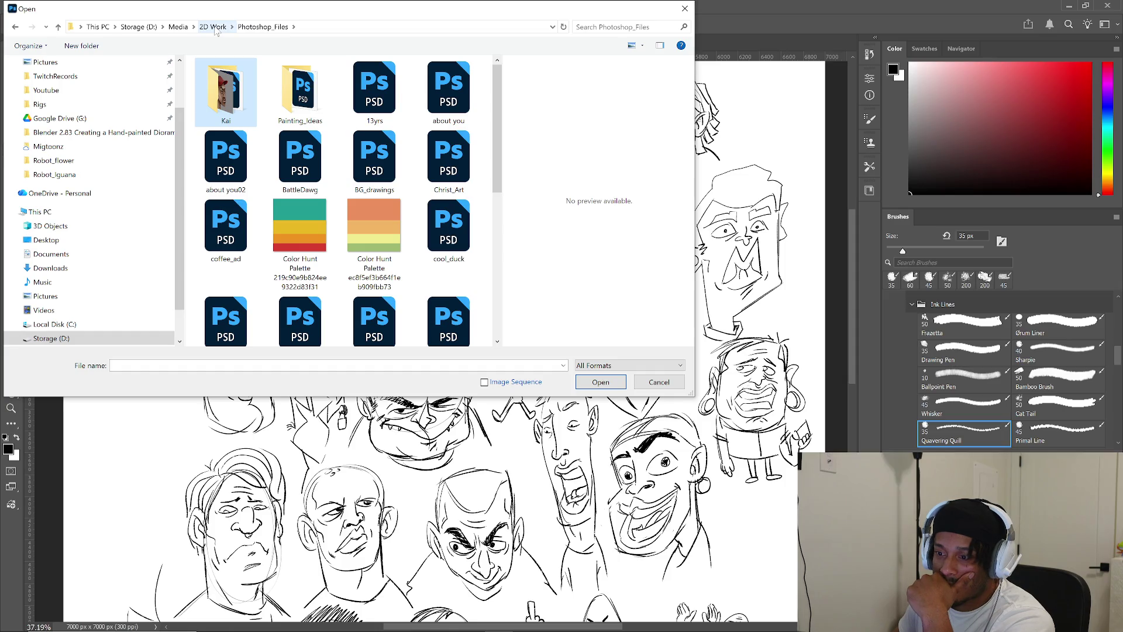
pyautogui.click(215, 28)
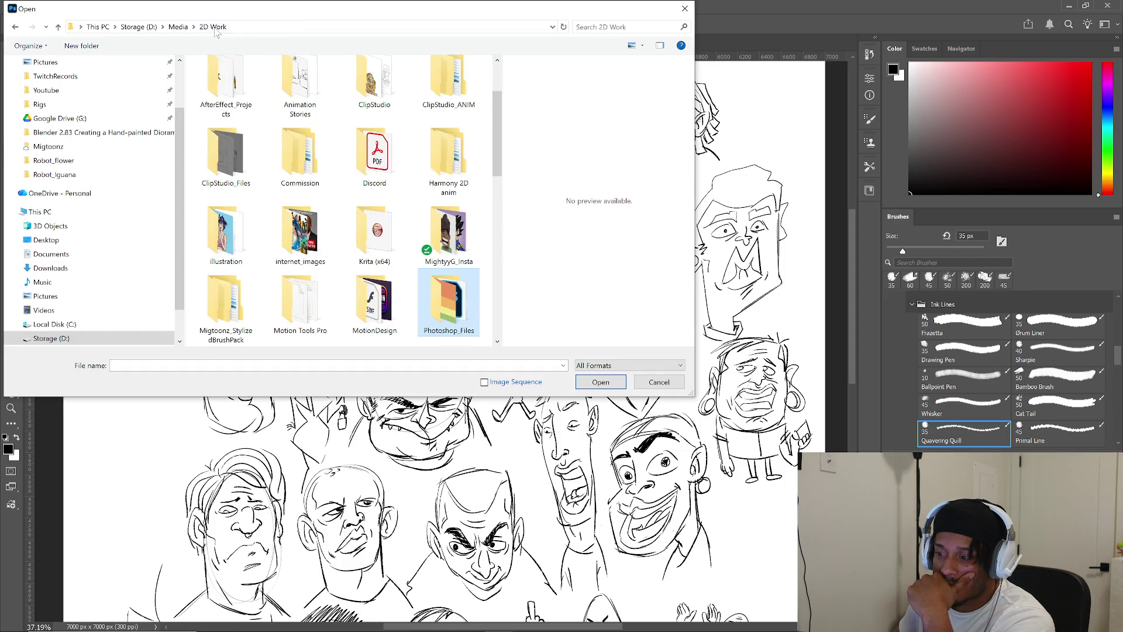
pyautogui.click(430, 232)
pyautogui.doubleClick(430, 232)
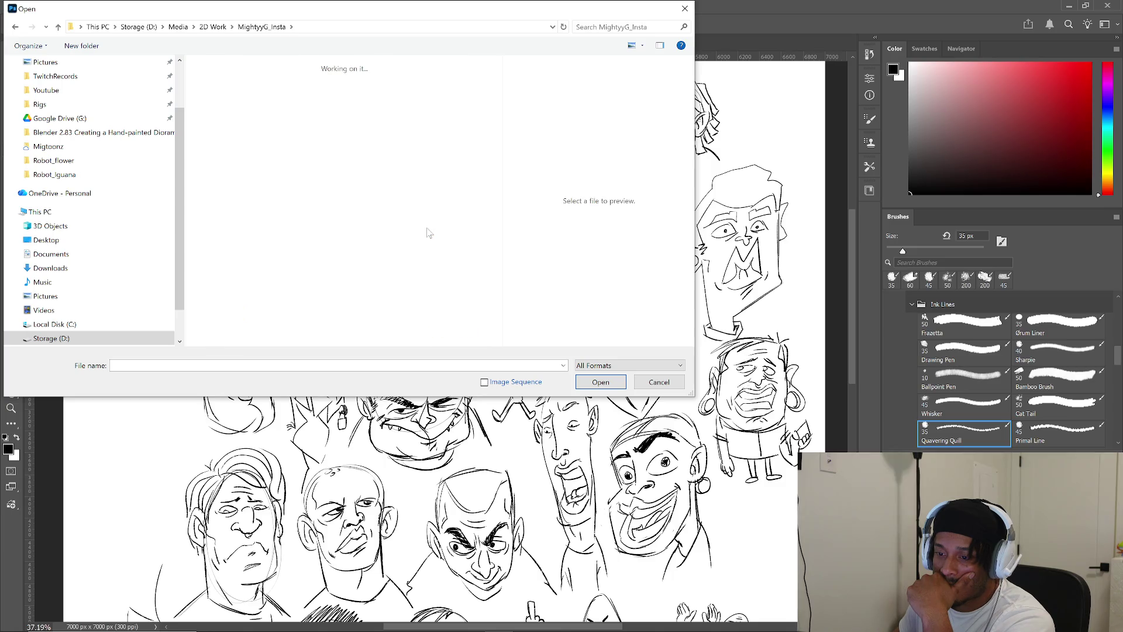
pyautogui.scroll(-5, 417, 228)
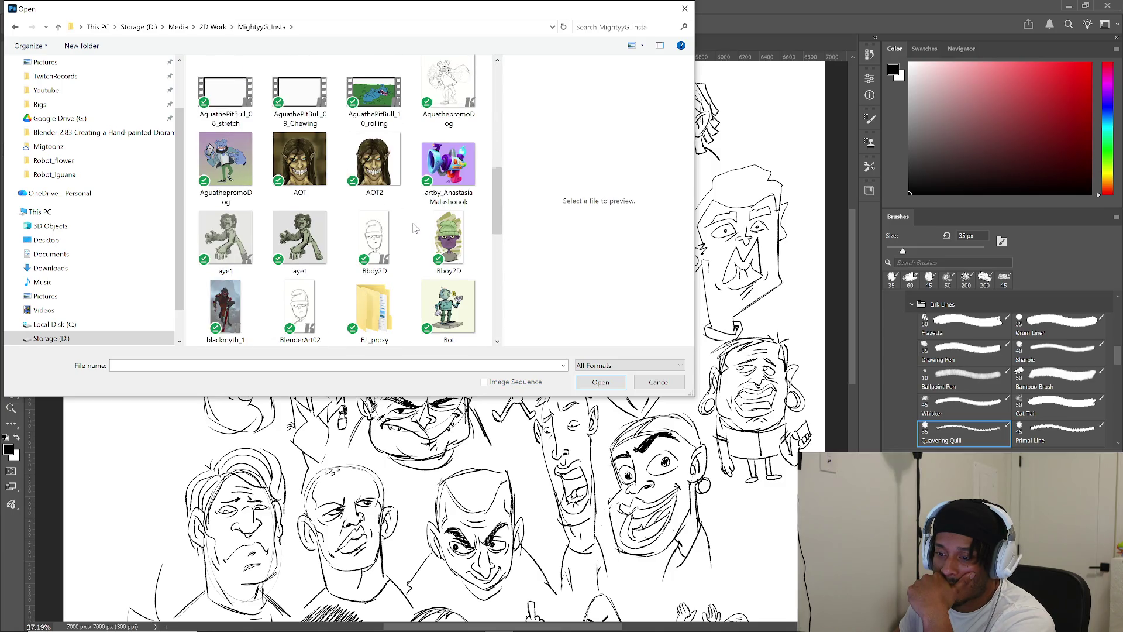
pyautogui.scroll(-5, 414, 228)
pyautogui.scroll(-5, 415, 227)
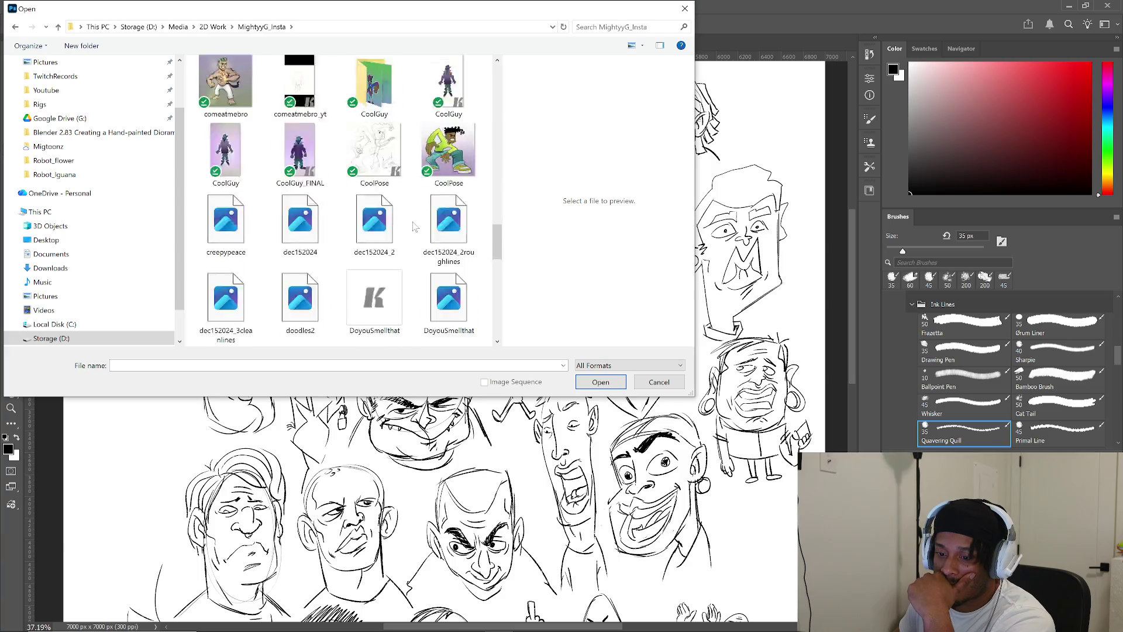
pyautogui.scroll(-5, 421, 227)
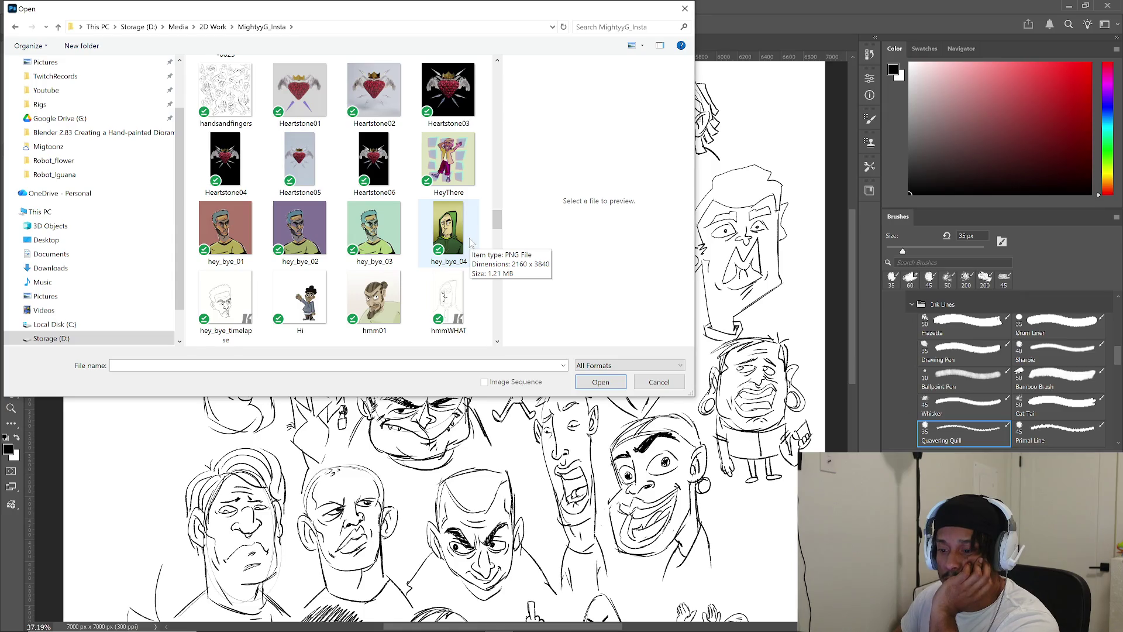
pyautogui.scroll(-8, 471, 241)
pyautogui.scroll(-5, 471, 241)
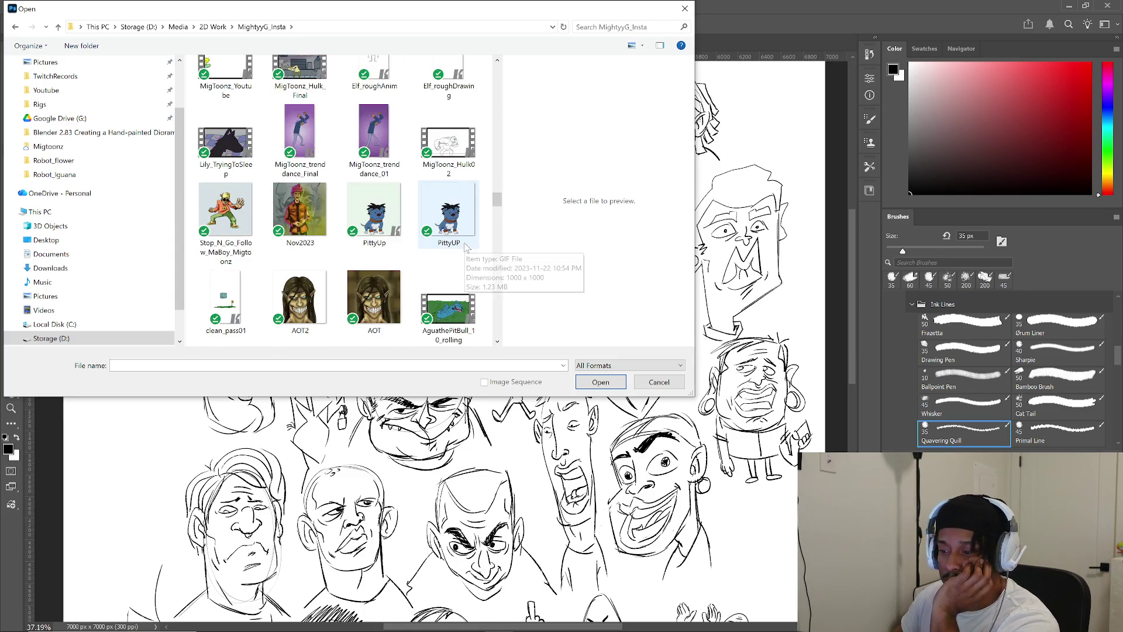
pyautogui.scroll(-5, 471, 242)
pyautogui.scroll(-3, 471, 241)
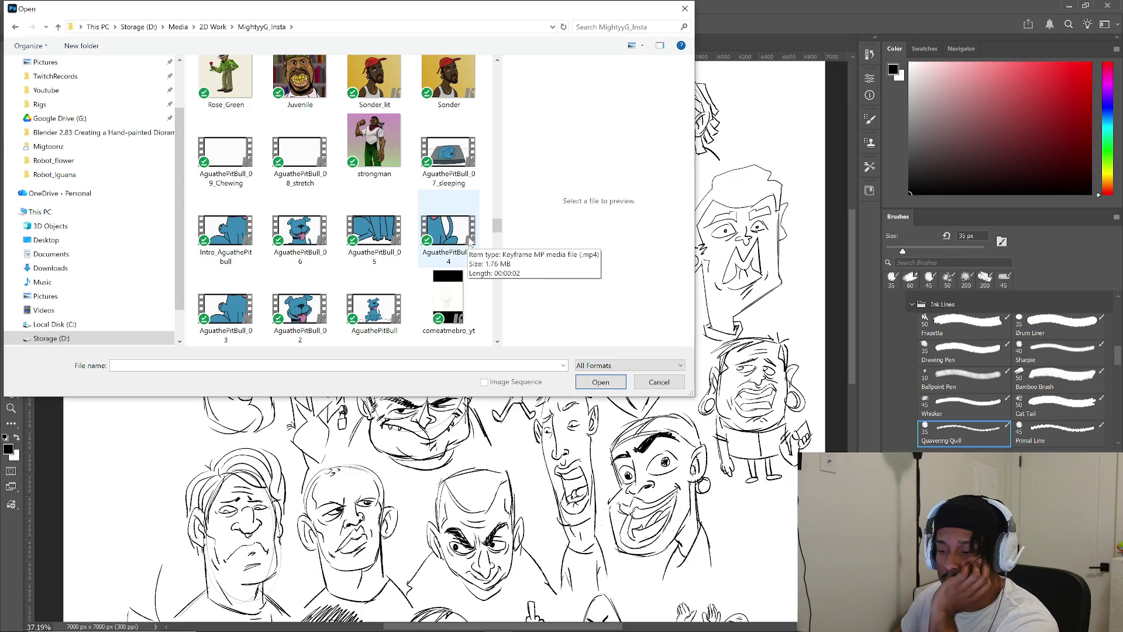
pyautogui.scroll(-3, 473, 240)
pyautogui.scroll(-3, 474, 237)
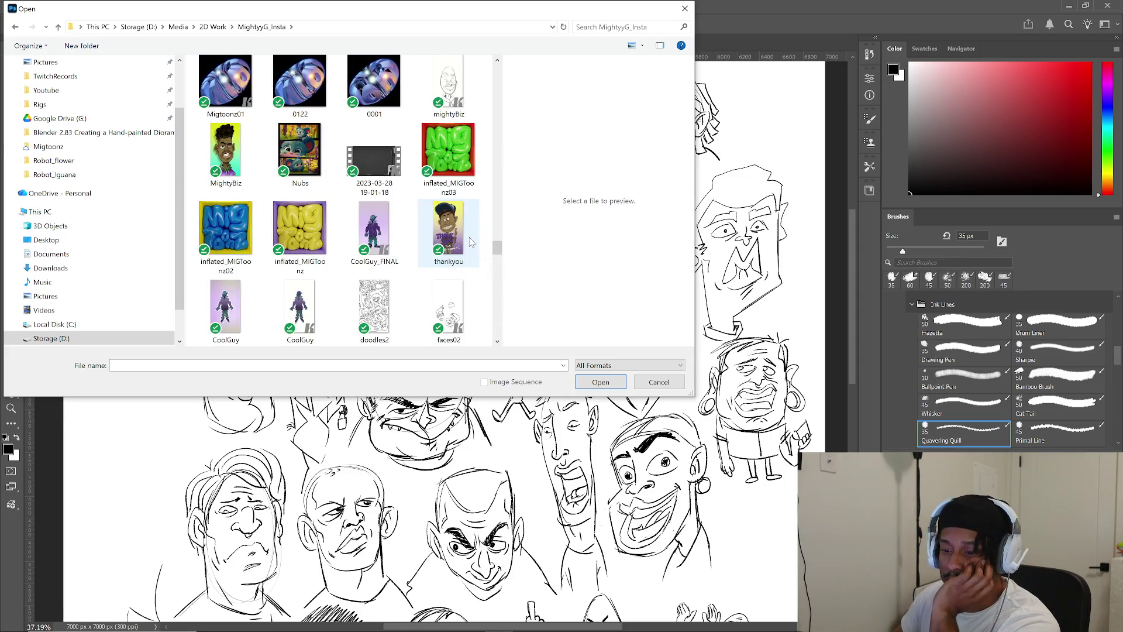
pyautogui.scroll(-3, 471, 237)
pyautogui.scroll(-6, 471, 240)
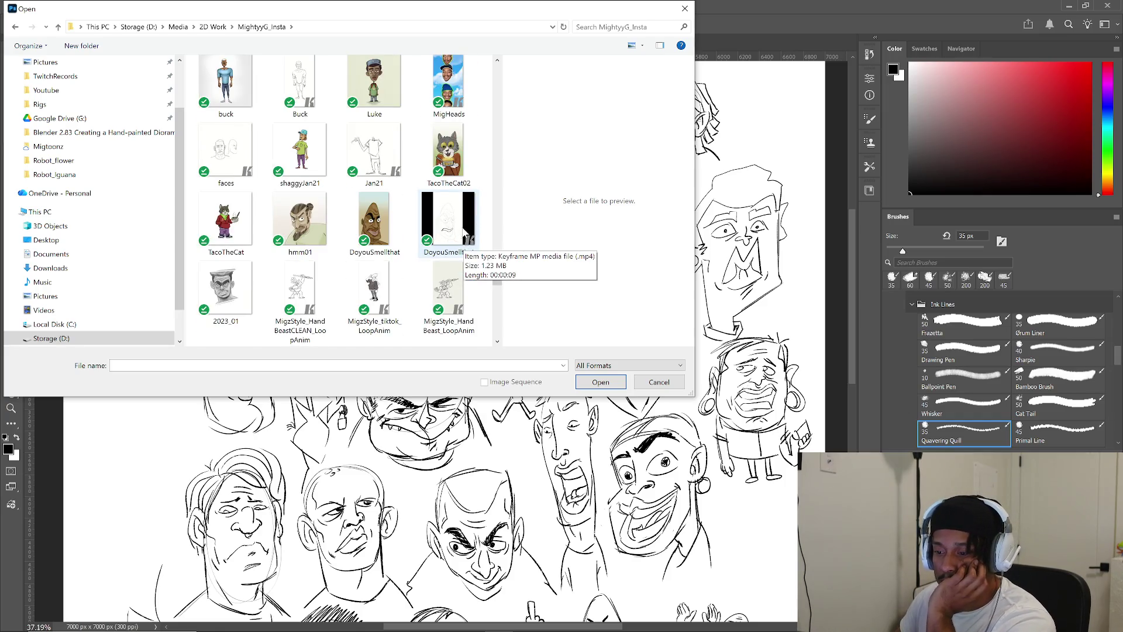
pyautogui.scroll(-5, 468, 237)
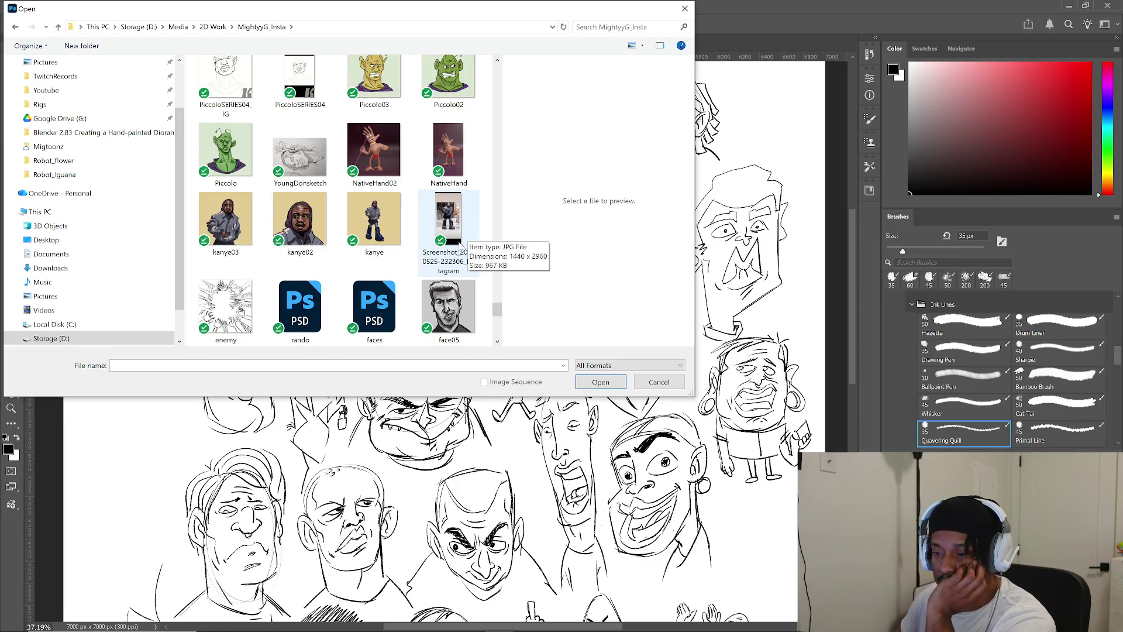
pyautogui.scroll(-5, 453, 248)
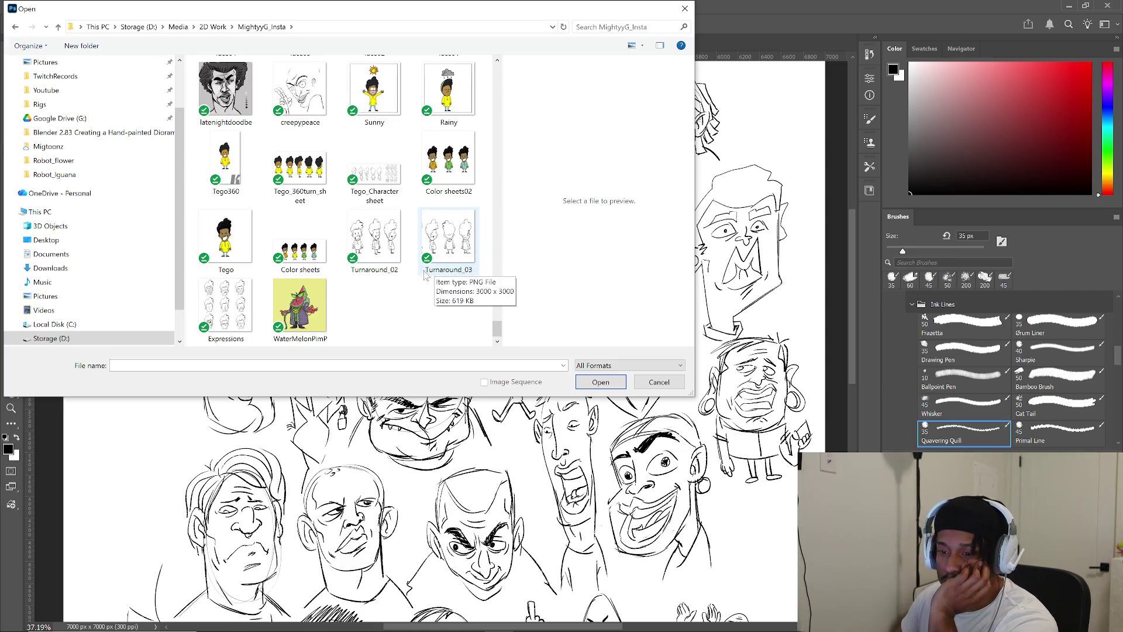
pyautogui.scroll(2, 433, 267)
pyautogui.scroll(4, 434, 267)
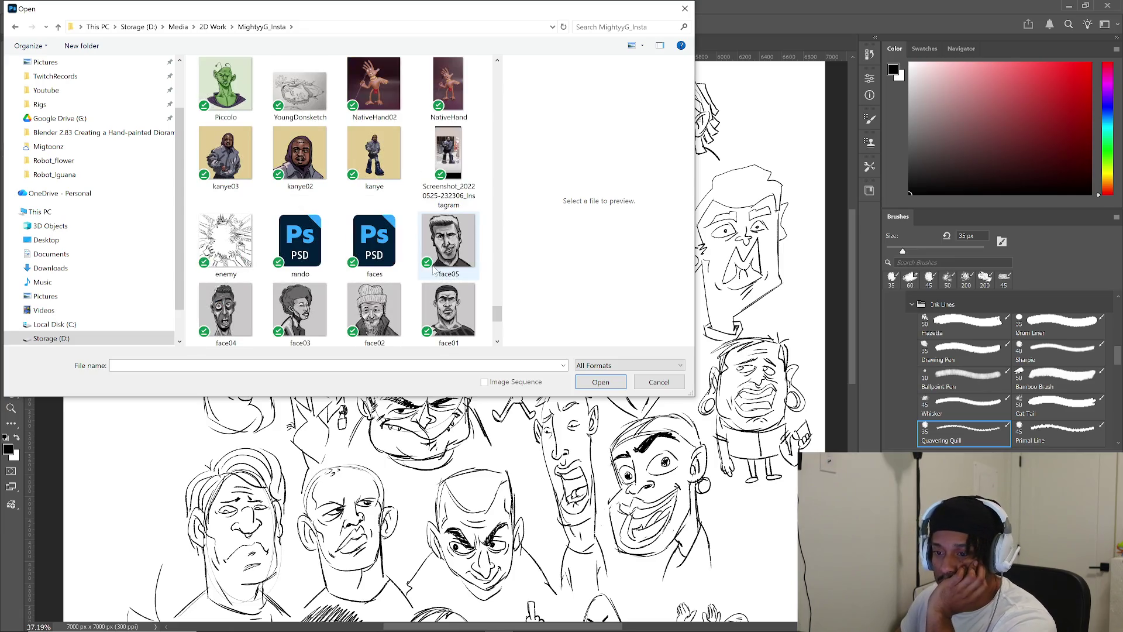
pyautogui.scroll(2, 436, 268)
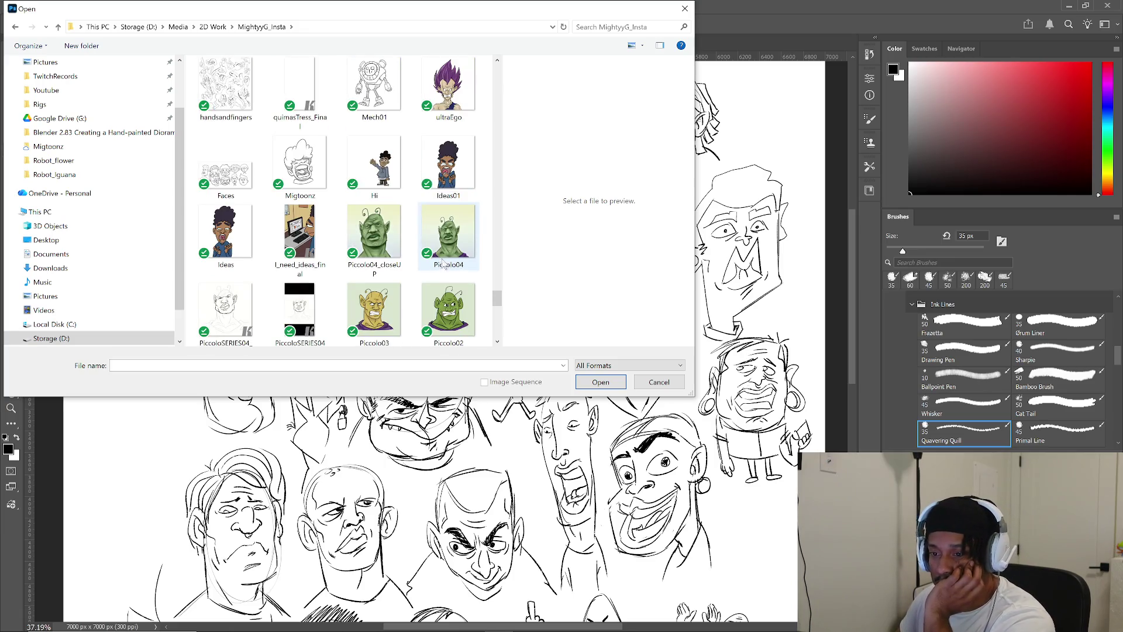
pyautogui.scroll(2, 433, 269)
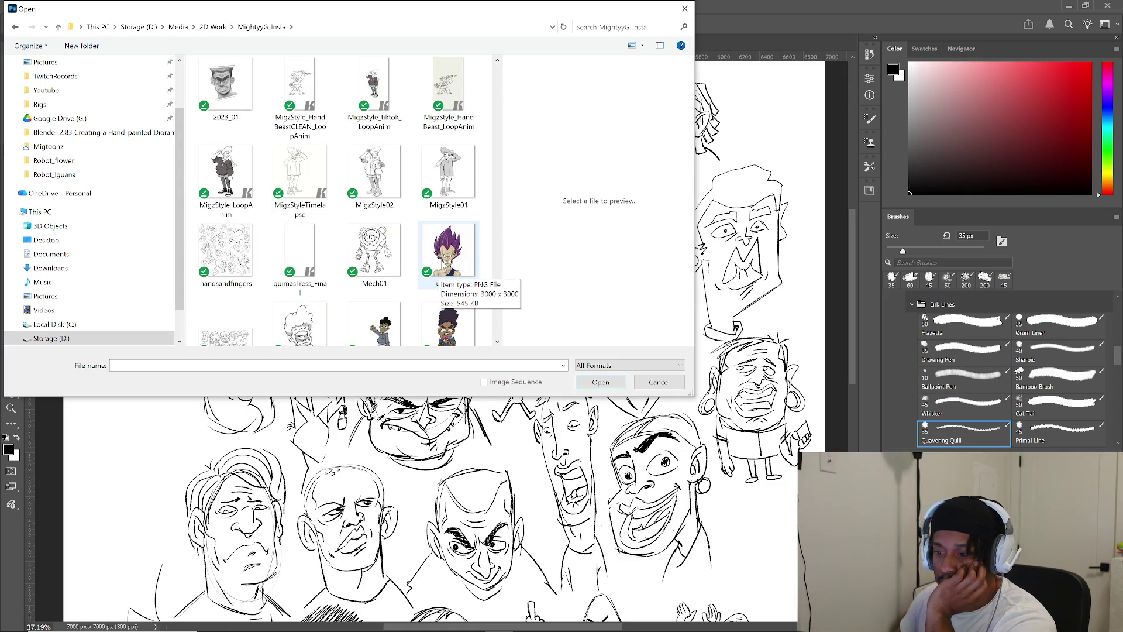
pyautogui.scroll(2, 445, 265)
pyautogui.scroll(2, 440, 266)
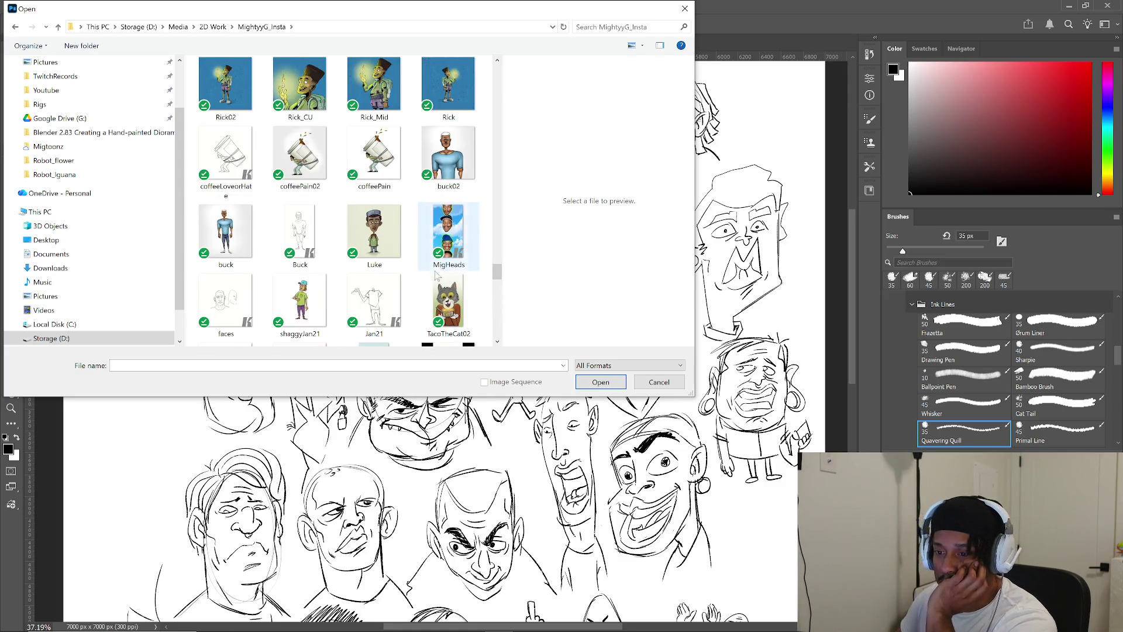
pyautogui.scroll(2, 434, 268)
pyautogui.scroll(2, 434, 268)
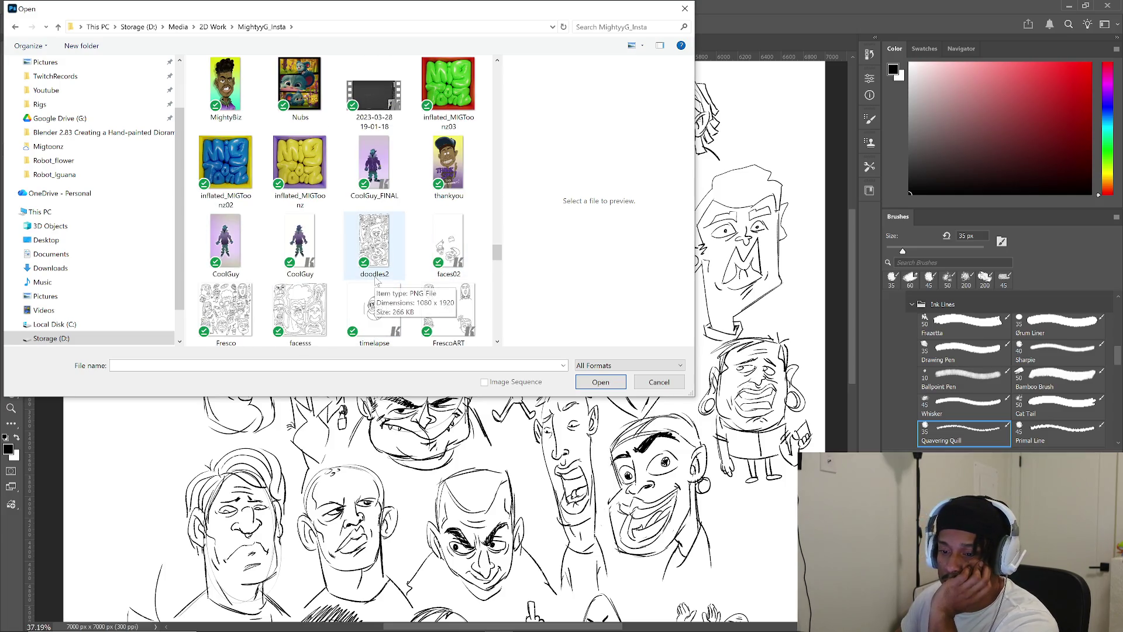
pyautogui.doubleClick(247, 305)
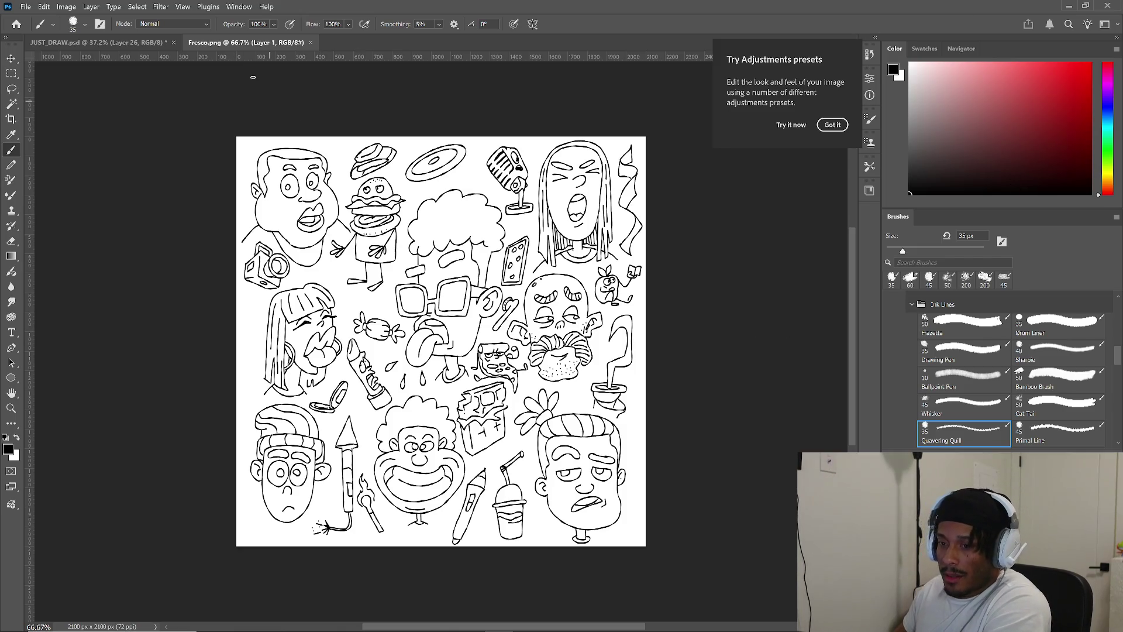
# - Close Fresco.png and scroll back across the JUST_DRAW.psd caricature sheet
pyautogui.click(310, 42)
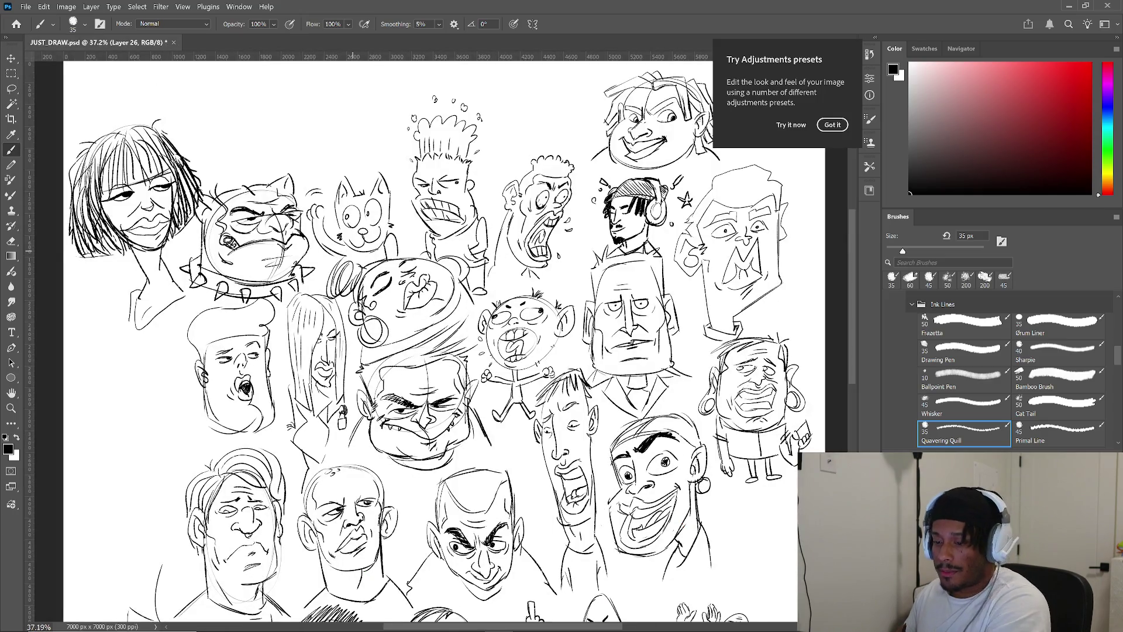
pyautogui.hscroll(1, 486, 265)
pyautogui.scroll(-5, 486, 265)
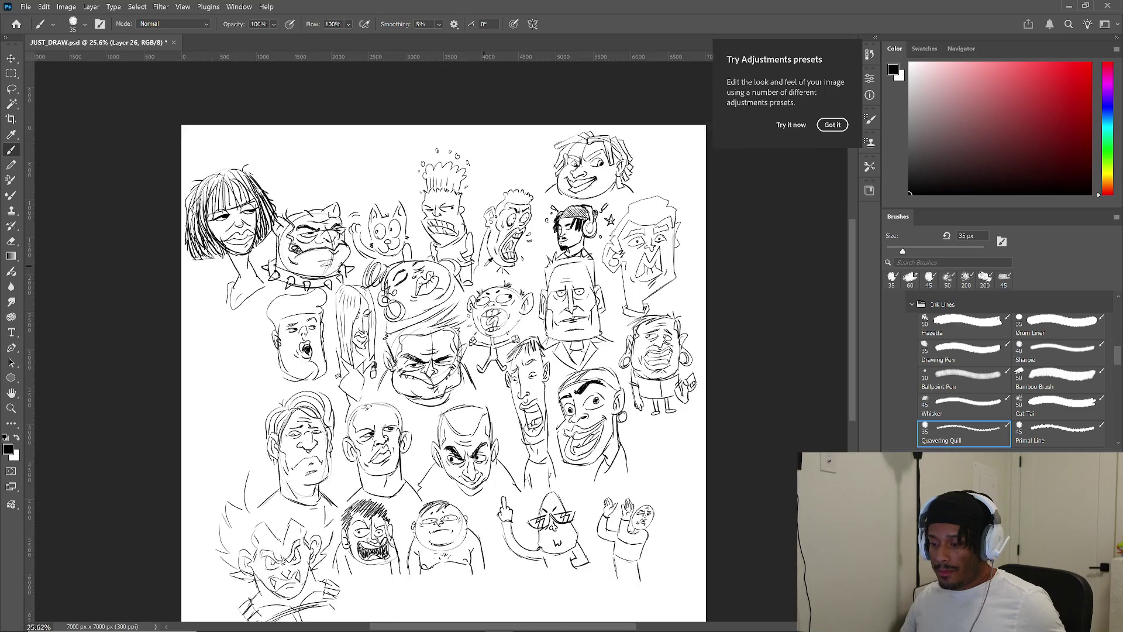
# - Scroll and pan up to the middle faces, then dismiss the Adjustments presets tip
pyautogui.scroll(-1, 487, 271)
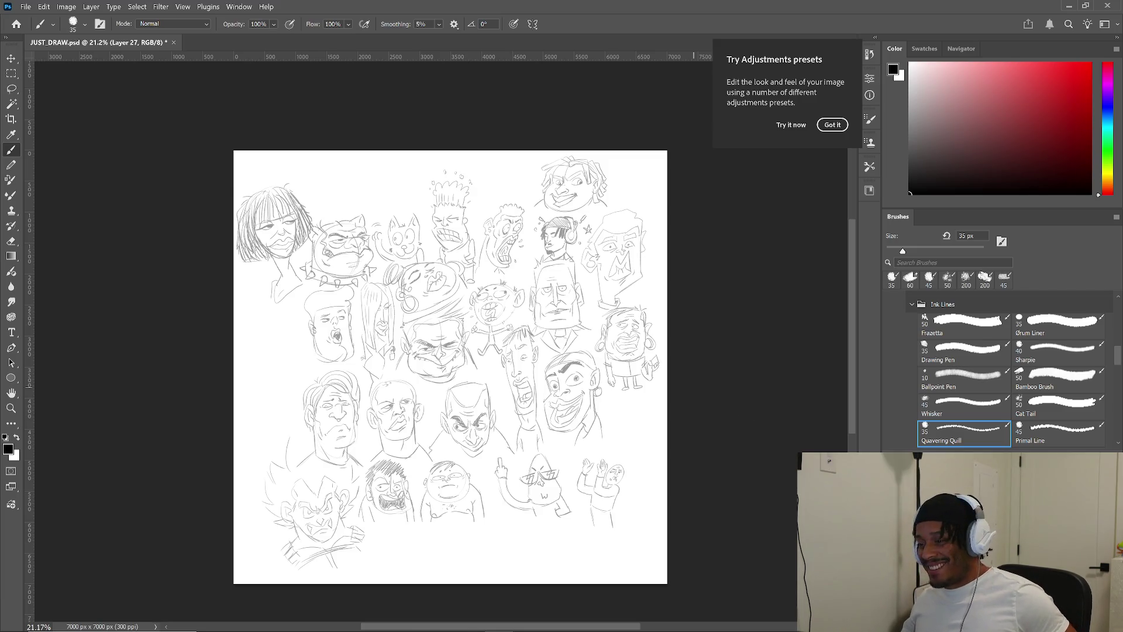
pyautogui.scroll(5, 436, 360)
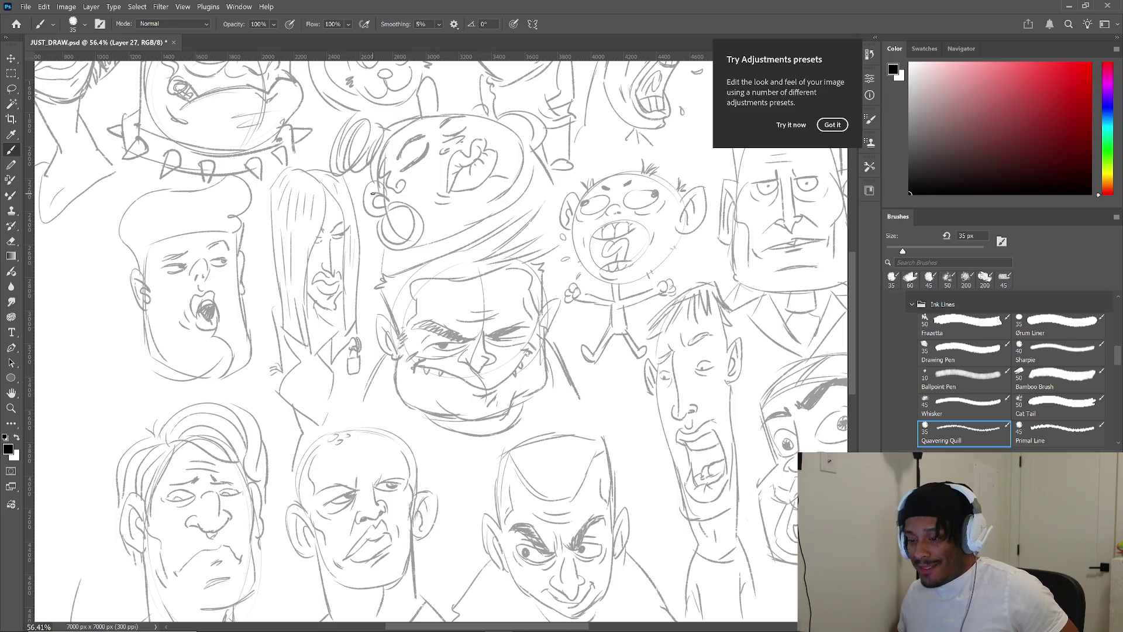
pyautogui.scroll(2, 420, 279)
pyautogui.scroll(2, 498, 290)
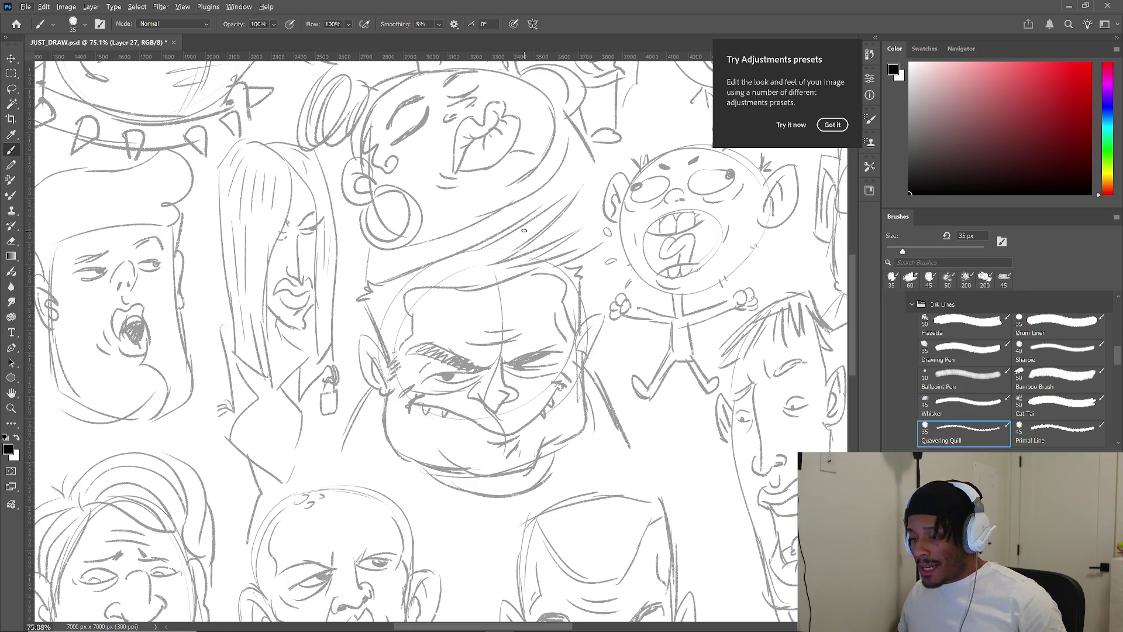
pyautogui.moveTo(761, 71); pyautogui.dragTo(692, 199)
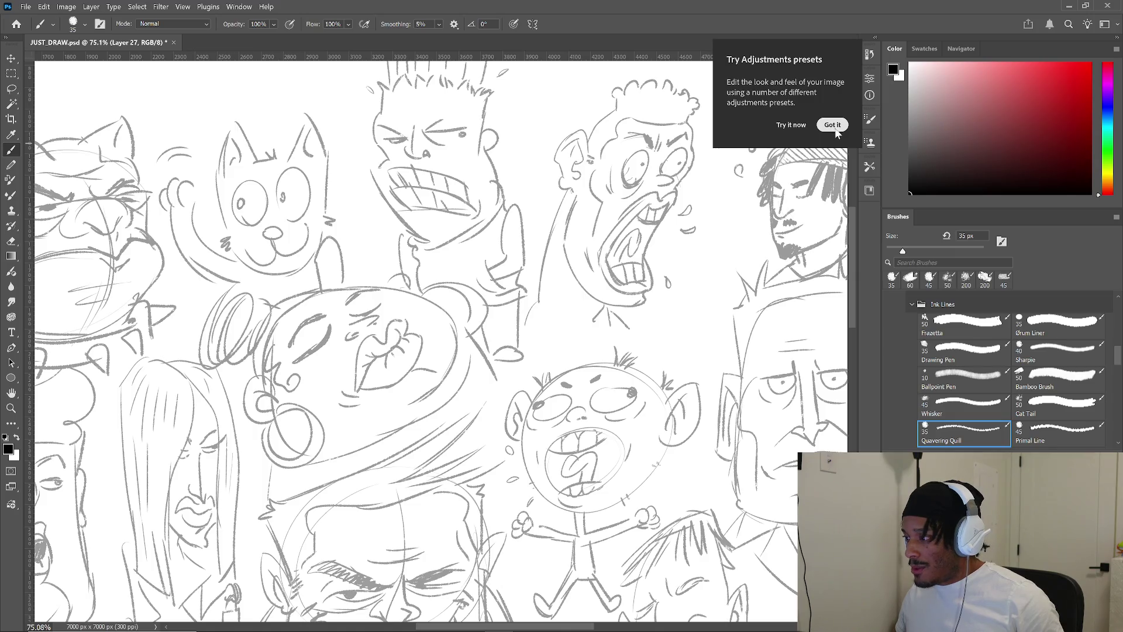
pyautogui.click(833, 128)
# - Ink a bold left eyebrow, upper eyelid and pupil on the grumpy face
pyautogui.moveTo(639, 334)
pyautogui.mouseDown()
pyautogui.moveTo(671, 300)
pyautogui.moveTo(741, 119)
pyautogui.mouseUp()
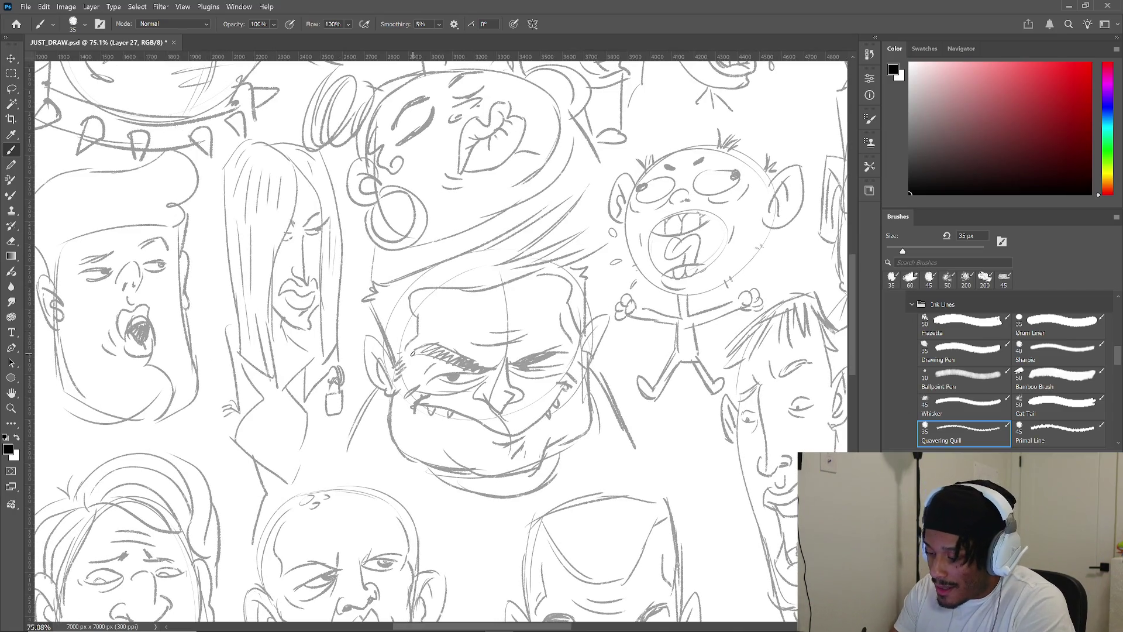
pyautogui.moveTo(412, 353)
pyautogui.mouseDown()
pyautogui.moveTo(442, 347)
pyautogui.moveTo(497, 366)
pyautogui.mouseUp()
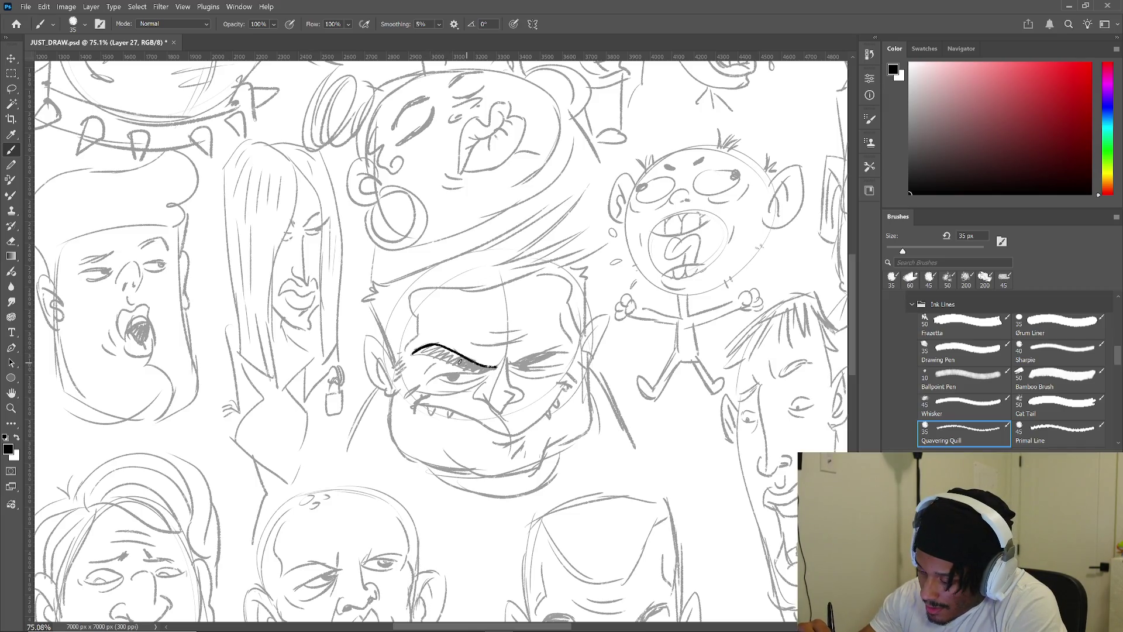
pyautogui.moveTo(412, 352)
pyautogui.mouseDown()
pyautogui.moveTo(487, 374)
pyautogui.moveTo(499, 360)
pyautogui.moveTo(565, 353)
pyautogui.mouseUp()
pyautogui.moveTo(427, 383)
pyautogui.mouseDown()
pyautogui.moveTo(564, 362)
pyautogui.moveTo(532, 372)
pyautogui.mouseUp()
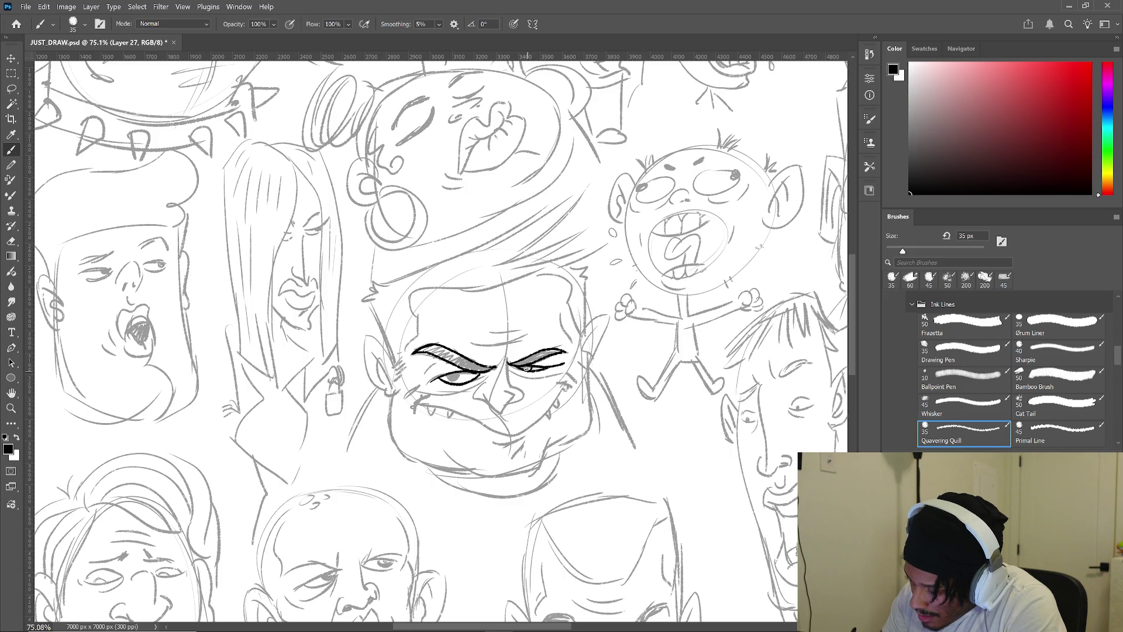
pyautogui.moveTo(446, 379)
pyautogui.mouseDown()
pyautogui.moveTo(552, 369)
pyautogui.moveTo(497, 366)
pyautogui.moveTo(473, 396)
pyautogui.moveTo(502, 414)
pyautogui.moveTo(515, 396)
pyautogui.mouseUp()
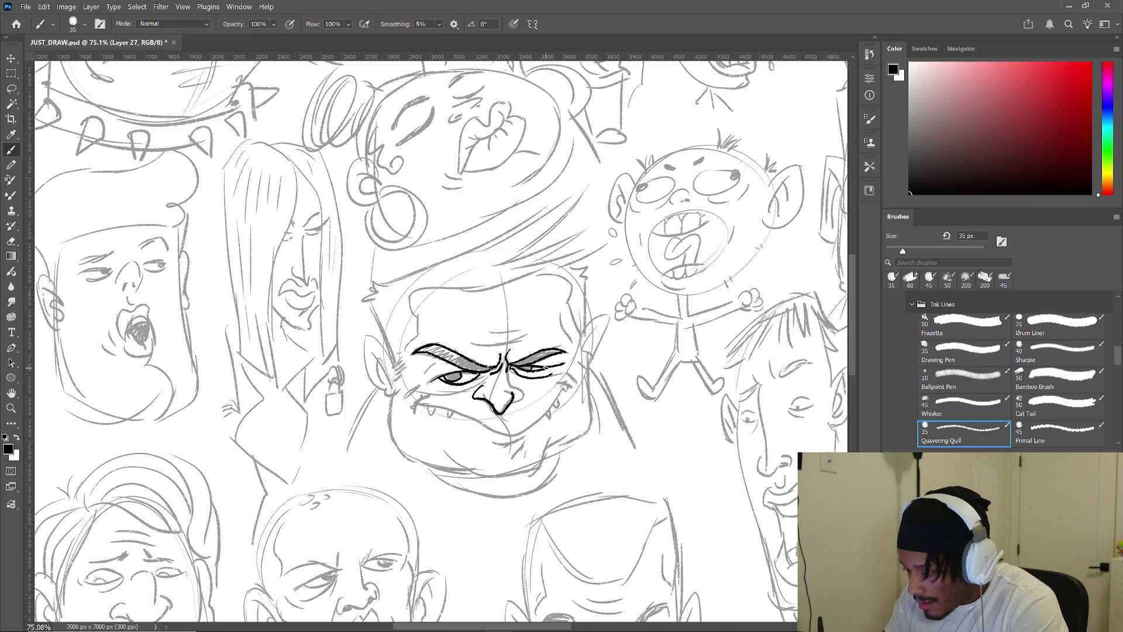
# - Ink the nose and the curve beneath it with Ctrl+Z retakes, add a cheek line, then switch to Blender
pyautogui.hotkey('ctrl', 'z')
pyautogui.moveTo(475, 384)
pyautogui.mouseDown()
pyautogui.moveTo(499, 410)
pyautogui.moveTo(516, 395)
pyautogui.mouseUp()
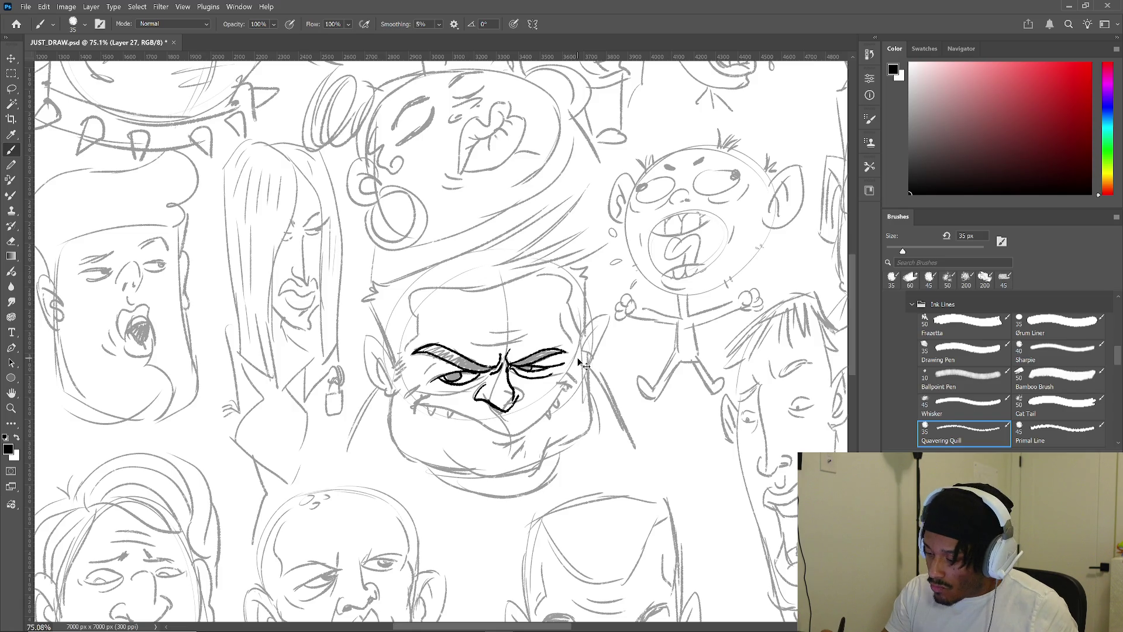
pyautogui.hotkey('ctrl', 'z')
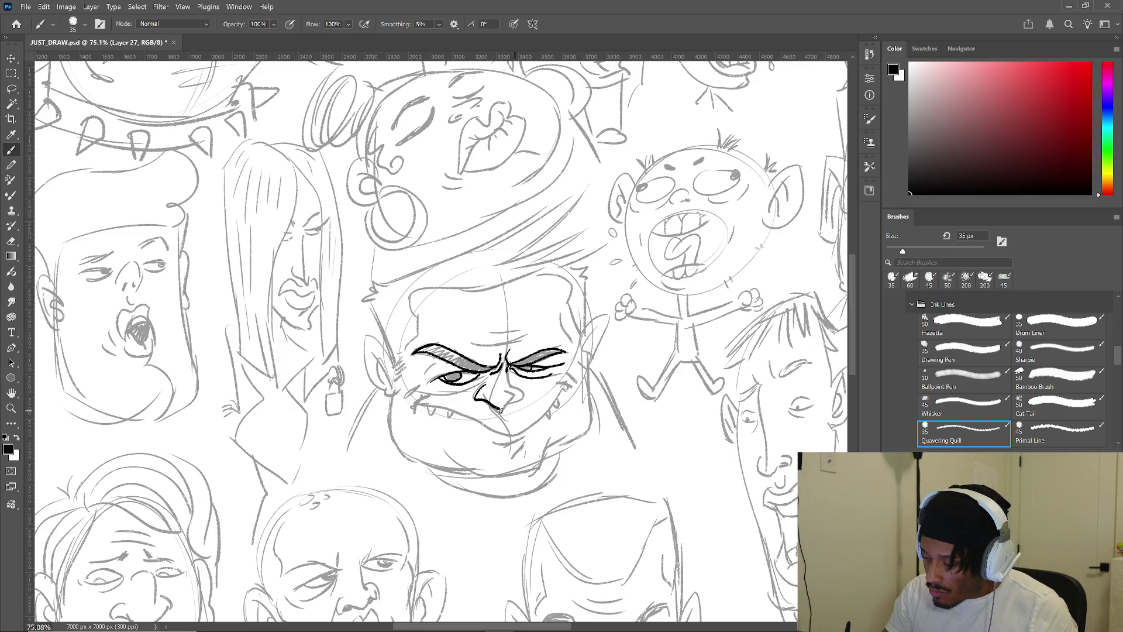
pyautogui.moveTo(499, 409); pyautogui.dragTo(592, 370)
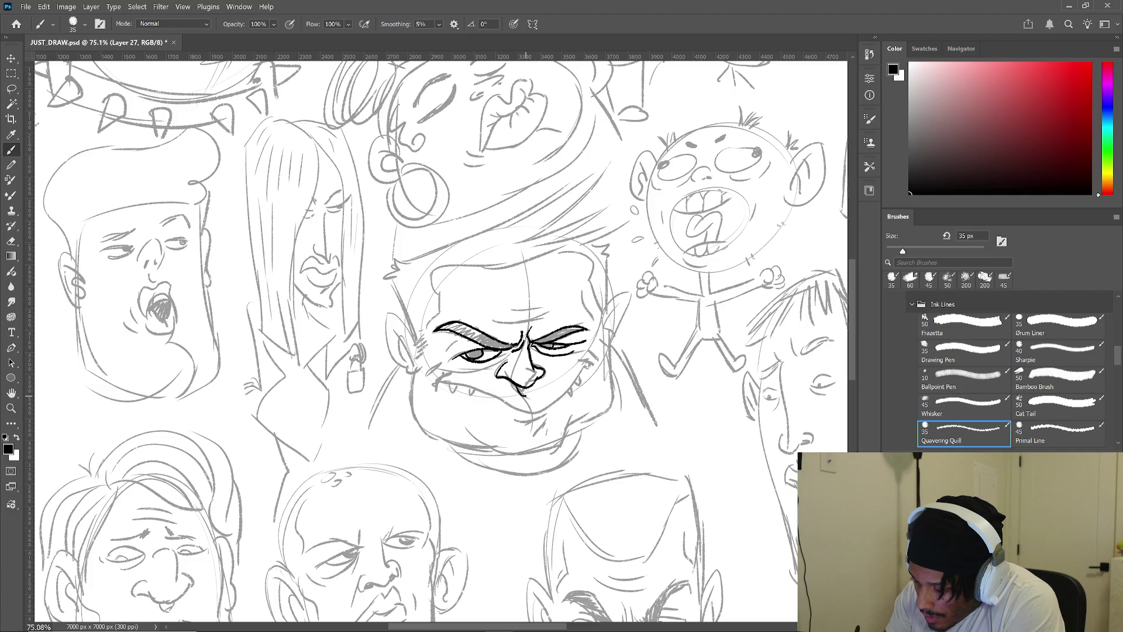
pyautogui.moveTo(442, 374); pyautogui.dragTo(436, 388)
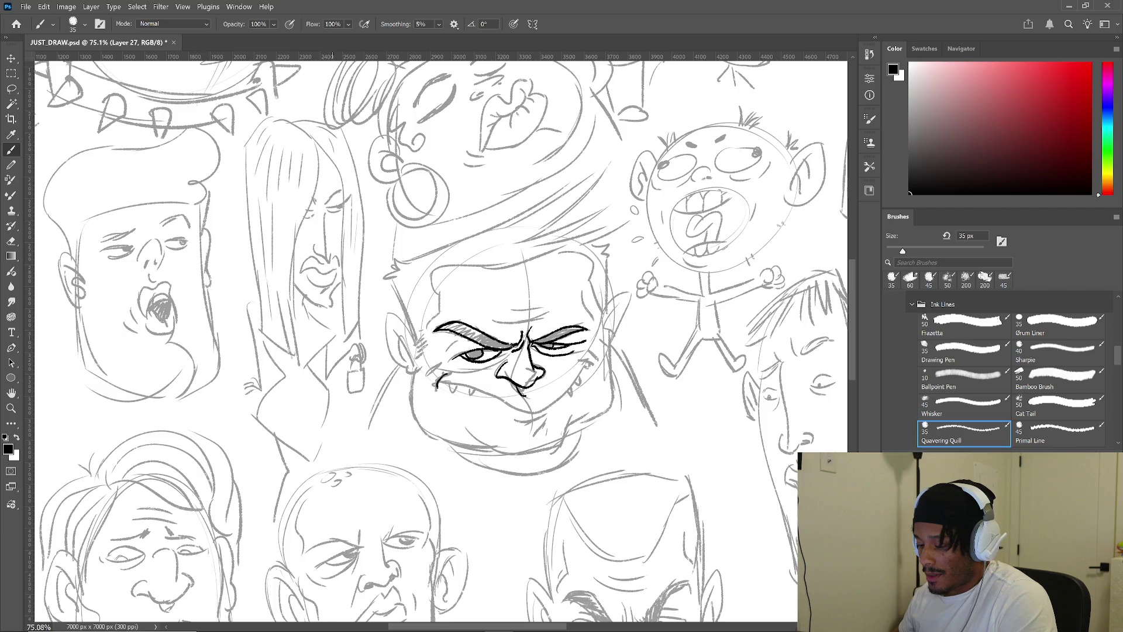
pyautogui.click(442, 620)
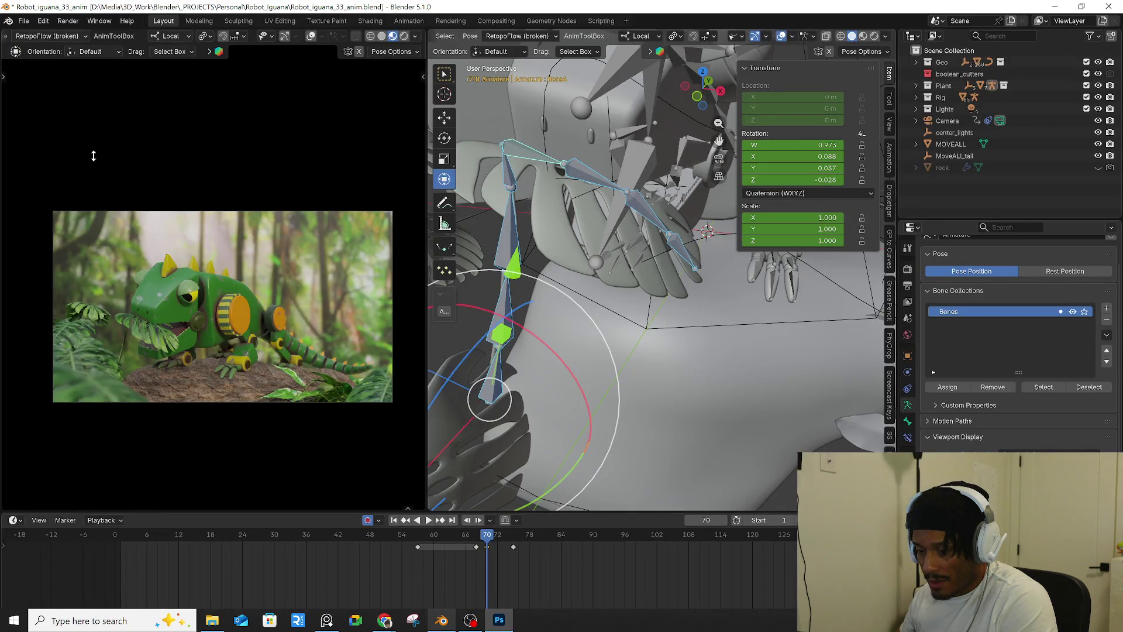
# - Save the Blender file incrementally as Robot_iguana_34_anim.blend, then view YouTube in Chrome and close it
pyautogui.click(27, 22)
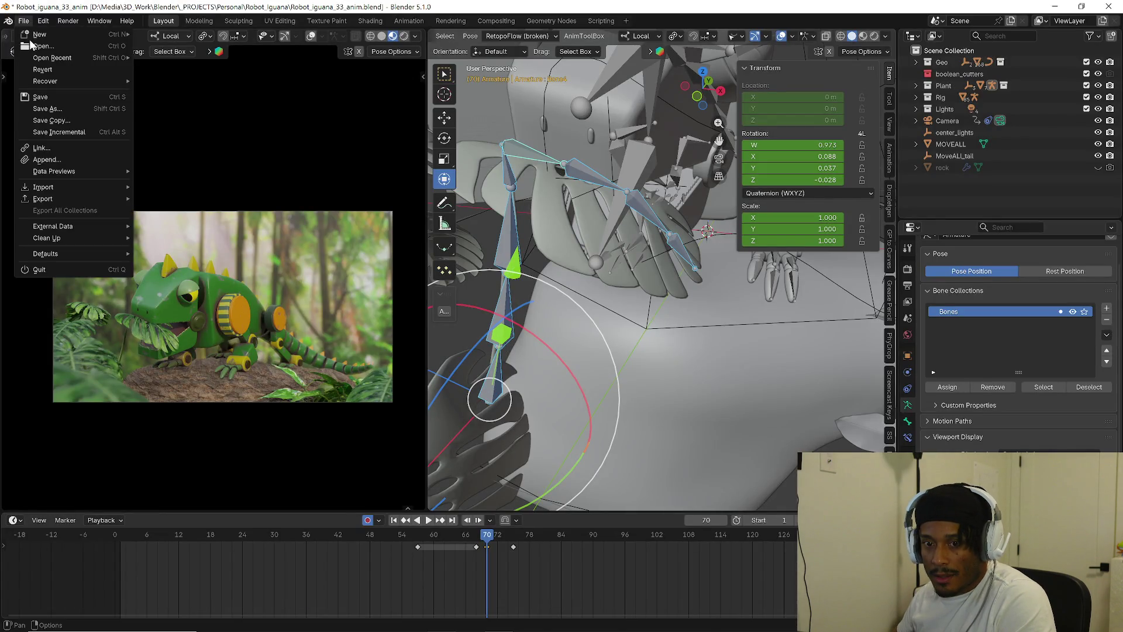
pyautogui.click(58, 133)
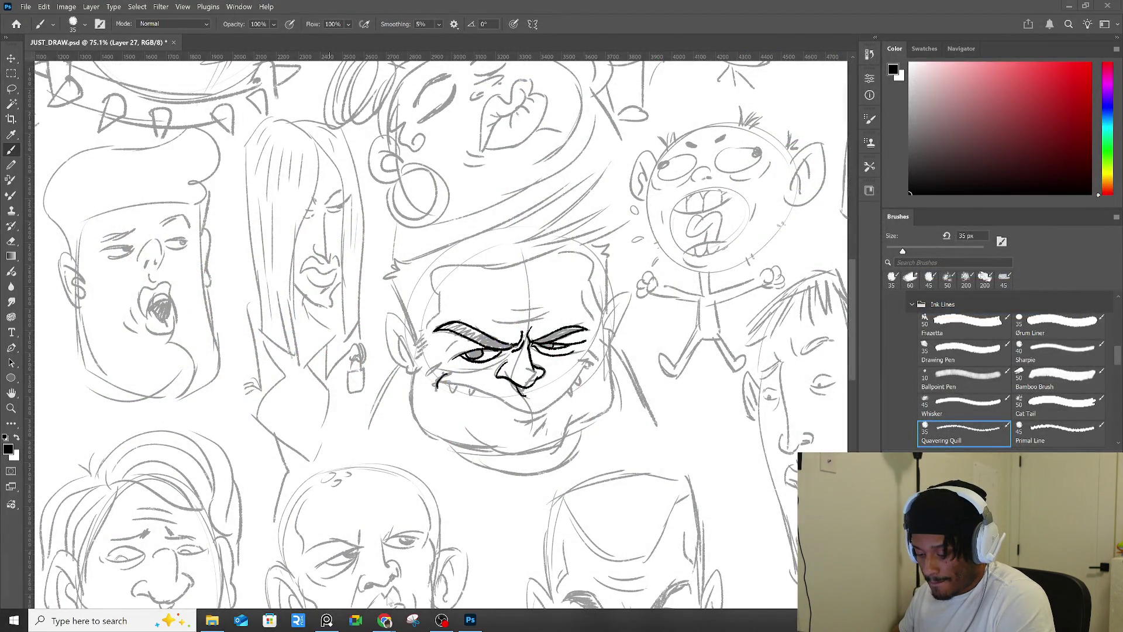
pyautogui.moveTo(390, 625)
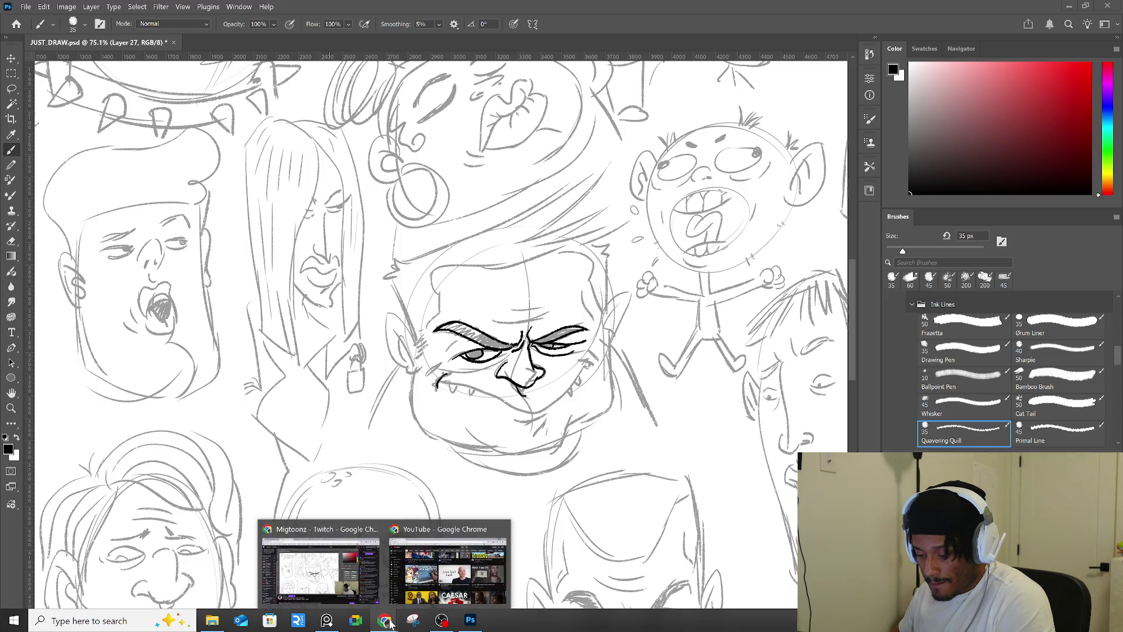
pyautogui.click(457, 562)
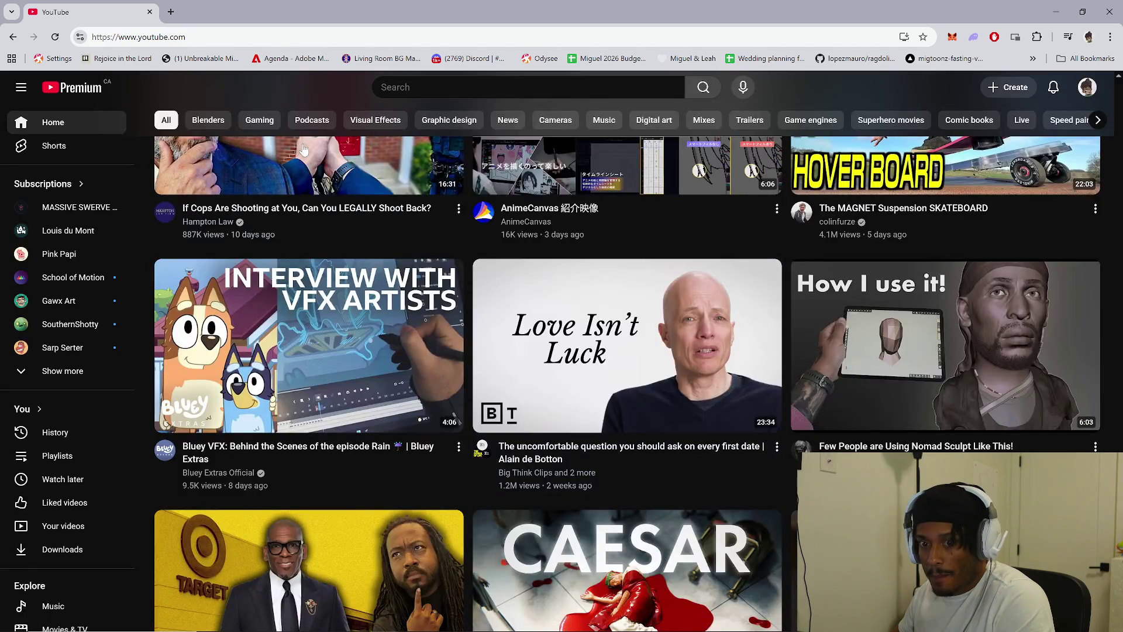
pyautogui.click(150, 11)
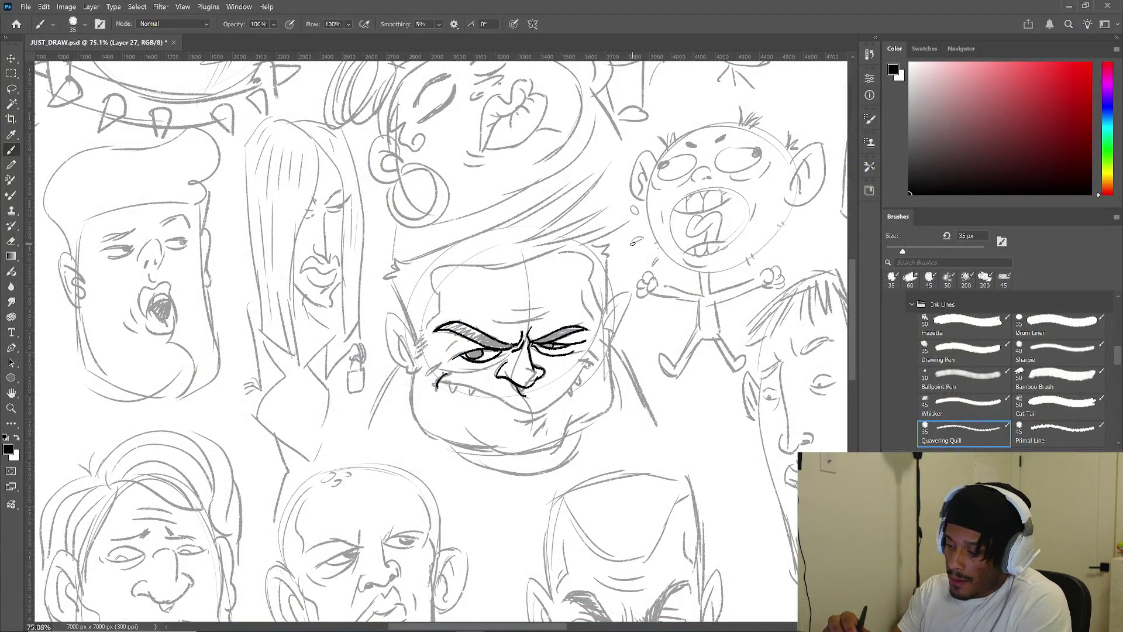
# - Ink the right cheek, the long grinning mouth line, a short line below it, and hatching by the left ear
pyautogui.moveTo(585, 359); pyautogui.dragTo(591, 369)
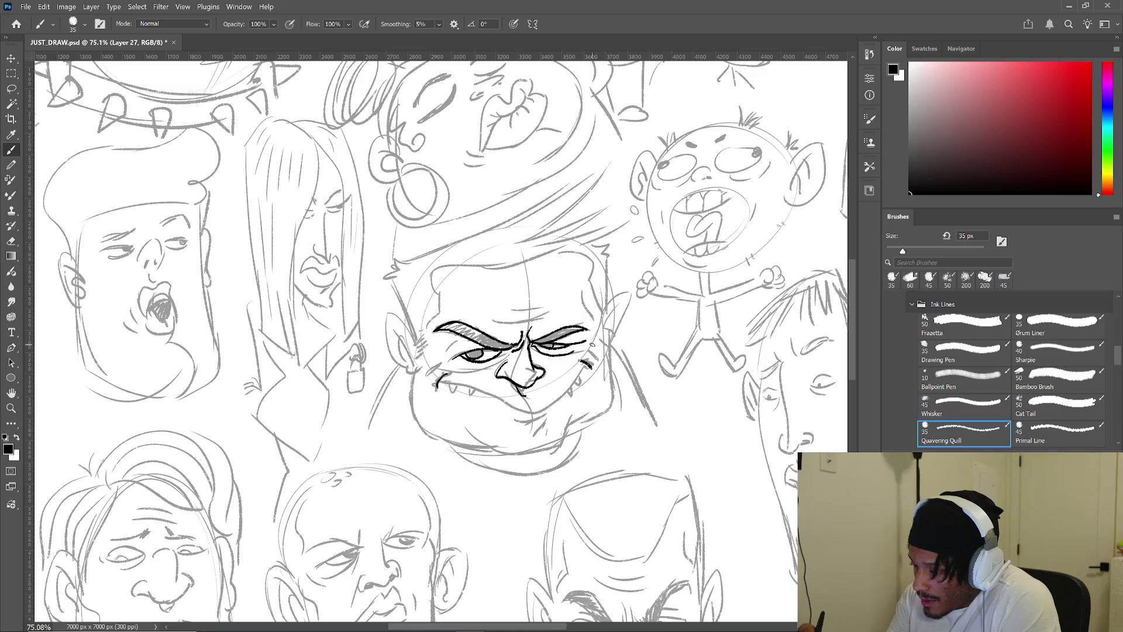
pyautogui.moveTo(439, 381)
pyautogui.mouseDown()
pyautogui.moveTo(523, 414)
pyautogui.moveTo(588, 363)
pyautogui.mouseUp()
pyautogui.moveTo(515, 422); pyautogui.dragTo(549, 414)
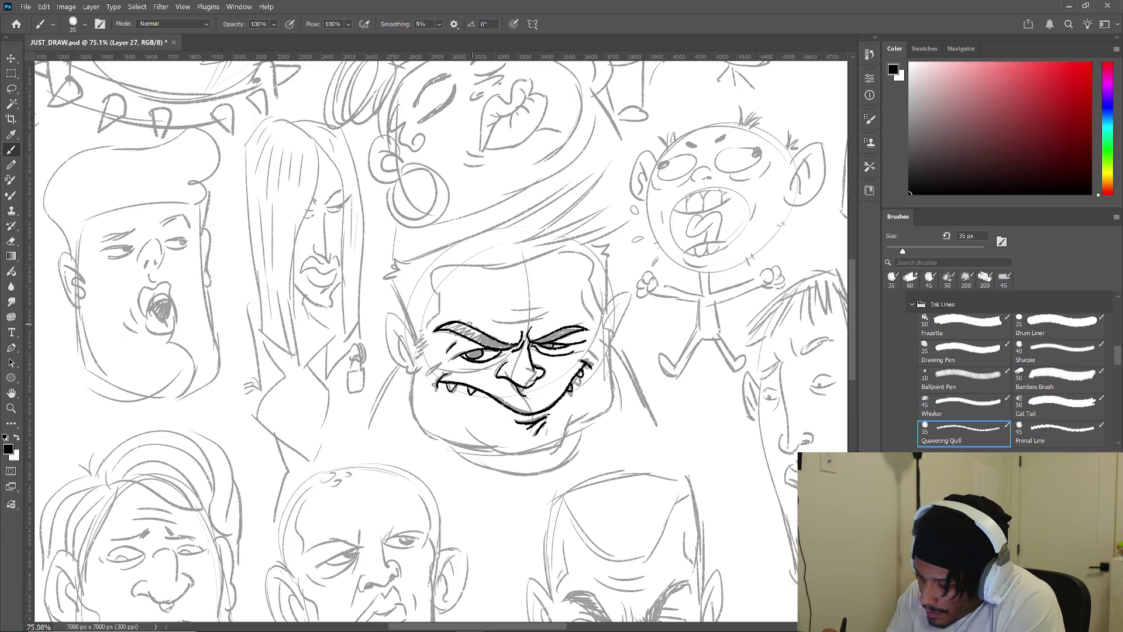
pyautogui.moveTo(420, 348); pyautogui.dragTo(424, 343)
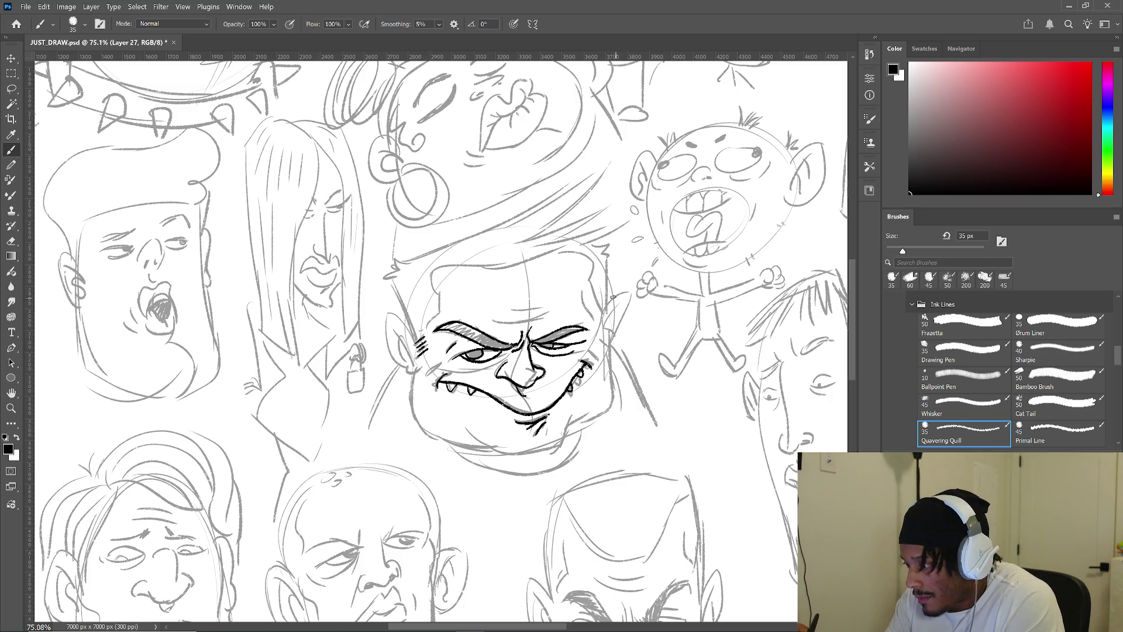
# - Ink the face's right side, both jaw curves, a left-ear detail, the upper-left head edge and top-left spike
pyautogui.moveTo(590, 280); pyautogui.dragTo(605, 308)
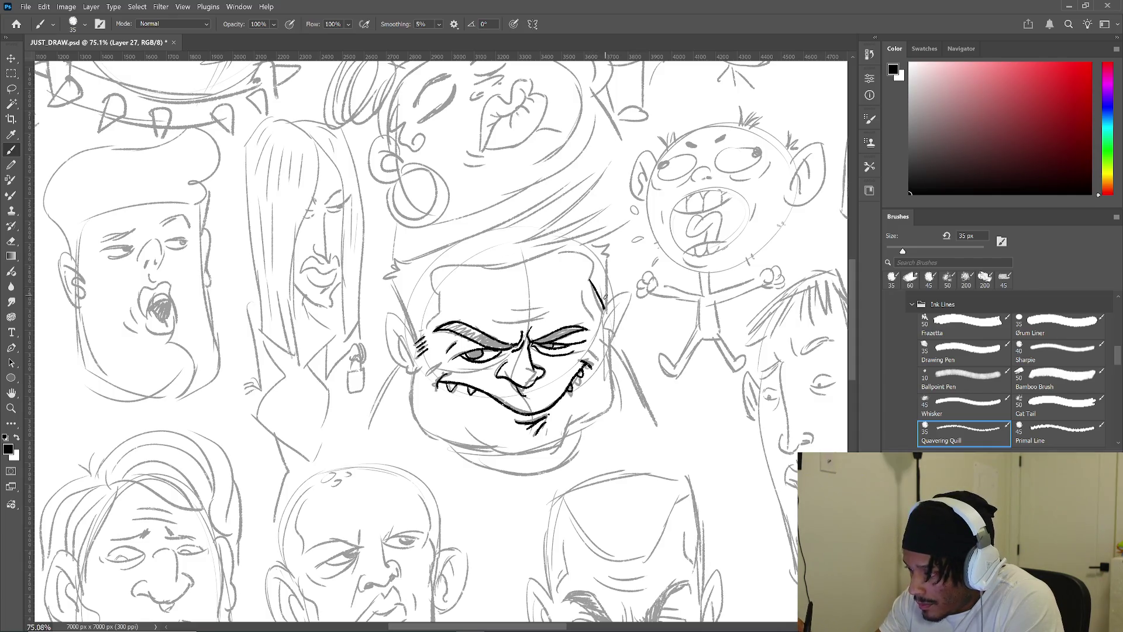
pyautogui.moveTo(607, 270); pyautogui.dragTo(606, 309)
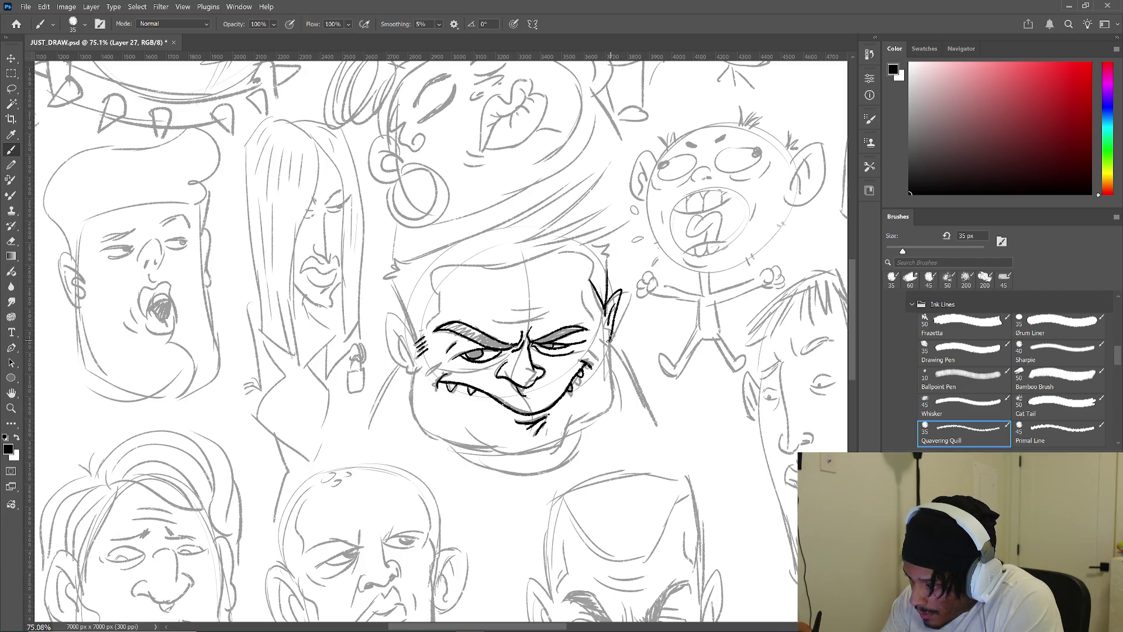
pyautogui.moveTo(612, 397)
pyautogui.mouseDown()
pyautogui.moveTo(514, 453)
pyautogui.moveTo(468, 435)
pyautogui.mouseUp()
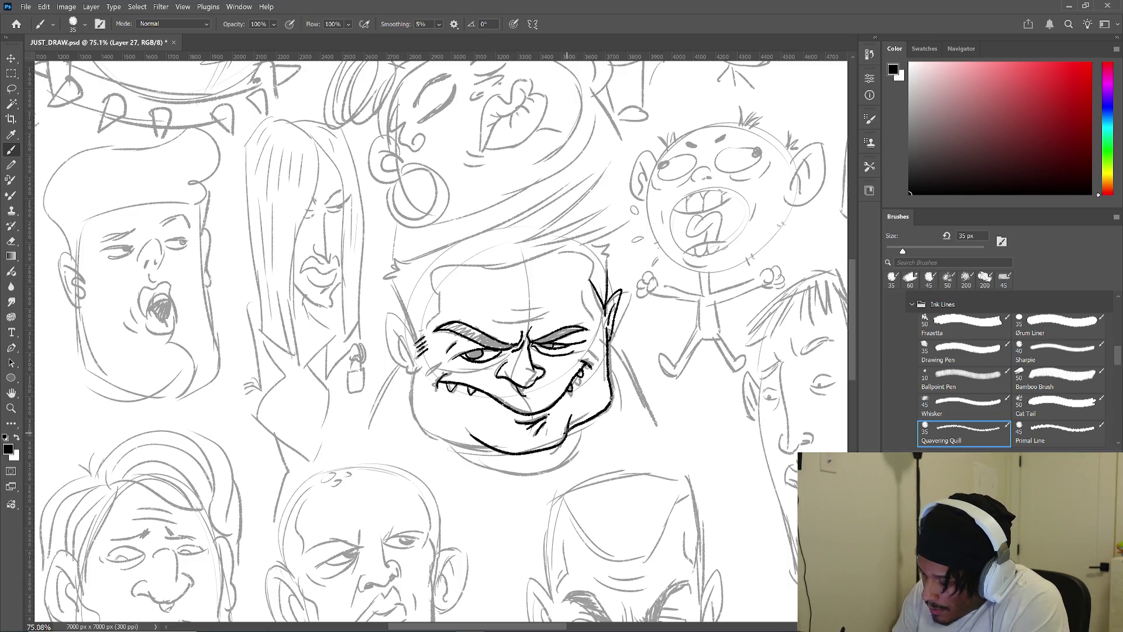
pyautogui.moveTo(417, 378)
pyautogui.mouseDown()
pyautogui.moveTo(436, 442)
pyautogui.moveTo(502, 453)
pyautogui.mouseUp()
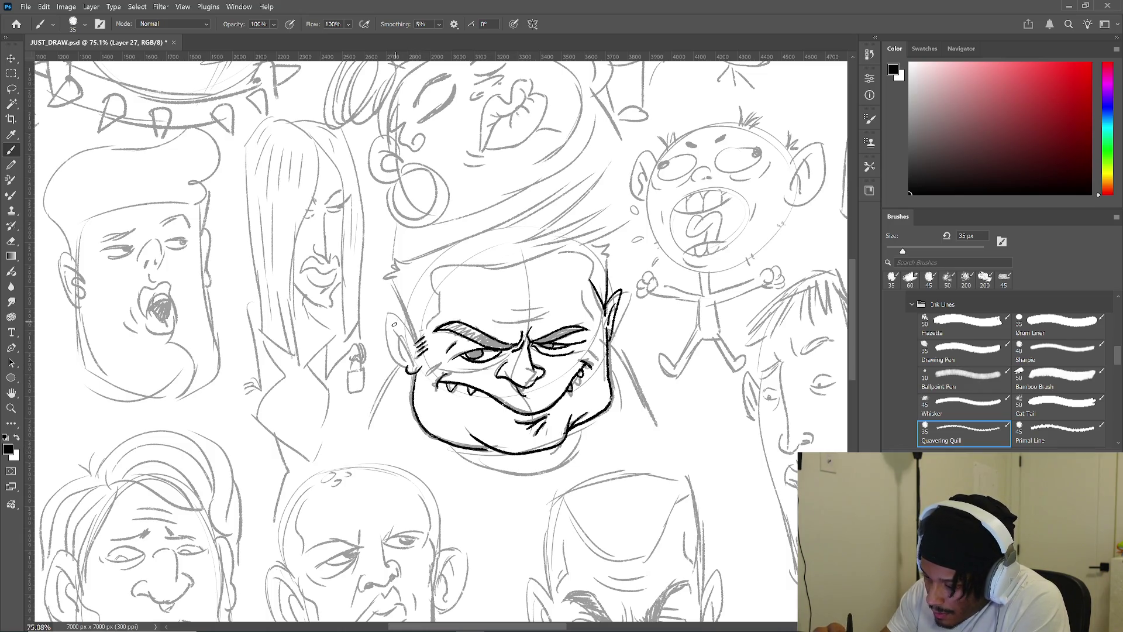
pyautogui.moveTo(417, 367)
pyautogui.mouseDown()
pyautogui.moveTo(392, 331)
pyautogui.moveTo(385, 339)
pyautogui.moveTo(409, 367)
pyautogui.mouseUp()
pyautogui.moveTo(407, 315)
pyautogui.mouseDown()
pyautogui.moveTo(392, 275)
pyautogui.moveTo(406, 258)
pyautogui.mouseUp()
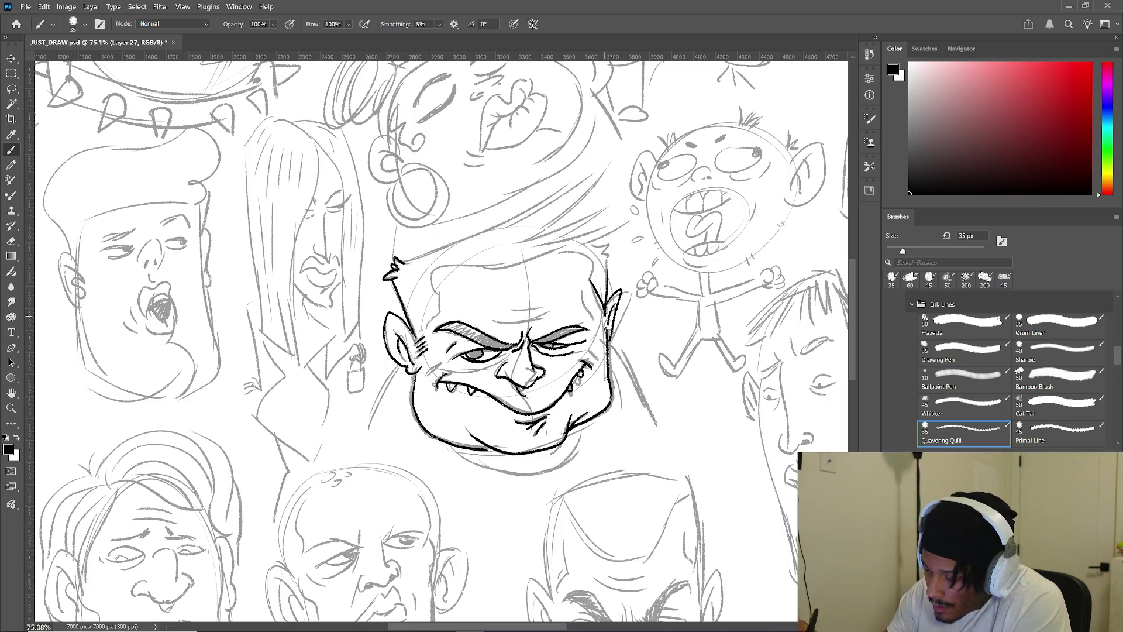
pyautogui.moveTo(622, 315); pyautogui.dragTo(639, 484)
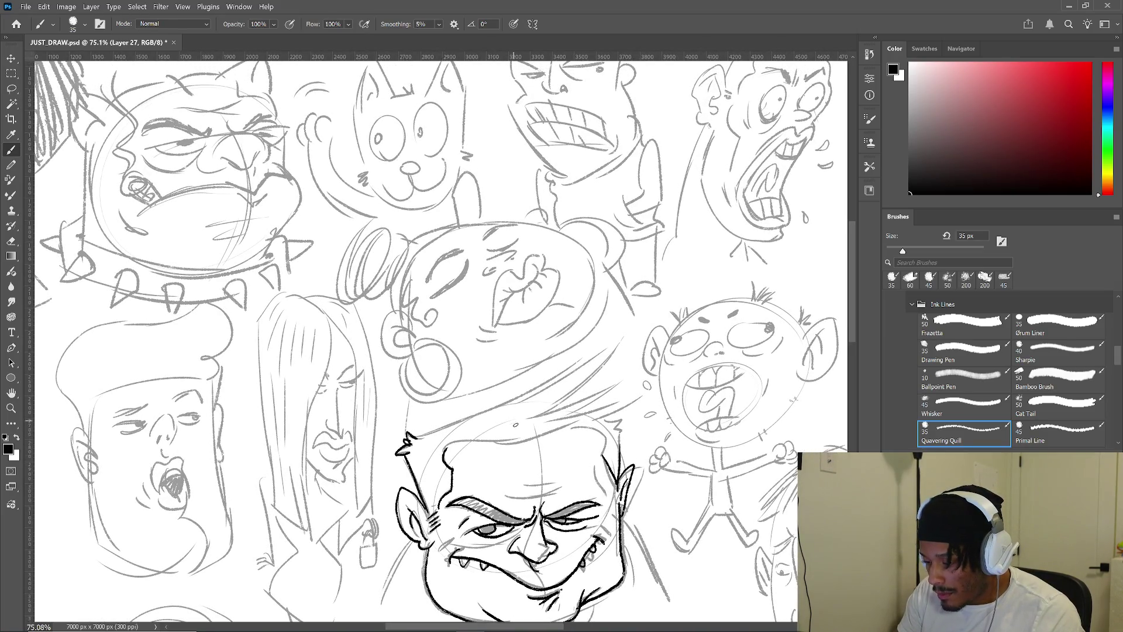
# - Ink the head's top line into hair spikes, two chin lines, and lines from both ears to the shoulders
pyautogui.moveTo(417, 436)
pyautogui.mouseDown()
pyautogui.moveTo(518, 401)
pyautogui.moveTo(581, 361)
pyautogui.moveTo(585, 380)
pyautogui.moveTo(550, 407)
pyautogui.moveTo(624, 379)
pyautogui.moveTo(565, 413)
pyautogui.moveTo(641, 396)
pyautogui.mouseUp()
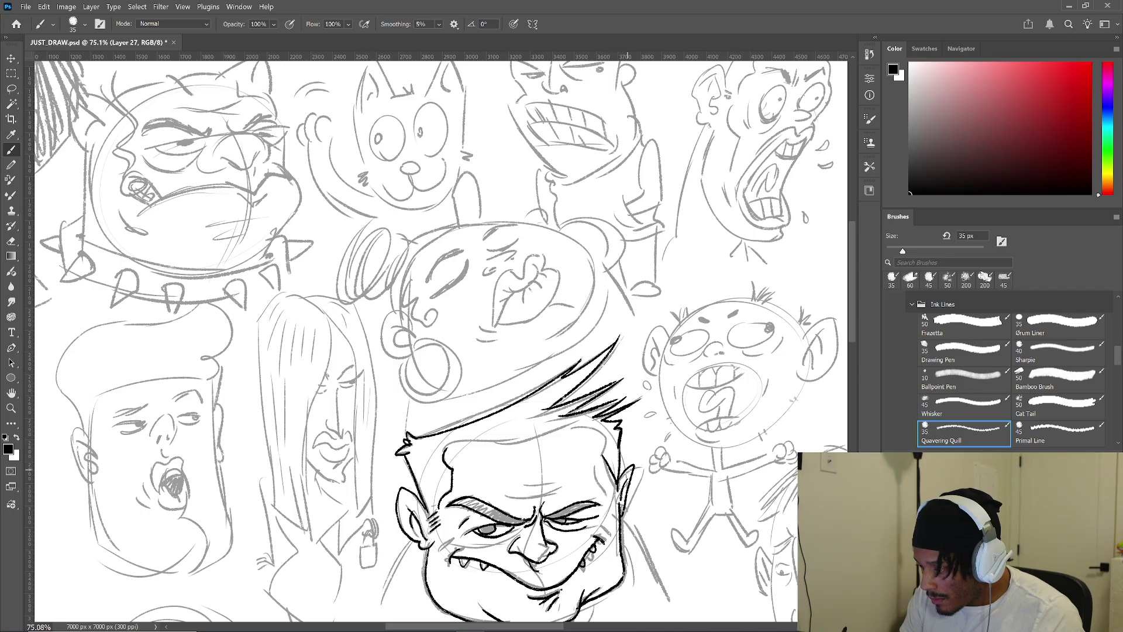
pyautogui.moveTo(446, 451)
pyautogui.mouseDown()
pyautogui.moveTo(496, 441)
pyautogui.moveTo(480, 284)
pyautogui.mouseUp()
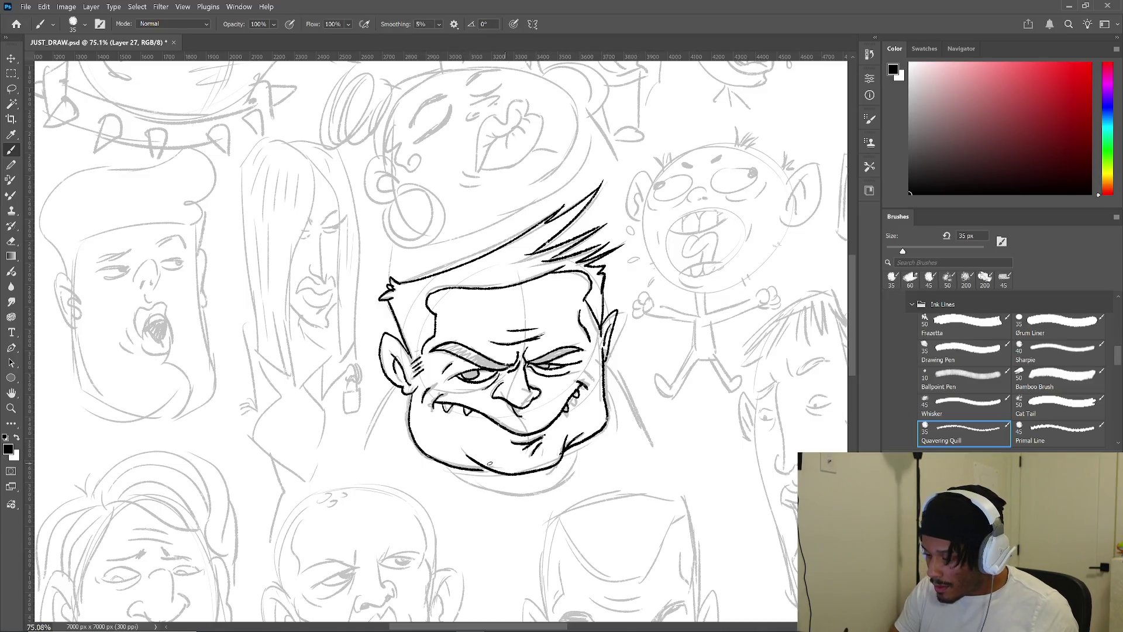
pyautogui.moveTo(452, 469)
pyautogui.mouseDown()
pyautogui.moveTo(491, 489)
pyautogui.moveTo(583, 441)
pyautogui.mouseUp()
pyautogui.moveTo(457, 477)
pyautogui.mouseDown()
pyautogui.moveTo(565, 486)
pyautogui.moveTo(591, 438)
pyautogui.mouseUp()
pyautogui.moveTo(399, 384); pyautogui.dragTo(362, 463)
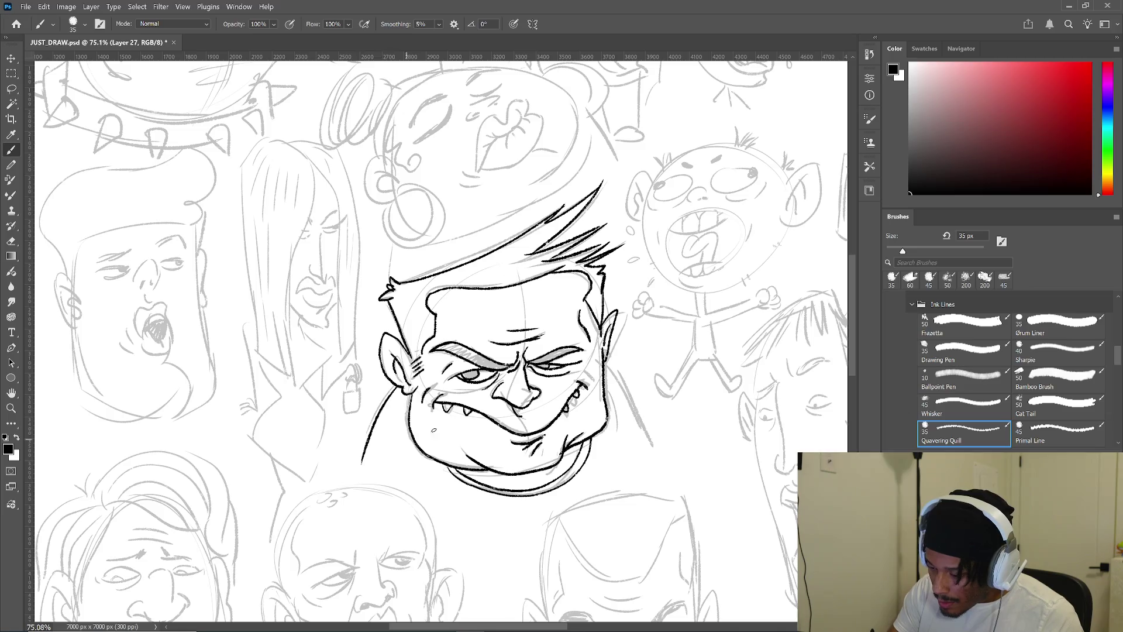
pyautogui.moveTo(623, 386); pyautogui.dragTo(665, 452)
pyautogui.moveTo(677, 415)
pyautogui.mouseDown()
pyautogui.moveTo(619, 464)
pyautogui.moveTo(535, 508)
pyautogui.moveTo(549, 484)
pyautogui.moveTo(636, 459)
pyautogui.moveTo(482, 563)
pyautogui.mouseUp()
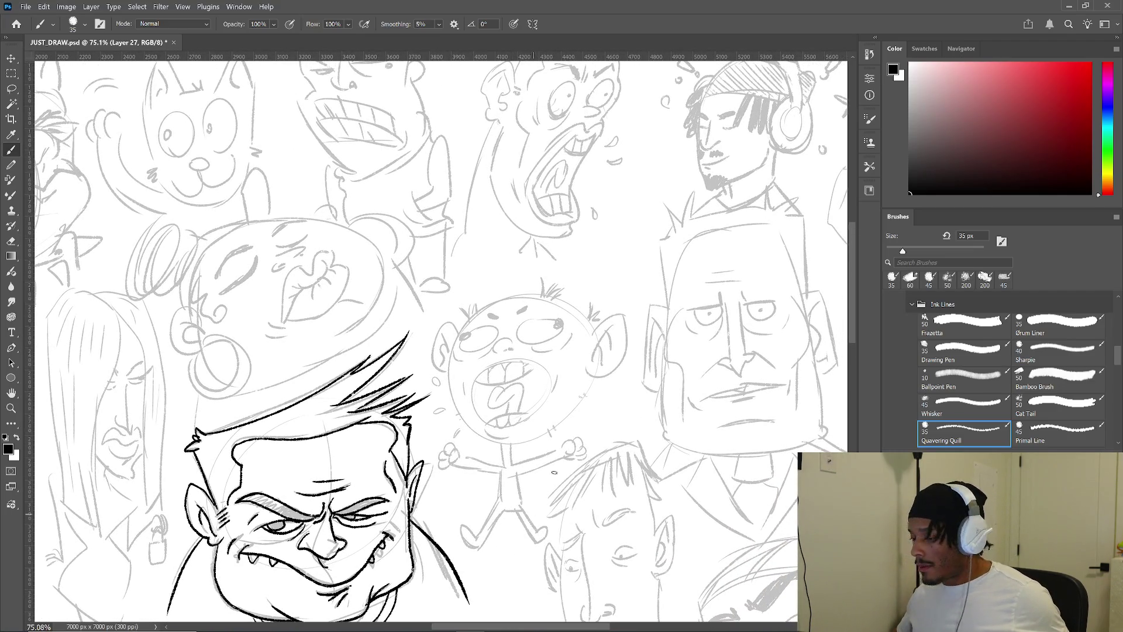
# - Zoom onto the open-mouthed man's sketch and ink his round open mouth, upper lip and side hatching
pyautogui.scroll(5, 565, 350)
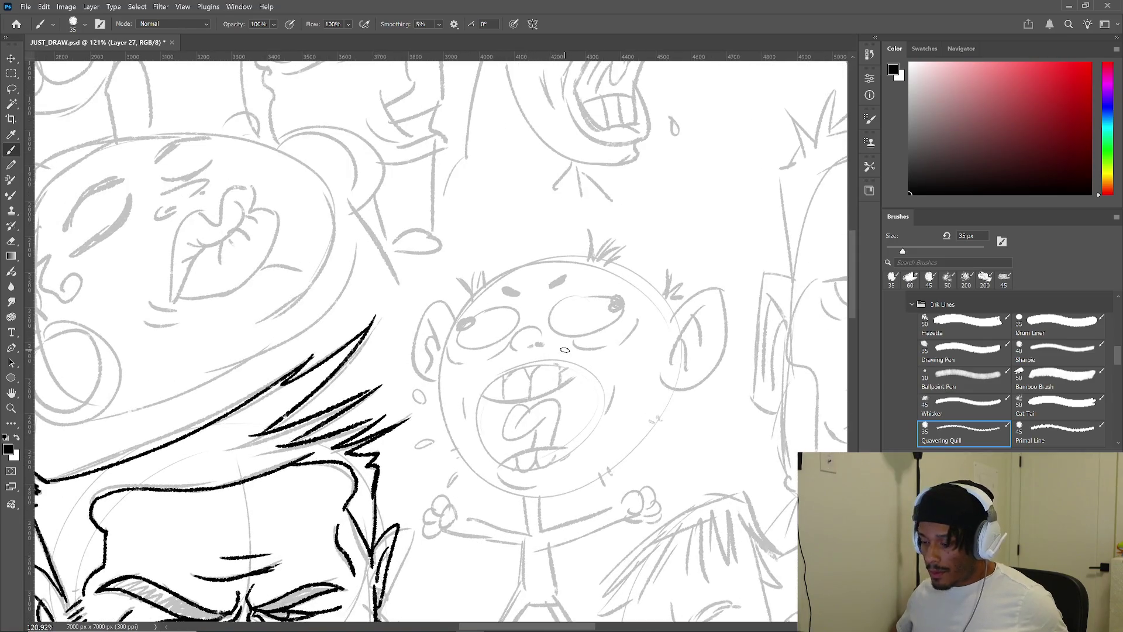
pyautogui.moveTo(669, 428)
pyautogui.mouseDown()
pyautogui.moveTo(665, 399)
pyautogui.moveTo(753, 287)
pyautogui.mouseUp()
pyautogui.moveTo(527, 380); pyautogui.dragTo(713, 369)
pyautogui.moveTo(515, 409); pyautogui.dragTo(749, 398)
pyautogui.moveTo(685, 418); pyautogui.dragTo(756, 439)
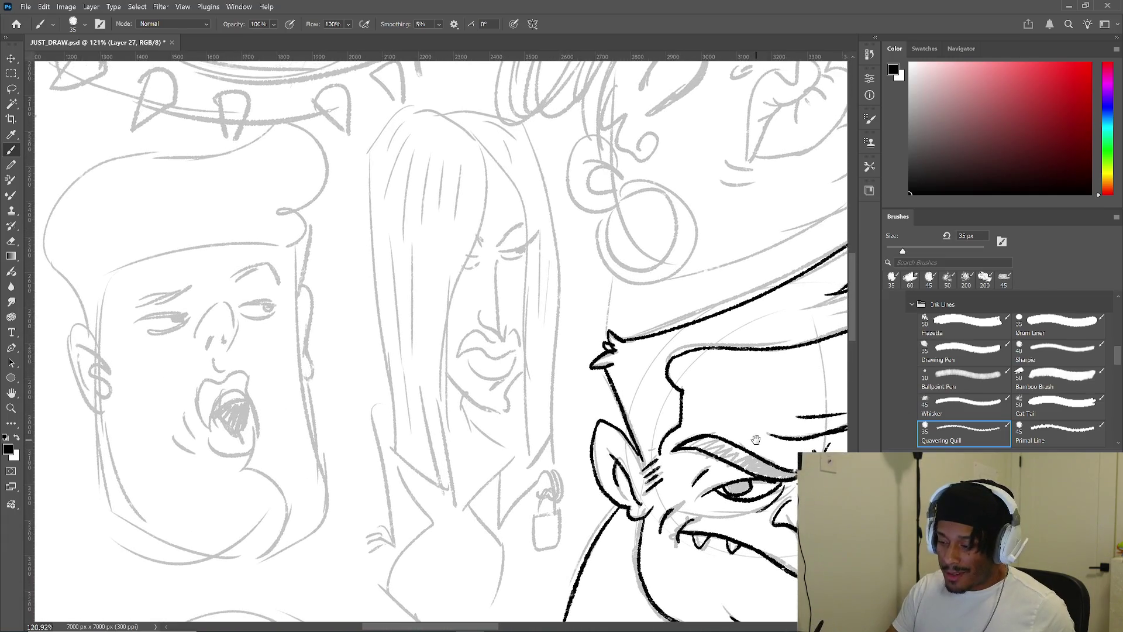
pyautogui.moveTo(303, 470); pyautogui.dragTo(492, 455)
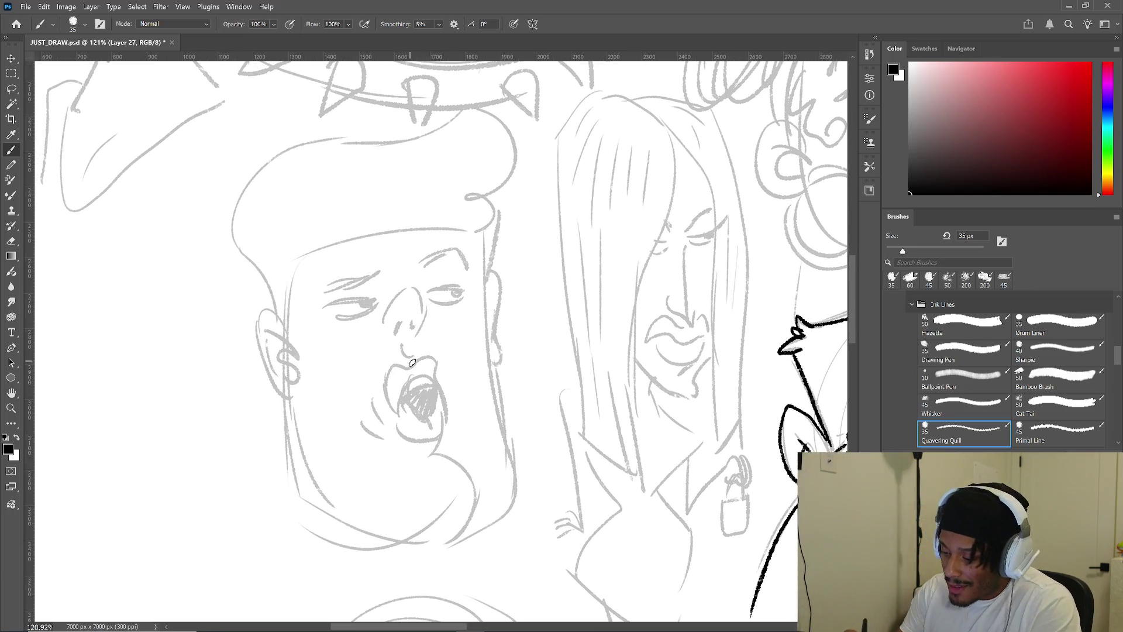
pyautogui.moveTo(421, 363); pyautogui.dragTo(417, 369)
pyautogui.hotkey('ctrl', 'z')
pyautogui.moveTo(417, 367)
pyautogui.mouseDown()
pyautogui.moveTo(408, 381)
pyautogui.moveTo(391, 368)
pyautogui.moveTo(398, 412)
pyautogui.moveTo(437, 421)
pyautogui.mouseUp()
pyautogui.moveTo(412, 376); pyautogui.dragTo(435, 398)
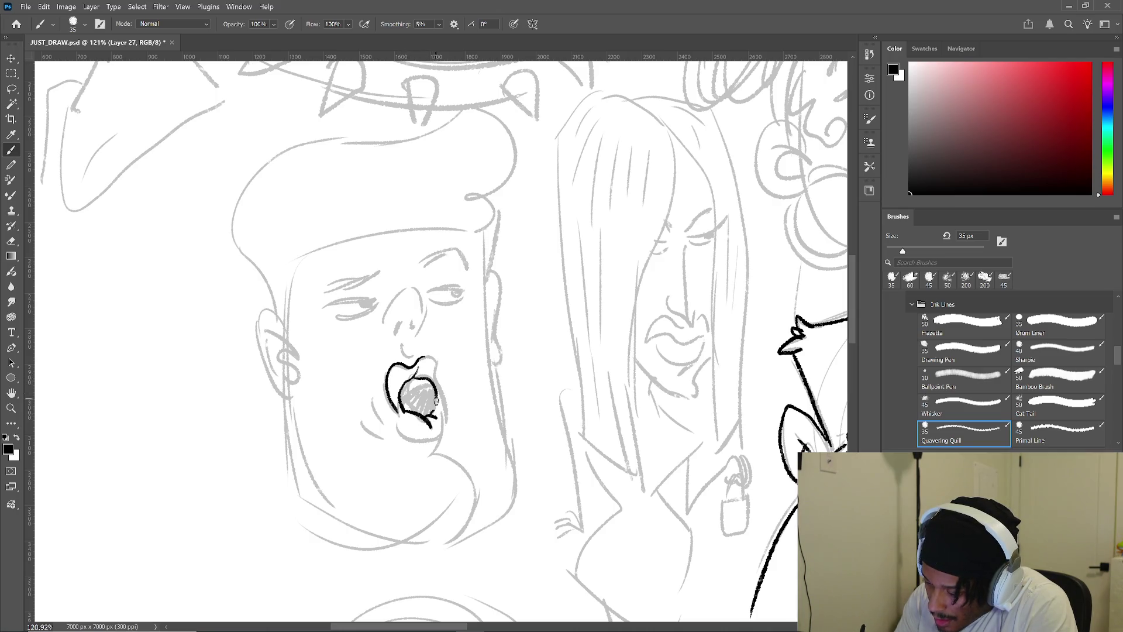
pyautogui.moveTo(428, 355)
pyautogui.mouseDown()
pyautogui.moveTo(447, 396)
pyautogui.moveTo(438, 455)
pyautogui.moveTo(471, 501)
pyautogui.mouseUp()
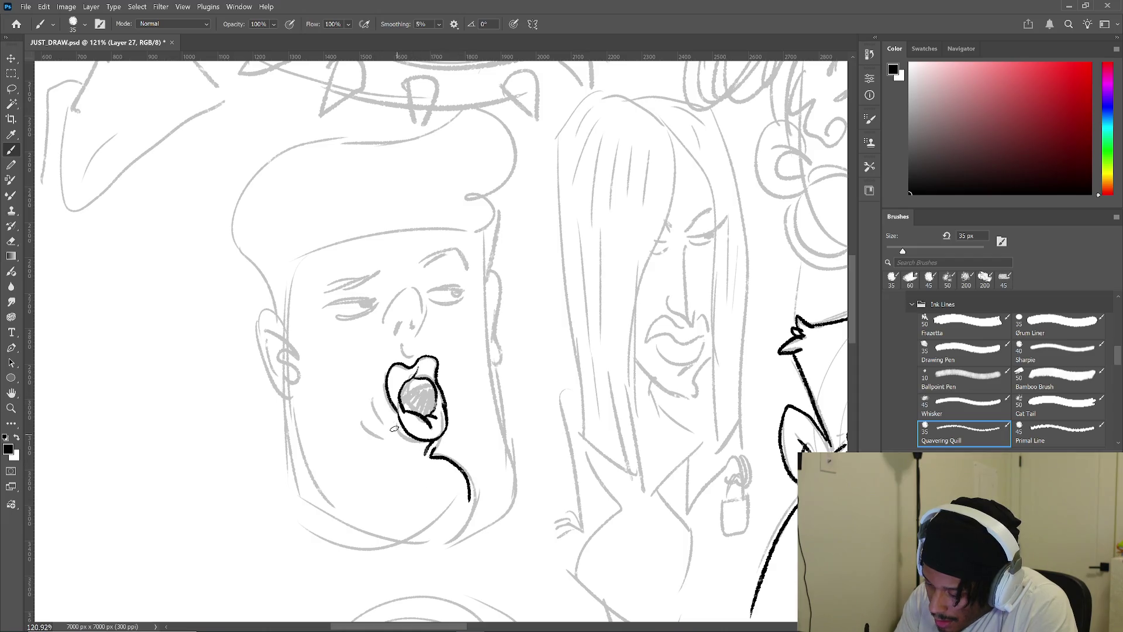
pyautogui.moveTo(379, 402); pyautogui.dragTo(393, 430)
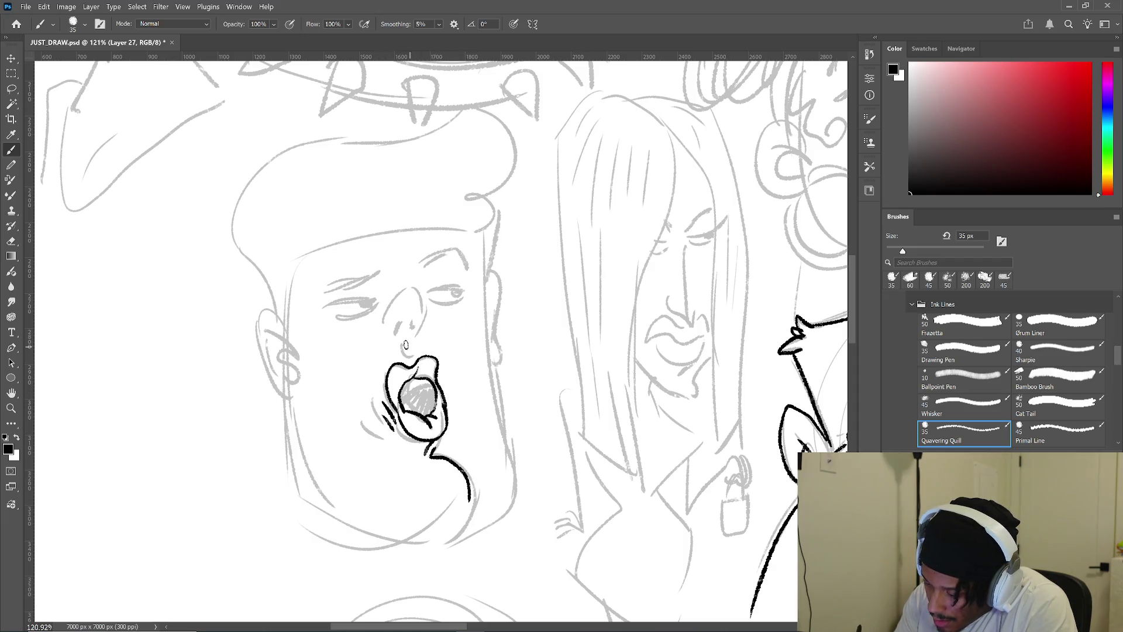
# - Ink the nose underside and nostril, the eyebrow strokes, and the lines under both eyes
pyautogui.moveTo(381, 331); pyautogui.dragTo(424, 326)
pyautogui.moveTo(337, 302)
pyautogui.mouseDown()
pyautogui.moveTo(411, 372)
pyautogui.moveTo(489, 403)
pyautogui.moveTo(615, 387)
pyautogui.mouseUp()
pyautogui.moveTo(475, 390)
pyautogui.mouseDown()
pyautogui.moveTo(591, 347)
pyautogui.moveTo(617, 350)
pyautogui.moveTo(621, 362)
pyautogui.mouseUp()
pyautogui.moveTo(563, 471); pyautogui.dragTo(549, 442)
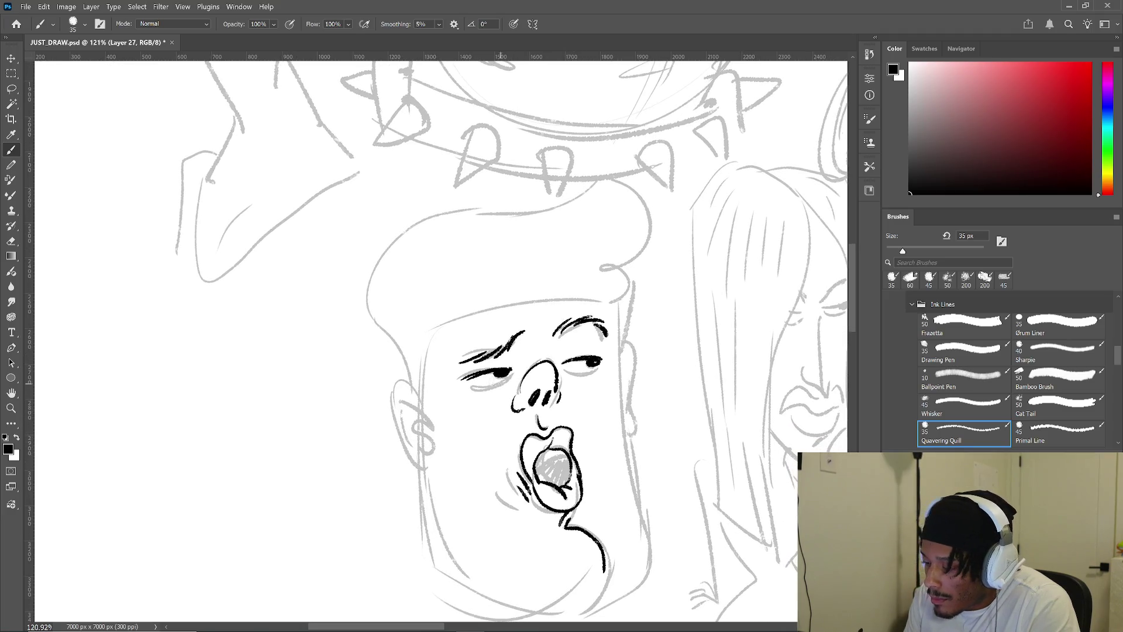
pyautogui.moveTo(481, 390); pyautogui.dragTo(513, 373)
pyautogui.moveTo(603, 365); pyautogui.dragTo(565, 368)
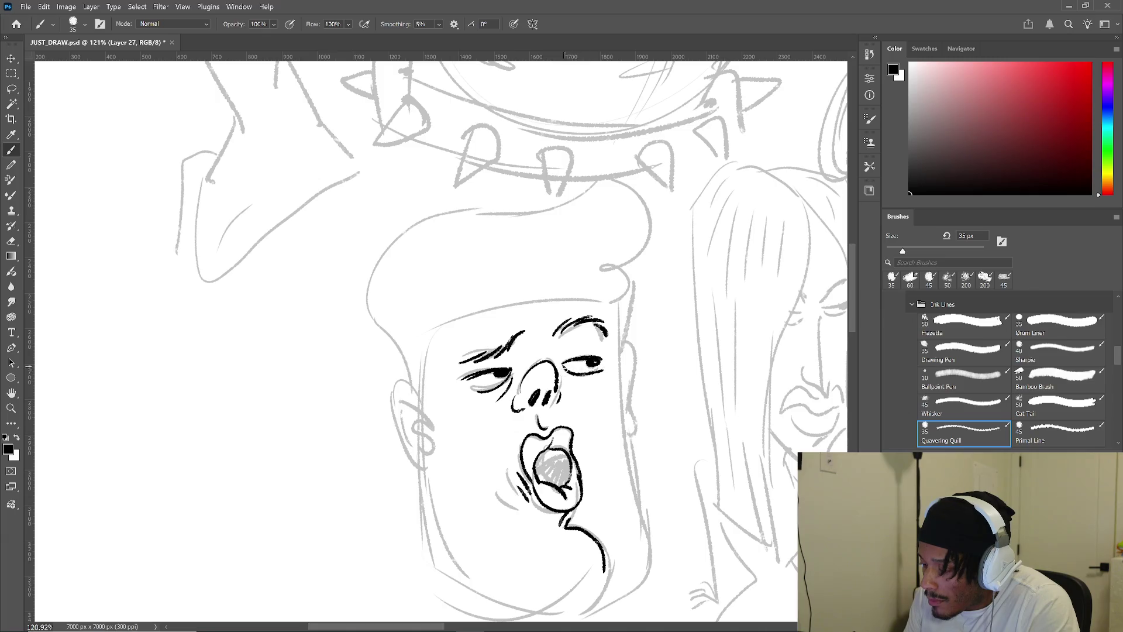
pyautogui.moveTo(575, 414); pyautogui.dragTo(555, 389)
# - Ink both ears, the cheek and jaw lines, the chin and curved neck lines, plus hatching beside the ear
pyautogui.moveTo(393, 369)
pyautogui.mouseDown()
pyautogui.moveTo(407, 442)
pyautogui.moveTo(382, 395)
pyautogui.moveTo(403, 433)
pyautogui.moveTo(383, 408)
pyautogui.mouseUp()
pyautogui.moveTo(492, 394)
pyautogui.mouseDown()
pyautogui.moveTo(370, 428)
pyautogui.moveTo(487, 412)
pyautogui.moveTo(489, 442)
pyautogui.mouseUp()
pyautogui.moveTo(481, 337); pyautogui.dragTo(491, 462)
pyautogui.moveTo(508, 511); pyautogui.dragTo(496, 383)
pyautogui.moveTo(279, 353)
pyautogui.mouseDown()
pyautogui.moveTo(302, 438)
pyautogui.moveTo(330, 460)
pyautogui.moveTo(459, 465)
pyautogui.moveTo(468, 483)
pyautogui.moveTo(478, 313)
pyautogui.moveTo(286, 477)
pyautogui.mouseUp()
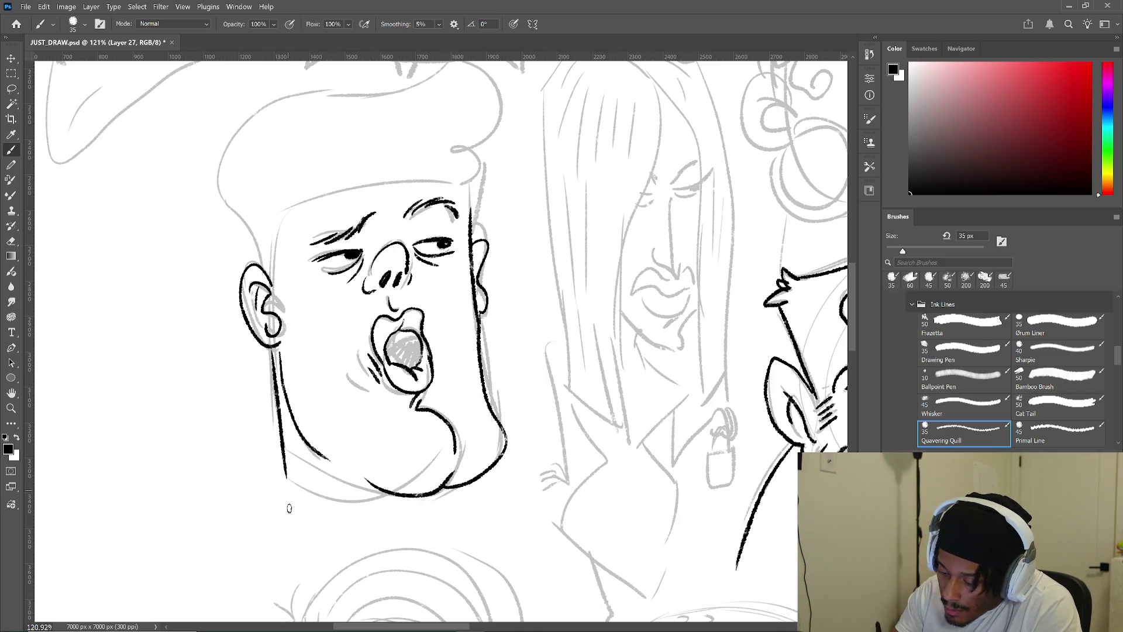
pyautogui.moveTo(422, 495); pyautogui.dragTo(403, 528)
pyautogui.moveTo(425, 495); pyautogui.dragTo(427, 524)
pyautogui.moveTo(284, 475); pyautogui.dragTo(411, 538)
pyautogui.scroll(5, 427, 511)
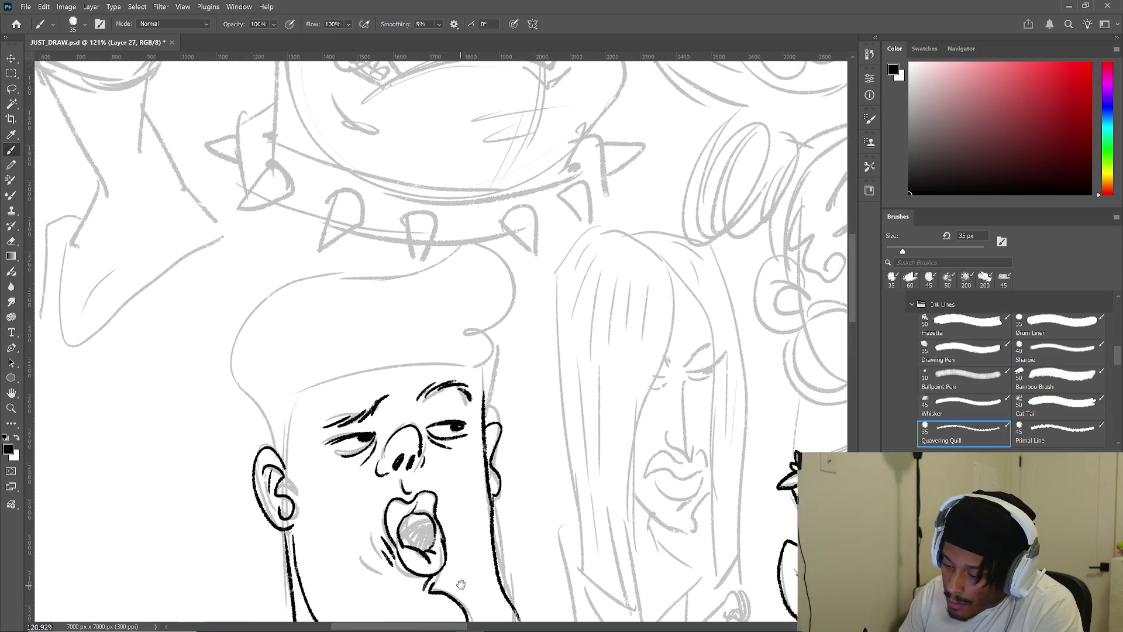
pyautogui.moveTo(291, 473); pyautogui.dragTo(323, 544)
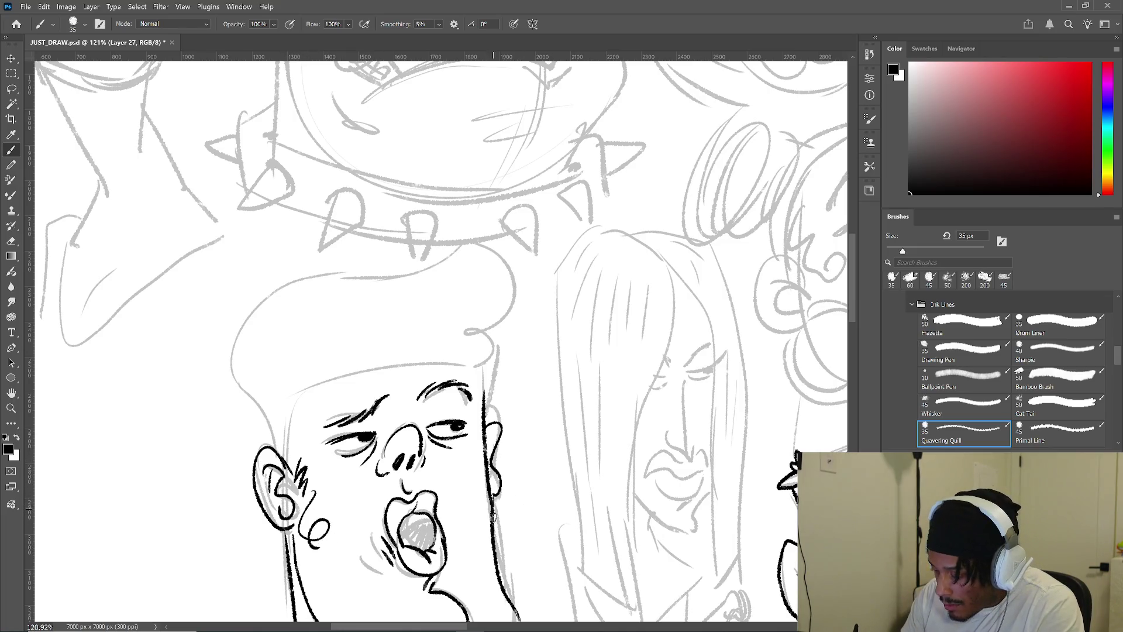
pyautogui.moveTo(487, 508); pyautogui.dragTo(484, 534)
# - Redraw the top-left head outline with the tall hair swoop down the left side, then zoom out
pyautogui.moveTo(287, 424)
pyautogui.mouseDown()
pyautogui.moveTo(311, 378)
pyautogui.moveTo(419, 380)
pyautogui.mouseUp()
pyautogui.hotkey('ctrl', 'z')
pyautogui.moveTo(299, 459)
pyautogui.mouseDown()
pyautogui.moveTo(425, 383)
pyautogui.moveTo(455, 324)
pyautogui.mouseUp()
pyautogui.hotkey('ctrl', 'z')
pyautogui.moveTo(293, 450)
pyautogui.mouseDown()
pyautogui.moveTo(497, 345)
pyautogui.moveTo(518, 279)
pyautogui.moveTo(230, 306)
pyautogui.moveTo(270, 447)
pyautogui.mouseUp()
pyautogui.moveTo(485, 387)
pyautogui.mouseDown()
pyautogui.moveTo(385, 486)
pyautogui.moveTo(383, 469)
pyautogui.moveTo(389, 513)
pyautogui.moveTo(398, 452)
pyautogui.moveTo(542, 341)
pyautogui.moveTo(567, 179)
pyautogui.moveTo(554, 278)
pyautogui.moveTo(601, 498)
pyautogui.moveTo(504, 509)
pyautogui.mouseUp()
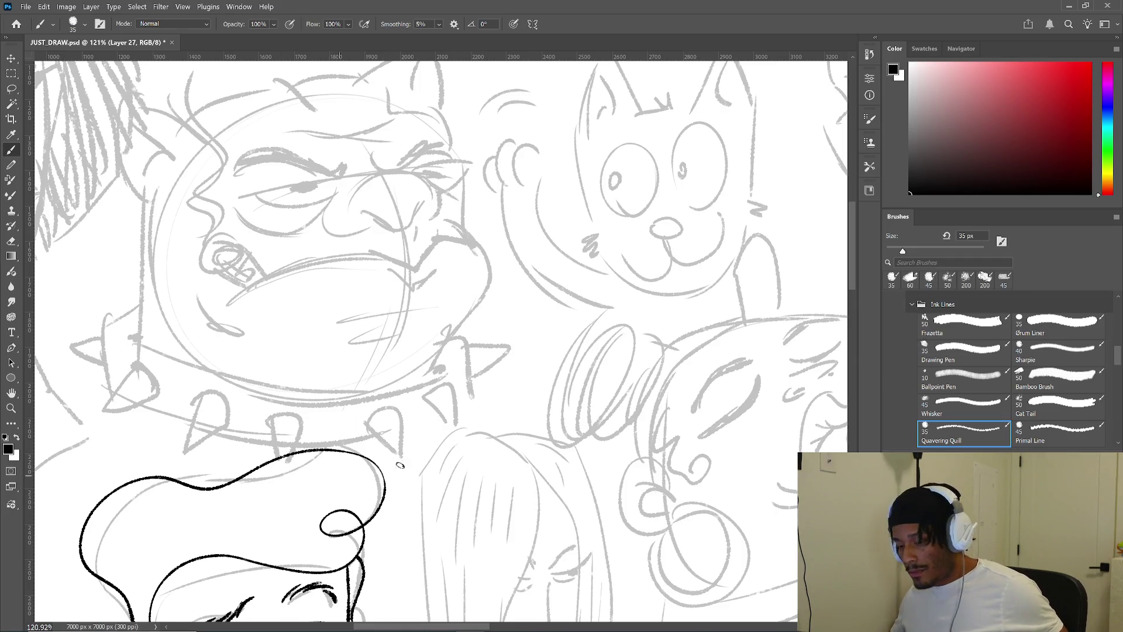
pyautogui.scroll(-5, 385, 469)
pyautogui.moveTo(386, 469)
pyautogui.mouseDown()
pyautogui.moveTo(389, 517)
pyautogui.moveTo(422, 503)
pyautogui.moveTo(440, 454)
pyautogui.moveTo(363, 483)
pyautogui.moveTo(225, 408)
pyautogui.moveTo(175, 484)
pyautogui.moveTo(513, 508)
pyautogui.moveTo(398, 489)
pyautogui.moveTo(263, 413)
pyautogui.moveTo(197, 325)
pyautogui.moveTo(526, 422)
pyautogui.moveTo(552, 518)
pyautogui.moveTo(597, 562)
pyautogui.moveTo(650, 585)
pyautogui.moveTo(739, 551)
pyautogui.mouseUp()
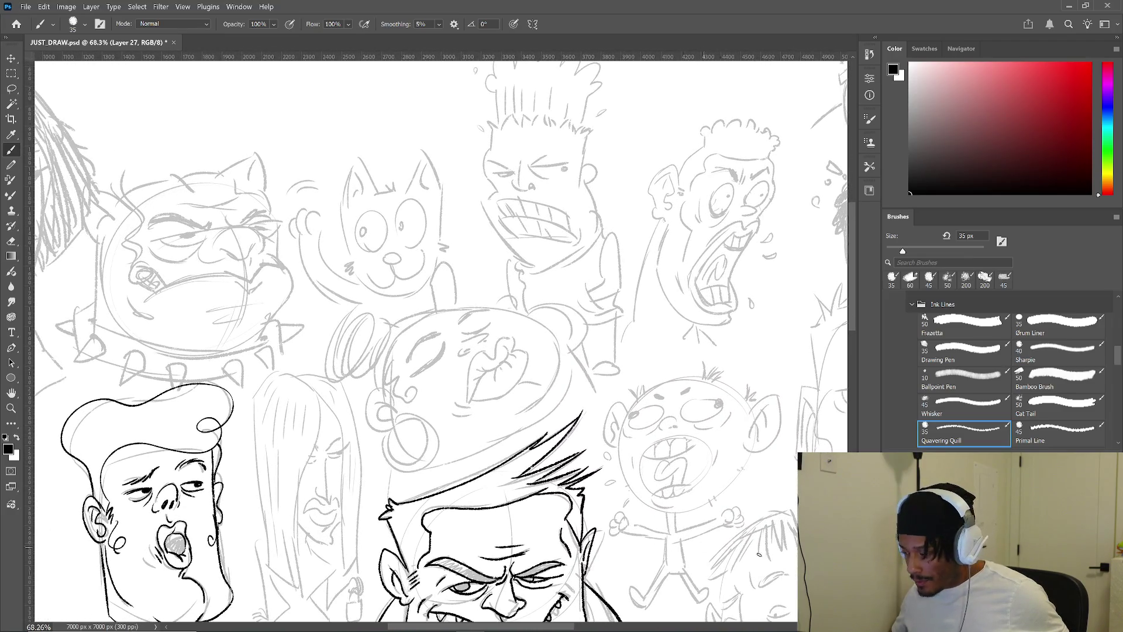
pyautogui.scroll(5, 485, 450)
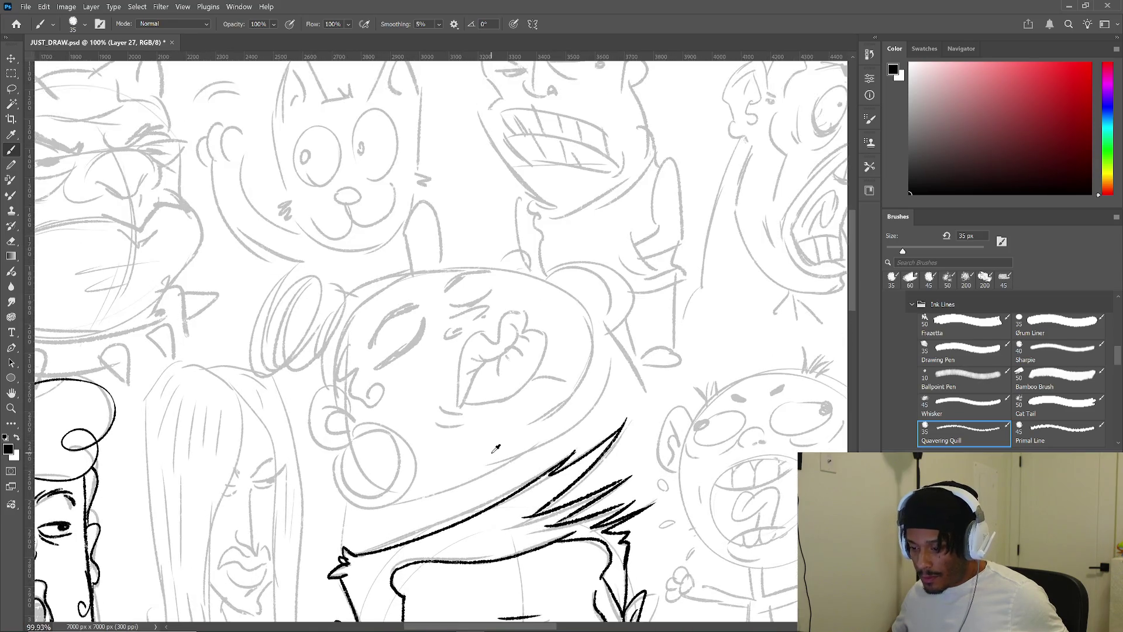
# - Ink the woman's two closed eyes, a short line under the eyebrow and a small dot on the face
pyautogui.moveTo(504, 438); pyautogui.dragTo(534, 440)
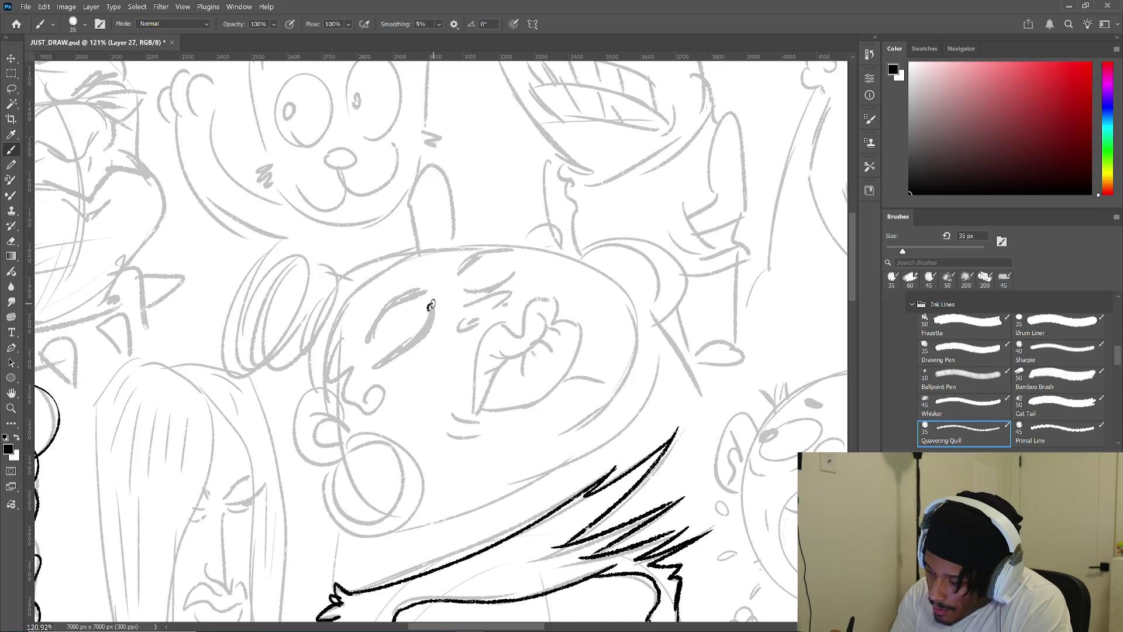
pyautogui.moveTo(412, 338)
pyautogui.mouseDown()
pyautogui.moveTo(373, 367)
pyautogui.moveTo(419, 341)
pyautogui.moveTo(431, 306)
pyautogui.moveTo(523, 252)
pyautogui.mouseUp()
pyautogui.moveTo(462, 291)
pyautogui.mouseDown()
pyautogui.moveTo(503, 286)
pyautogui.moveTo(518, 256)
pyautogui.mouseUp()
pyautogui.moveTo(491, 295); pyautogui.dragTo(506, 302)
pyautogui.hotkey('ctrl', 'z')
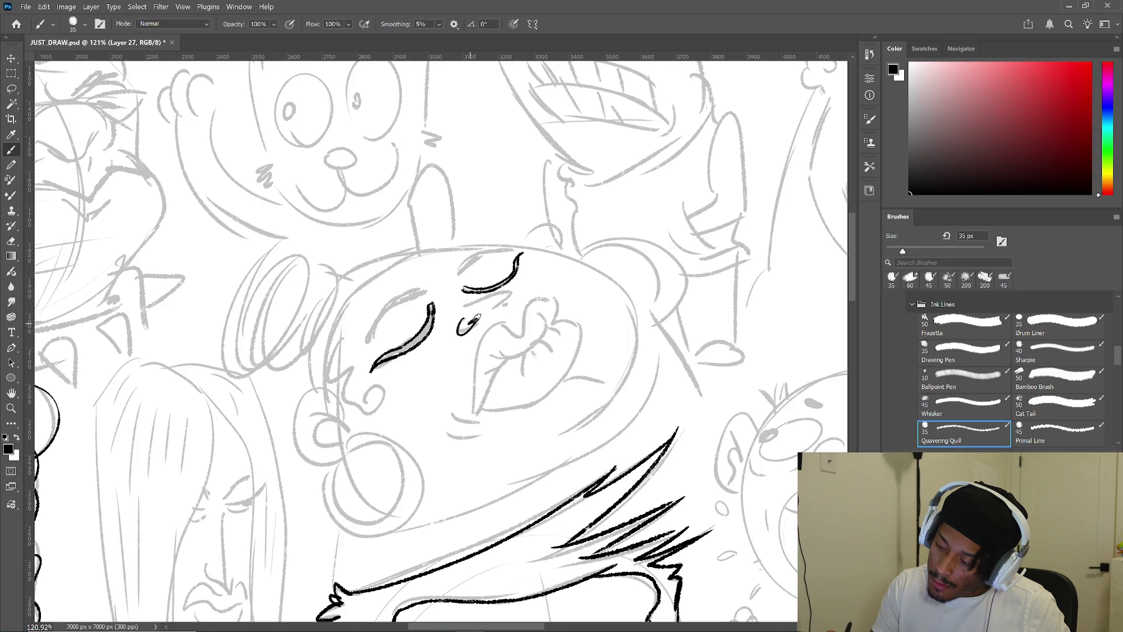
pyautogui.moveTo(477, 301); pyautogui.dragTo(510, 298)
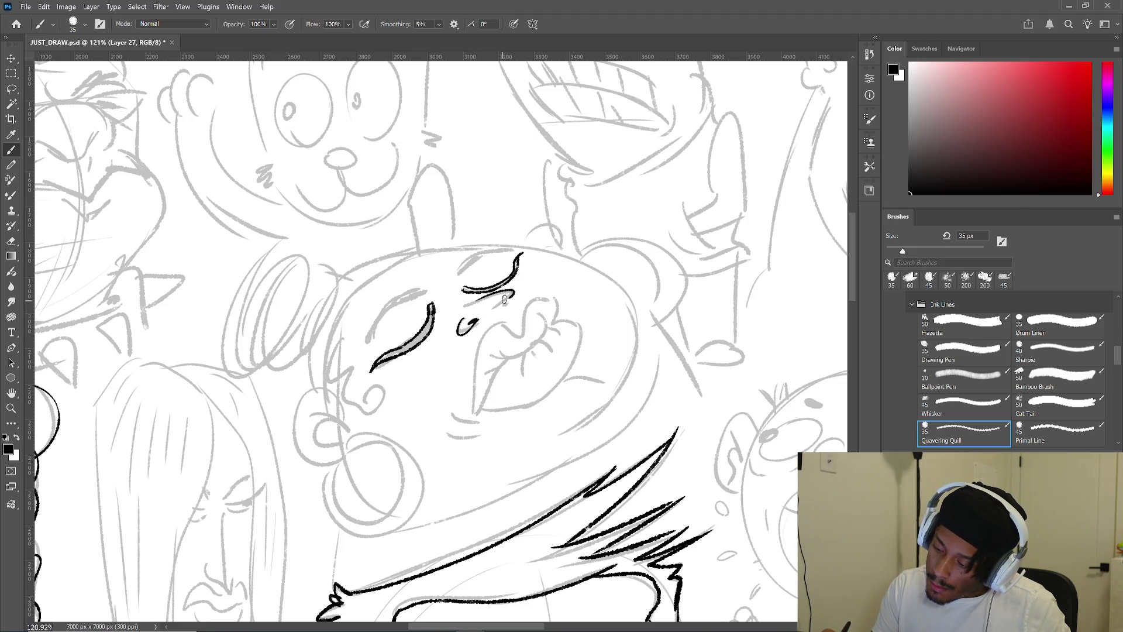
pyautogui.hotkey('ctrl', 'z')
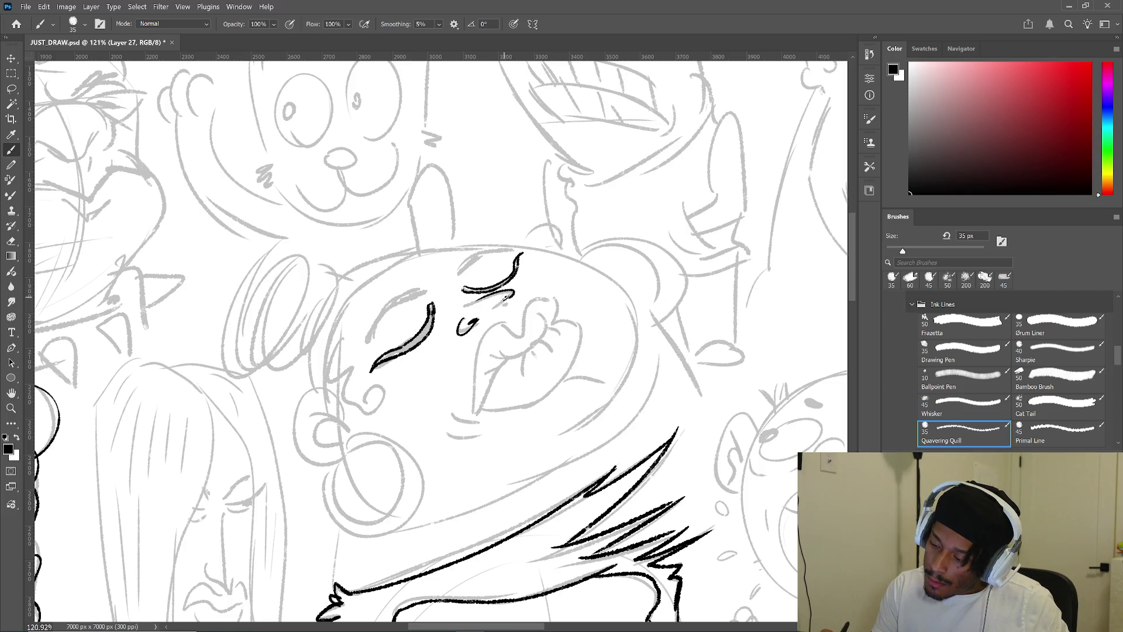
pyautogui.moveTo(495, 313)
pyautogui.mouseDown()
pyautogui.moveTo(513, 298)
pyautogui.moveTo(527, 315)
pyautogui.moveTo(475, 375)
pyautogui.moveTo(475, 409)
pyautogui.moveTo(542, 313)
pyautogui.mouseUp()
pyautogui.click(455, 349)
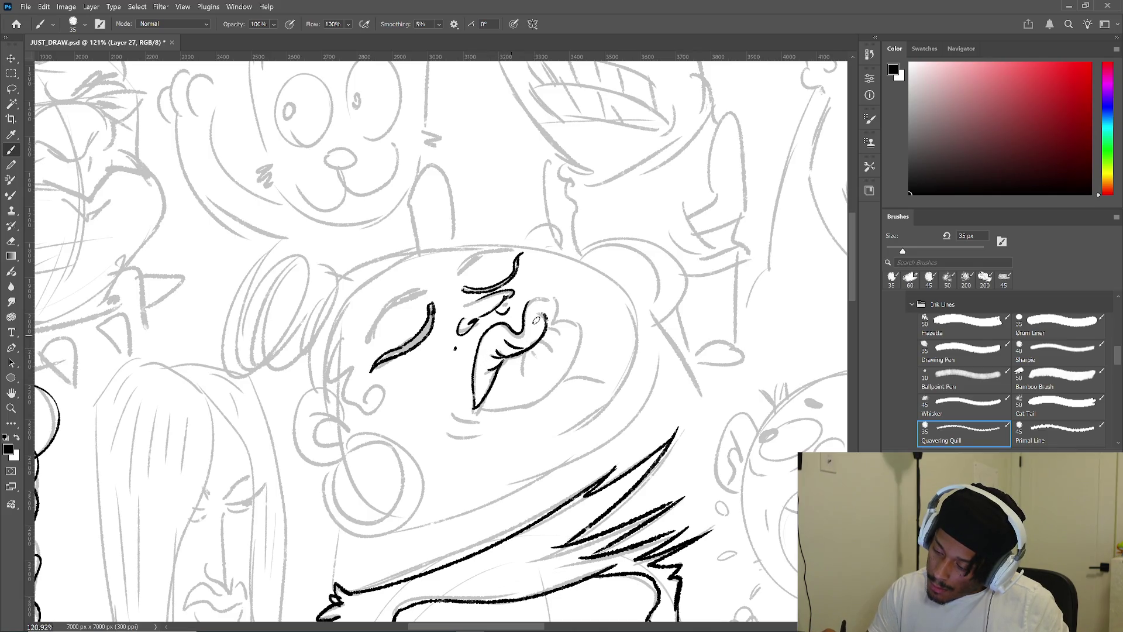
pyautogui.moveTo(525, 311)
pyautogui.mouseDown()
pyautogui.moveTo(554, 298)
pyautogui.moveTo(544, 332)
pyautogui.moveTo(580, 344)
pyautogui.moveTo(474, 418)
pyautogui.moveTo(556, 383)
pyautogui.mouseUp()
pyautogui.hotkey('ctrl', 'z')
pyautogui.hotkey('ctrl', 'z')
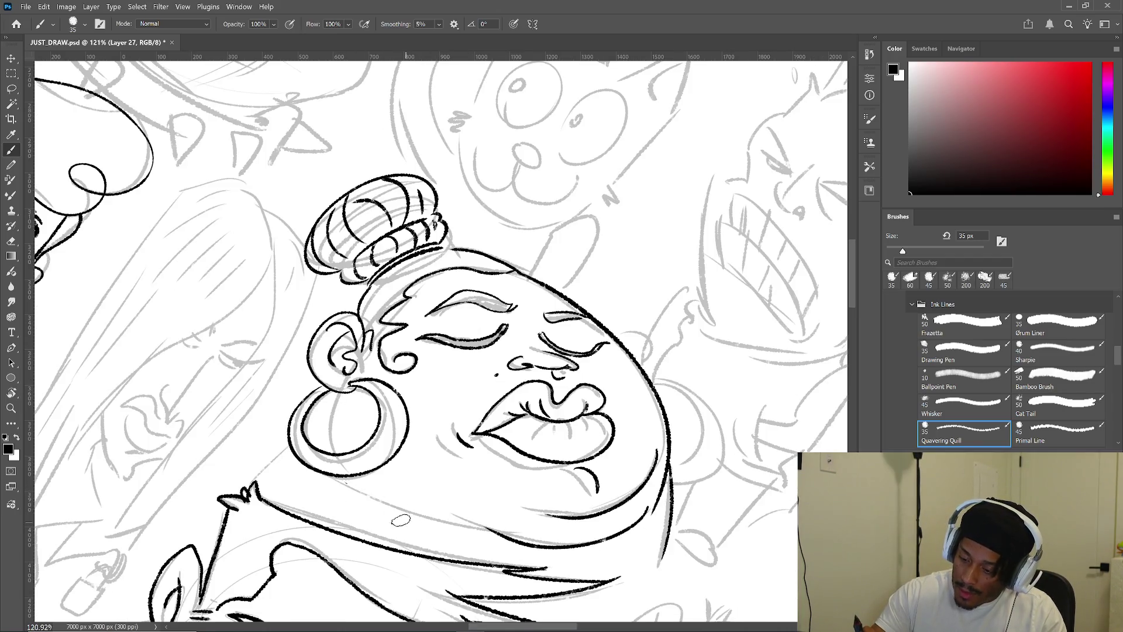
# - With the Quavering Quill brush on a new layer, ink the ear around the hoop earring, then return to Layer 27
pyautogui.press('.')
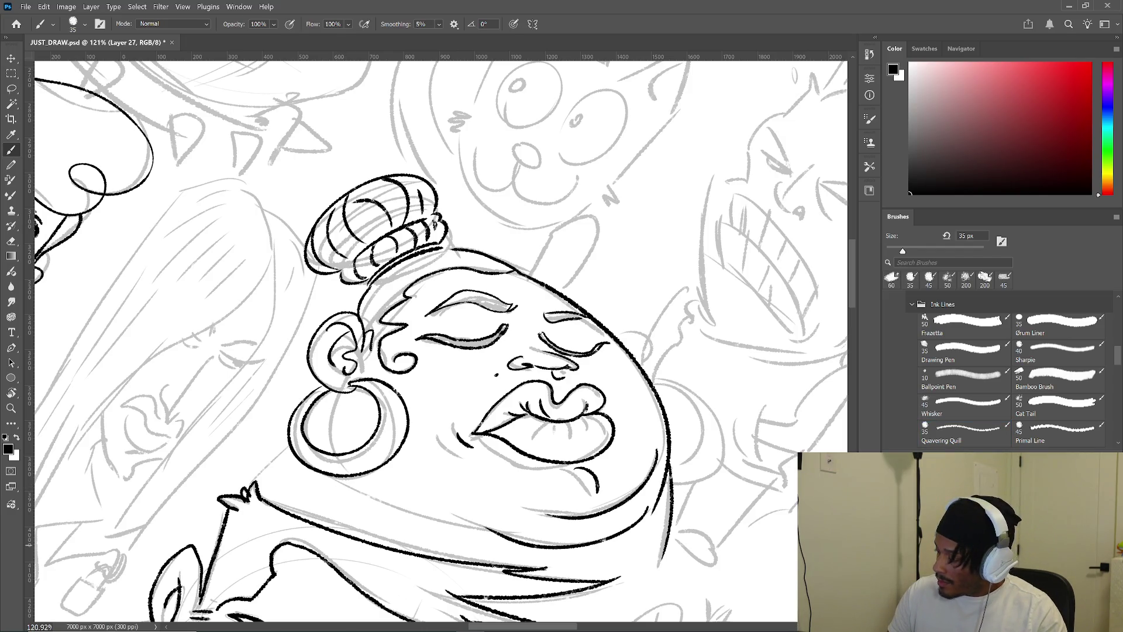
pyautogui.click(963, 433)
pyautogui.hotkey('ctrl', 'shift', 'alt', 'n')
pyautogui.moveTo(348, 387)
pyautogui.mouseDown()
pyautogui.moveTo(330, 448)
pyautogui.moveTo(448, 516)
pyautogui.mouseUp()
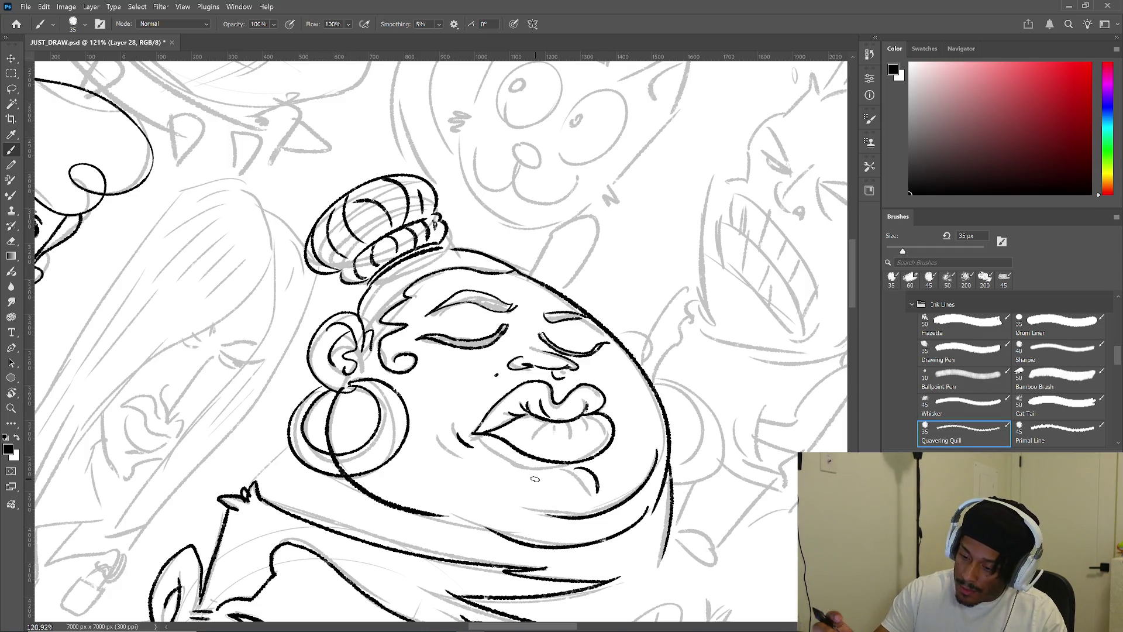
pyautogui.press('.')
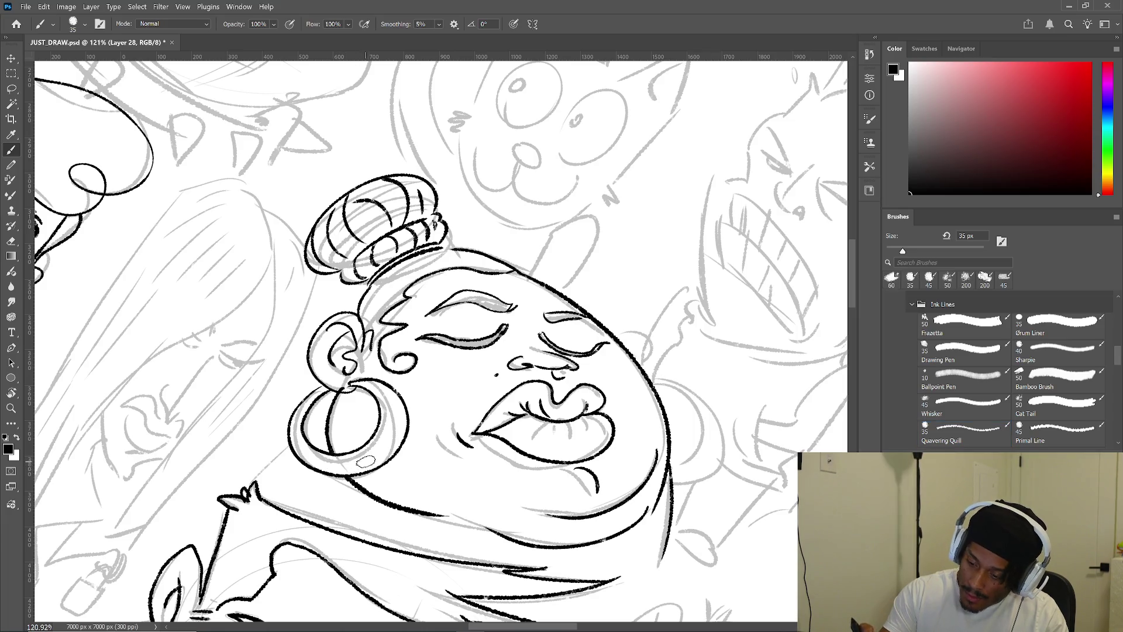
pyautogui.press(',')
pyautogui.hotkey('alt', '[')
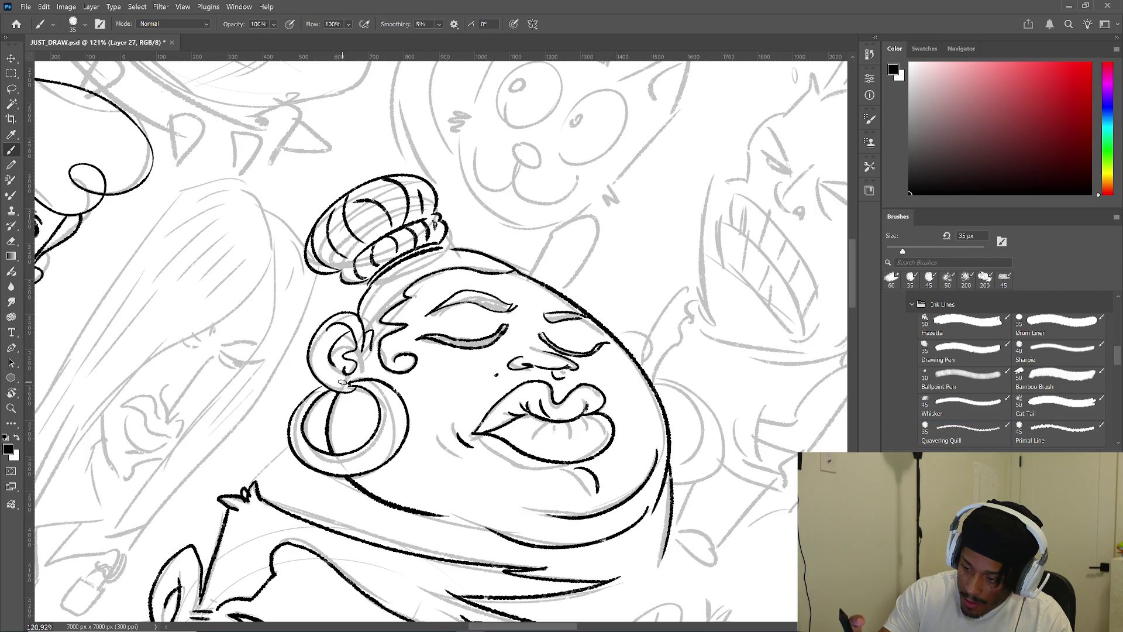
# - Zoom out to see the inked woman above the creature, adding an ink line below the creature's chin
pyautogui.scroll(-2, 342, 383)
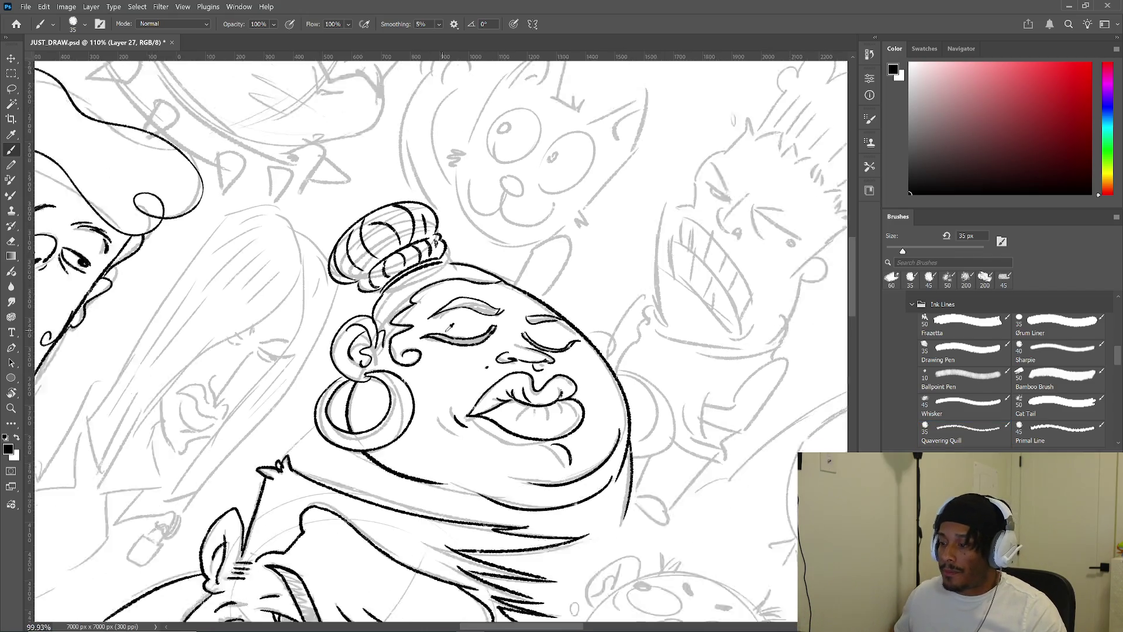
pyautogui.scroll(-1, 474, 363)
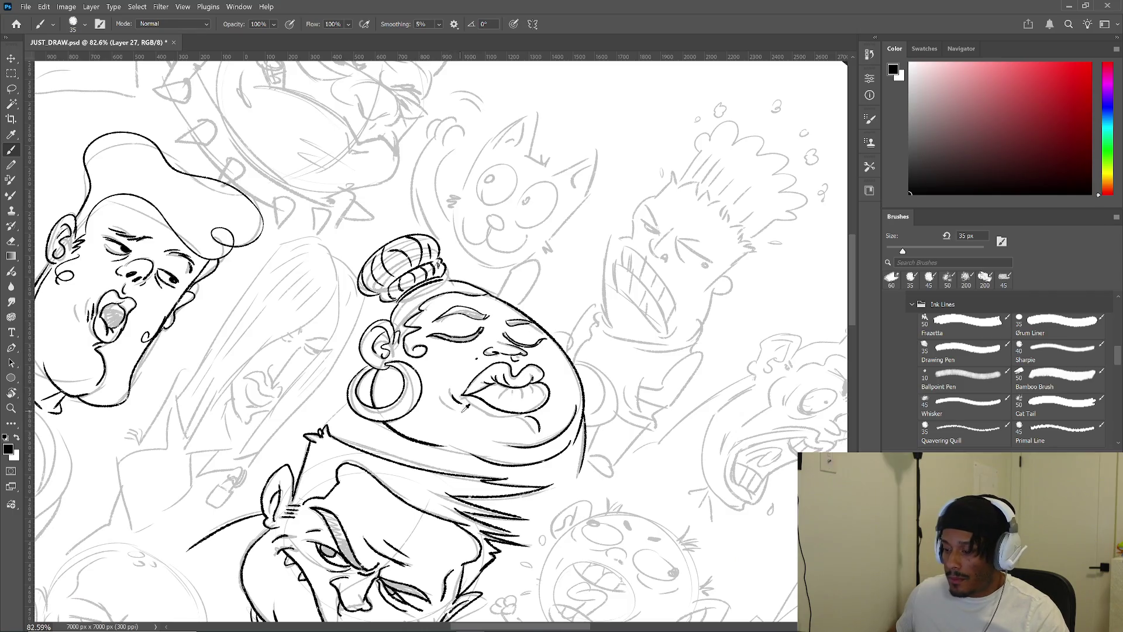
pyautogui.scroll(-1, 465, 408)
pyautogui.scroll(-5, 465, 408)
pyautogui.scroll(-2, 465, 408)
pyautogui.moveTo(474, 417); pyautogui.dragTo(548, 449)
pyautogui.press('r')
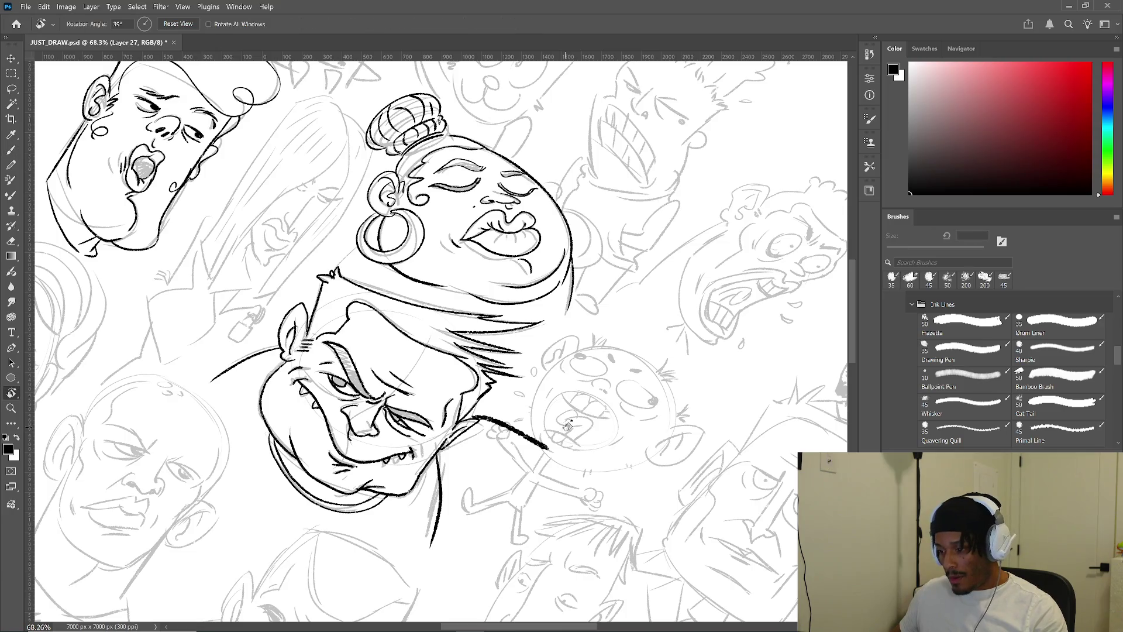
pyautogui.press('b')
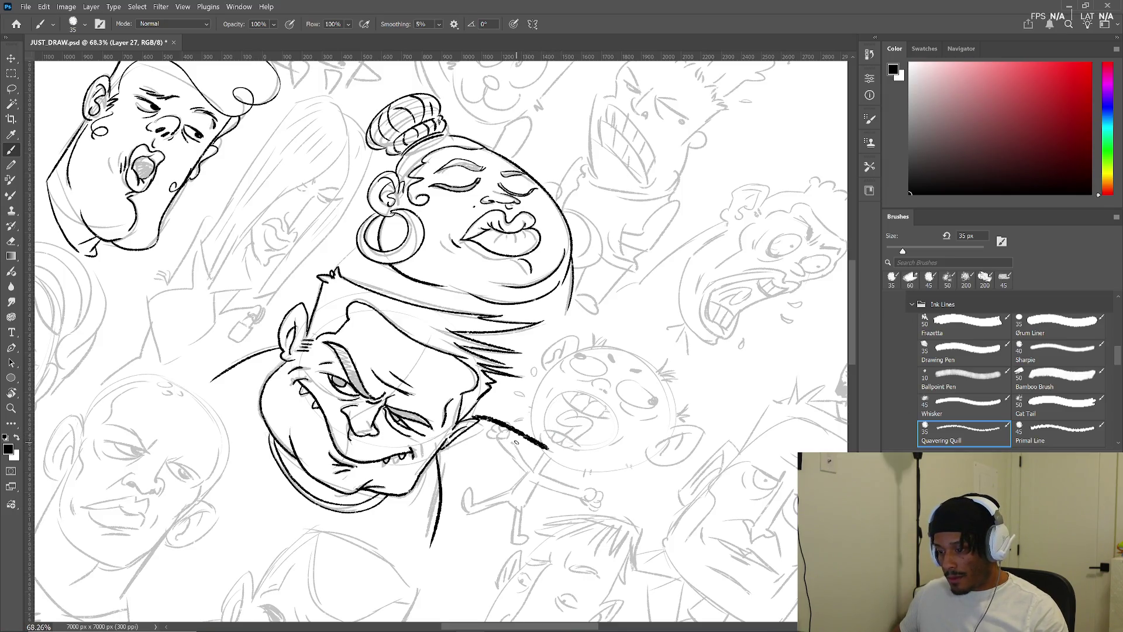
pyautogui.moveTo(540, 436)
pyautogui.mouseDown()
pyautogui.moveTo(575, 434)
pyautogui.moveTo(563, 436)
pyautogui.mouseUp()
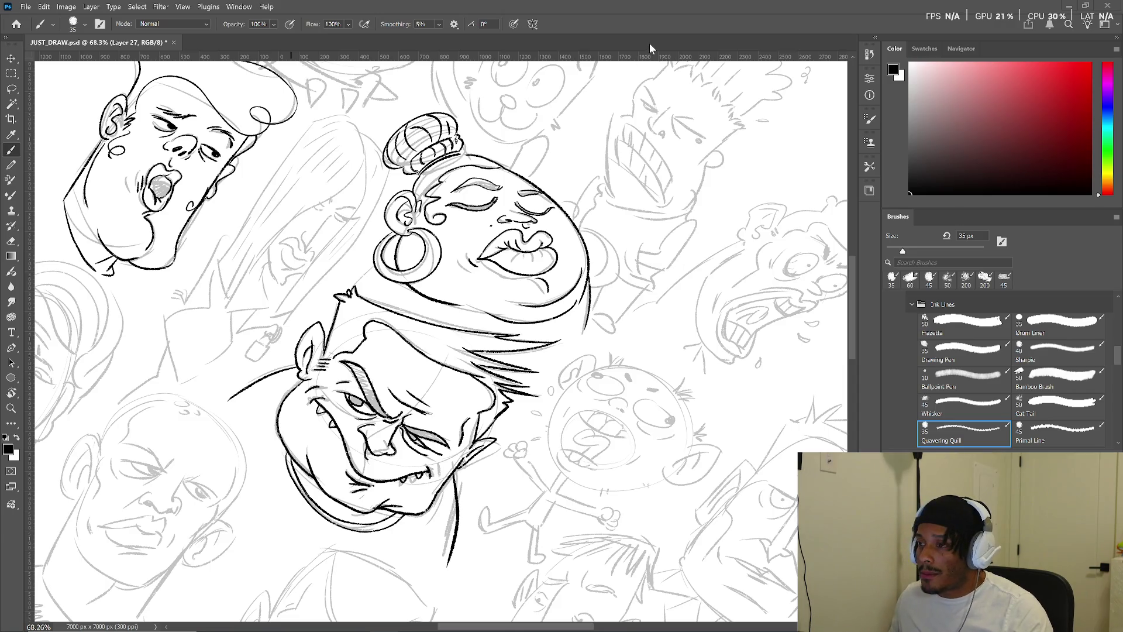
pyautogui.press('Escape')
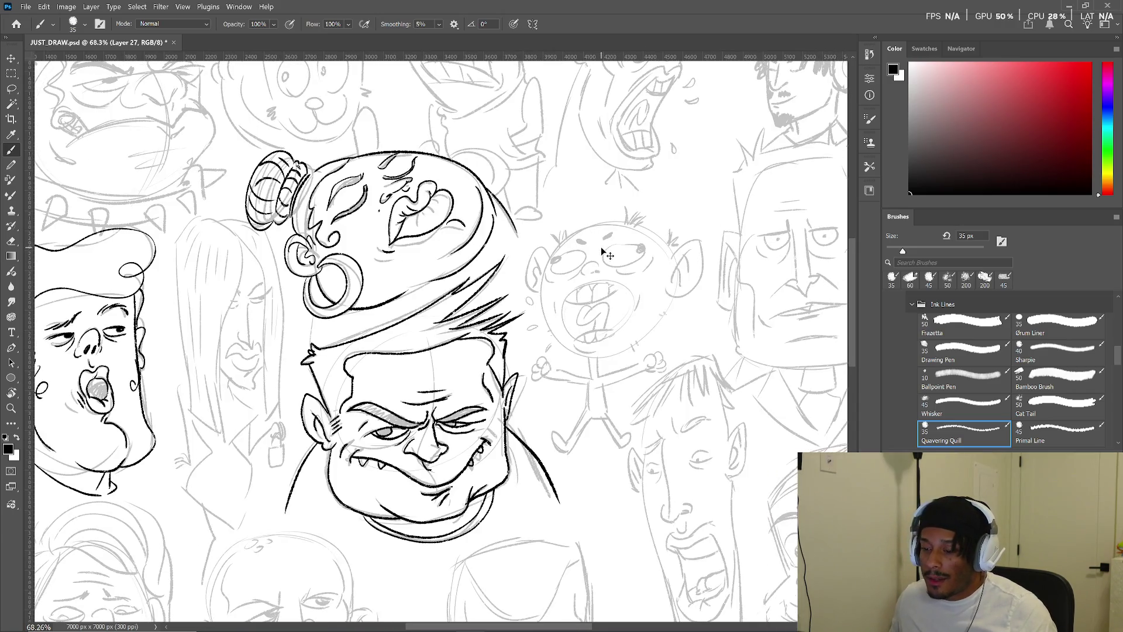
# - Survey the whole sheet, then zoom onto the bald faces, toggling the ink off and on to compare
pyautogui.scroll(-5, 603, 252)
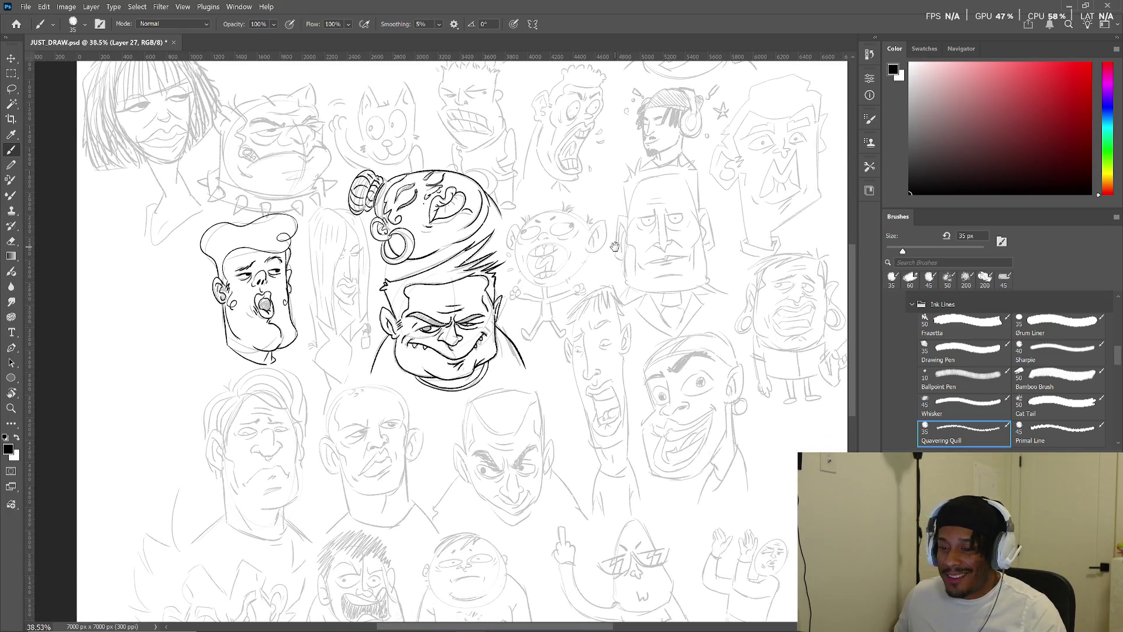
pyautogui.moveTo(618, 242)
pyautogui.mouseDown()
pyautogui.moveTo(584, 216)
pyautogui.moveTo(544, 211)
pyautogui.moveTo(559, 167)
pyautogui.moveTo(632, 169)
pyautogui.moveTo(638, 187)
pyautogui.moveTo(640, 155)
pyautogui.moveTo(594, 193)
pyautogui.moveTo(582, 313)
pyautogui.moveTo(607, 372)
pyautogui.moveTo(579, 404)
pyautogui.moveTo(574, 355)
pyautogui.moveTo(503, 316)
pyautogui.moveTo(497, 328)
pyautogui.moveTo(516, 370)
pyautogui.moveTo(547, 340)
pyautogui.moveTo(605, 355)
pyautogui.mouseUp()
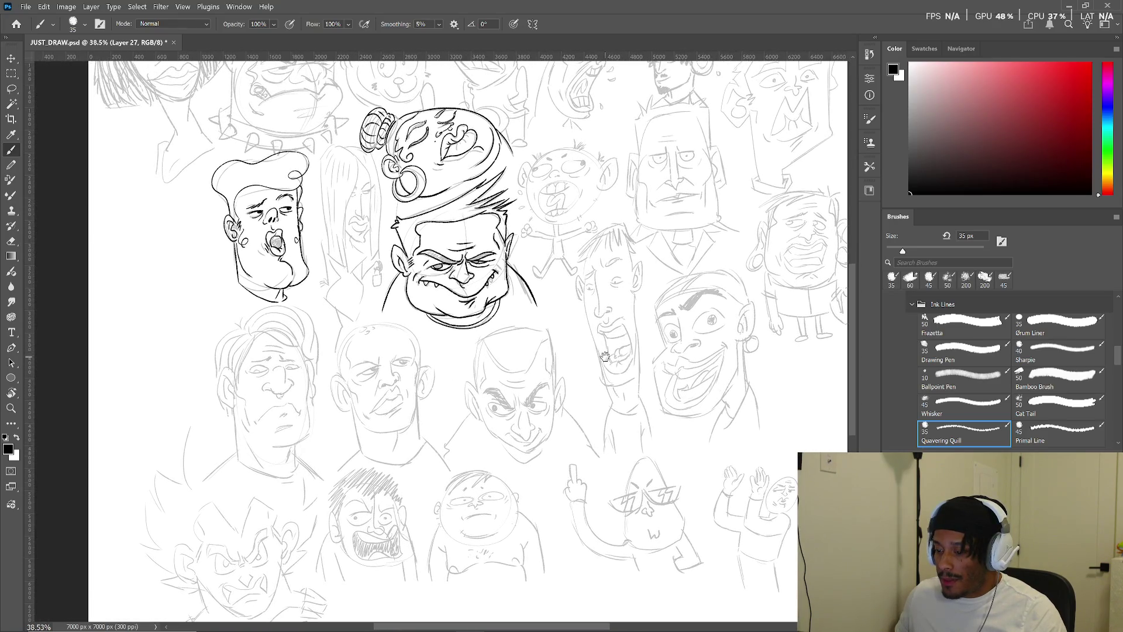
pyautogui.scroll(5, 551, 406)
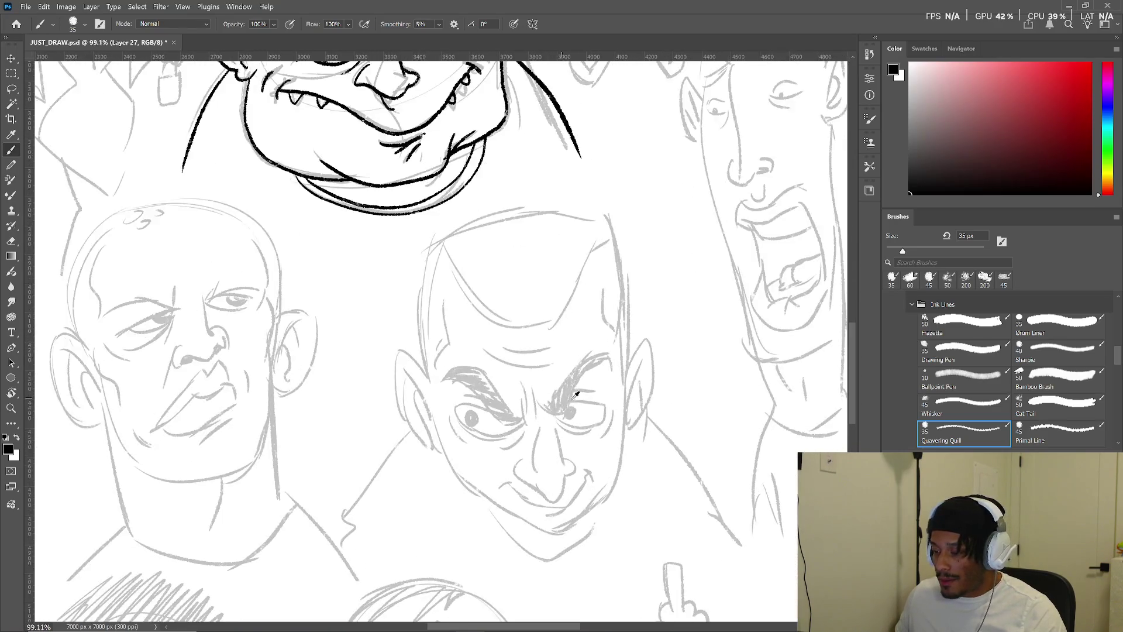
pyautogui.scroll(-1, 585, 400)
pyautogui.moveTo(579, 399); pyautogui.dragTo(571, 402)
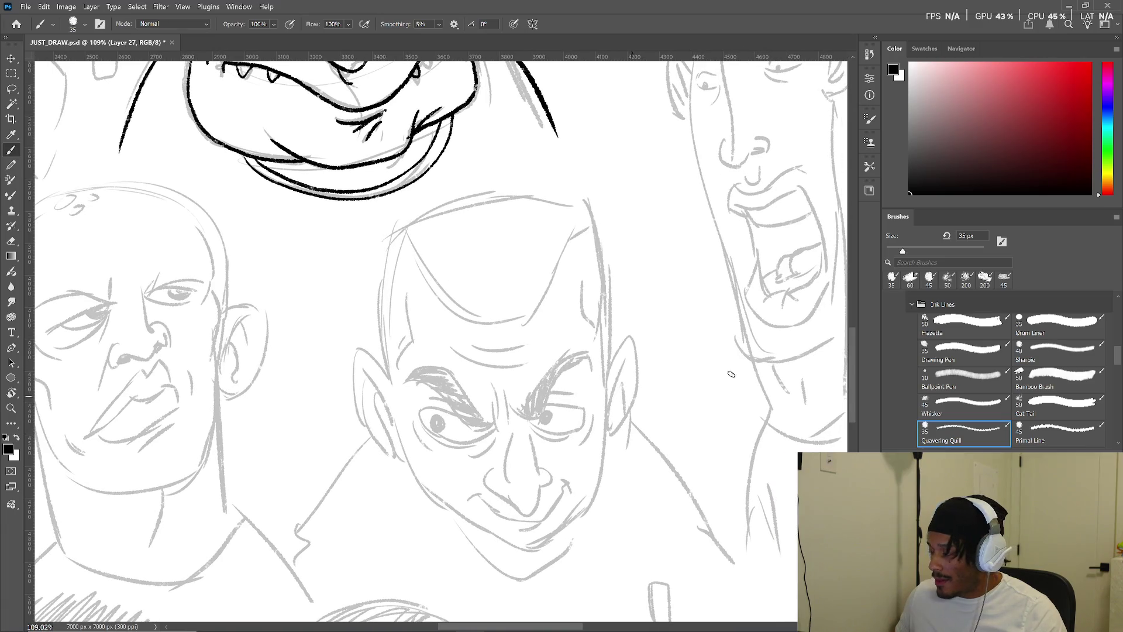
pyautogui.hotkey('ctrl', 'z')
pyautogui.hotkey('ctrl', 'shift', 'z')
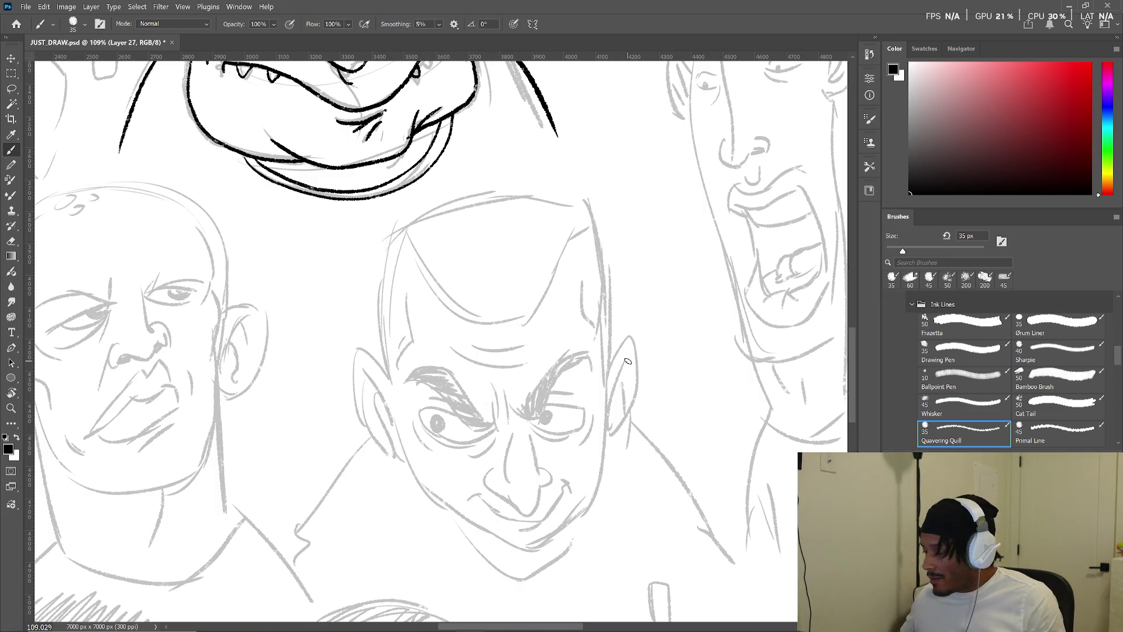
pyautogui.scroll(4, 533, 456)
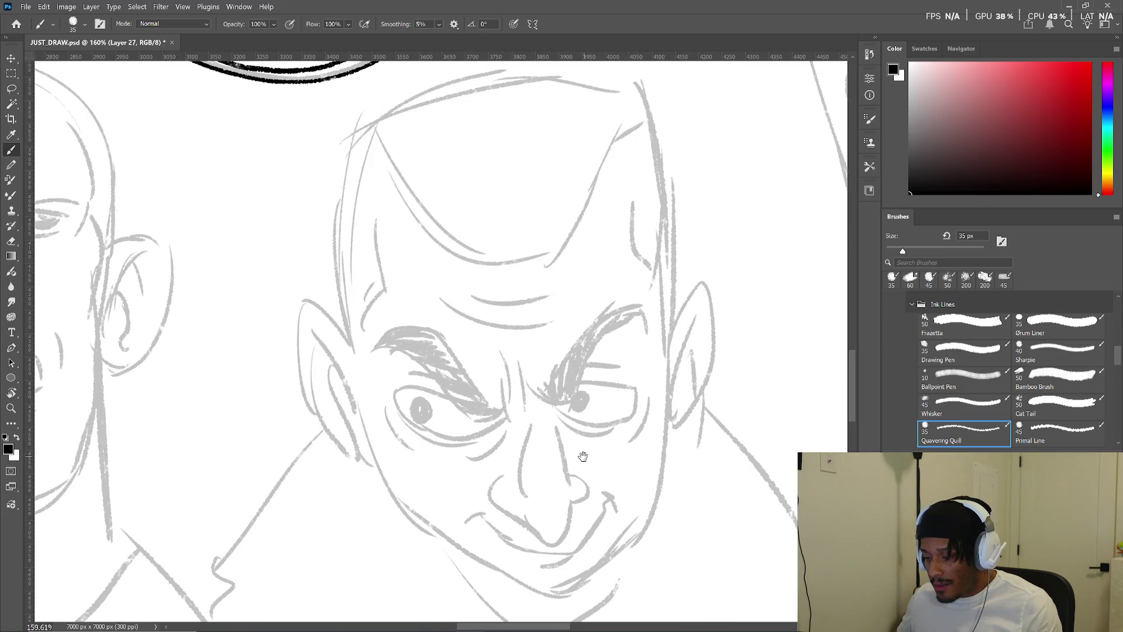
# - Ink the grinning man's nose outline, the crease between the brows, and both bushy eyebrows
pyautogui.moveTo(583, 457); pyautogui.dragTo(530, 444)
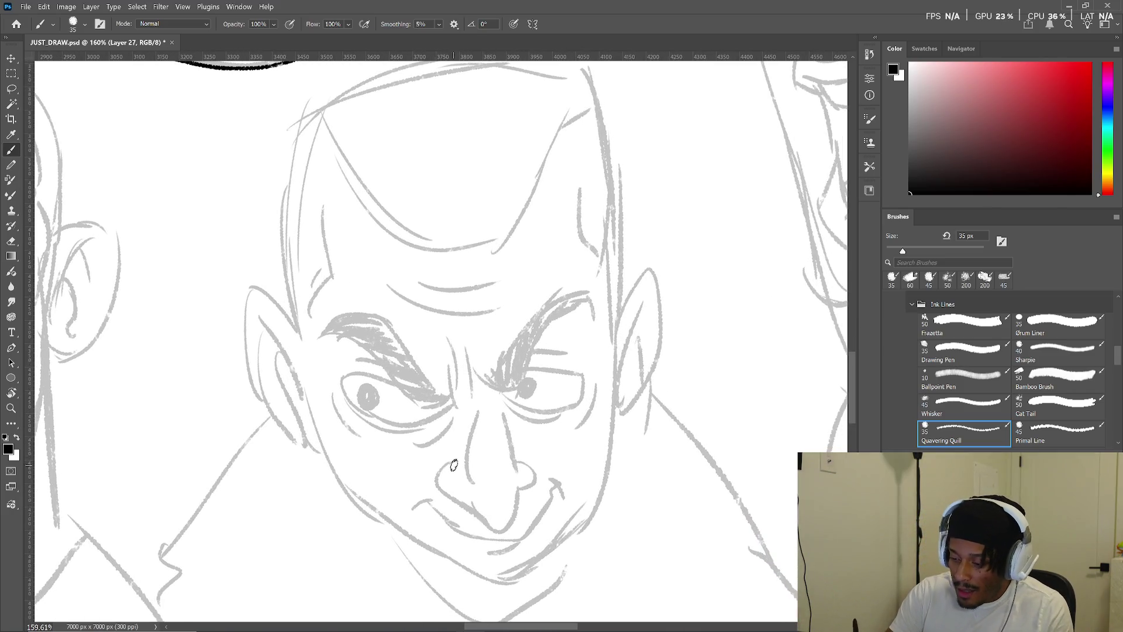
pyautogui.moveTo(454, 463)
pyautogui.mouseDown()
pyautogui.moveTo(462, 496)
pyautogui.moveTo(525, 474)
pyautogui.moveTo(529, 485)
pyautogui.moveTo(504, 416)
pyautogui.mouseUp()
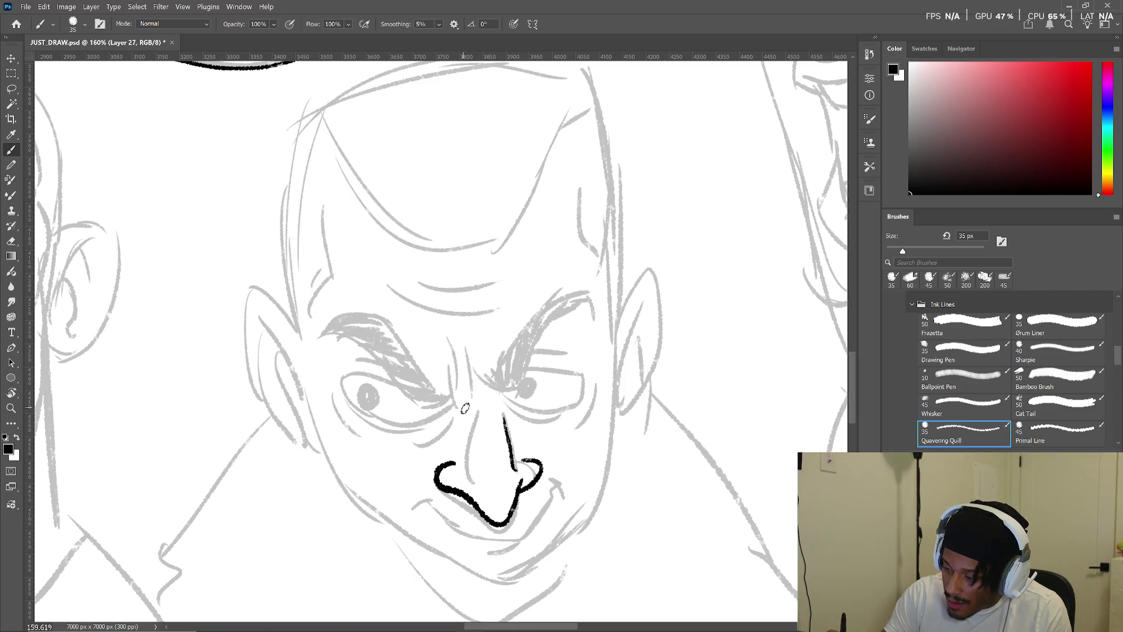
pyautogui.moveTo(448, 358); pyautogui.dragTo(454, 391)
pyautogui.moveTo(457, 348)
pyautogui.mouseDown()
pyautogui.moveTo(460, 386)
pyautogui.moveTo(522, 387)
pyautogui.moveTo(556, 318)
pyautogui.mouseUp()
pyautogui.moveTo(512, 355)
pyautogui.mouseDown()
pyautogui.moveTo(571, 284)
pyautogui.moveTo(598, 290)
pyautogui.moveTo(597, 299)
pyautogui.mouseUp()
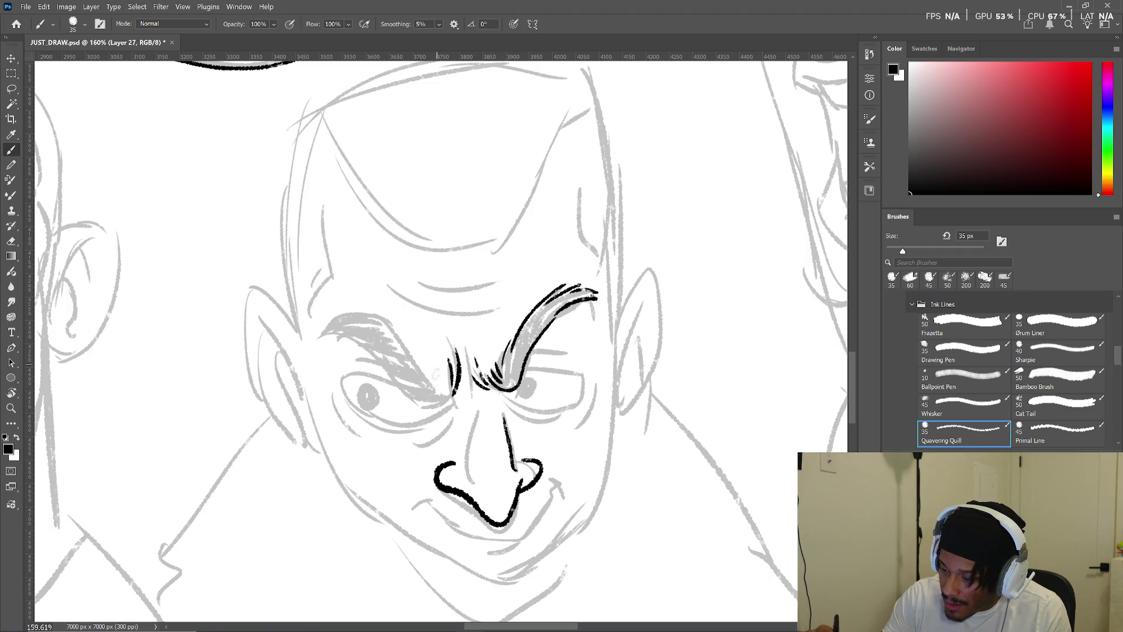
pyautogui.moveTo(428, 376)
pyautogui.mouseDown()
pyautogui.moveTo(445, 393)
pyautogui.moveTo(434, 401)
pyautogui.moveTo(440, 391)
pyautogui.moveTo(400, 329)
pyautogui.mouseUp()
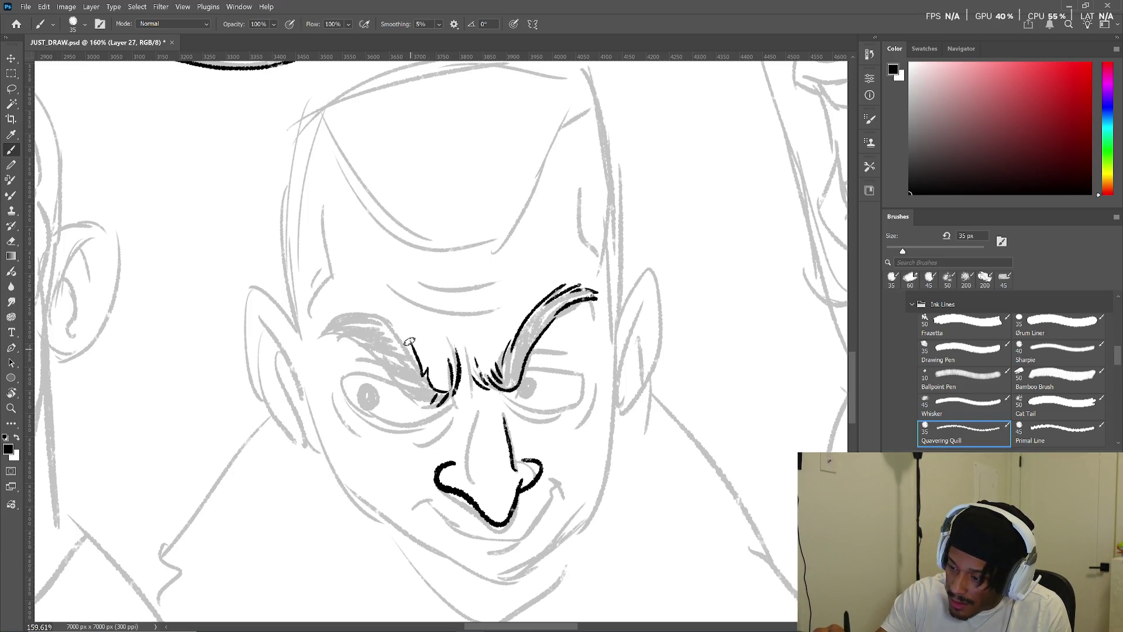
pyautogui.moveTo(345, 305); pyautogui.dragTo(400, 329)
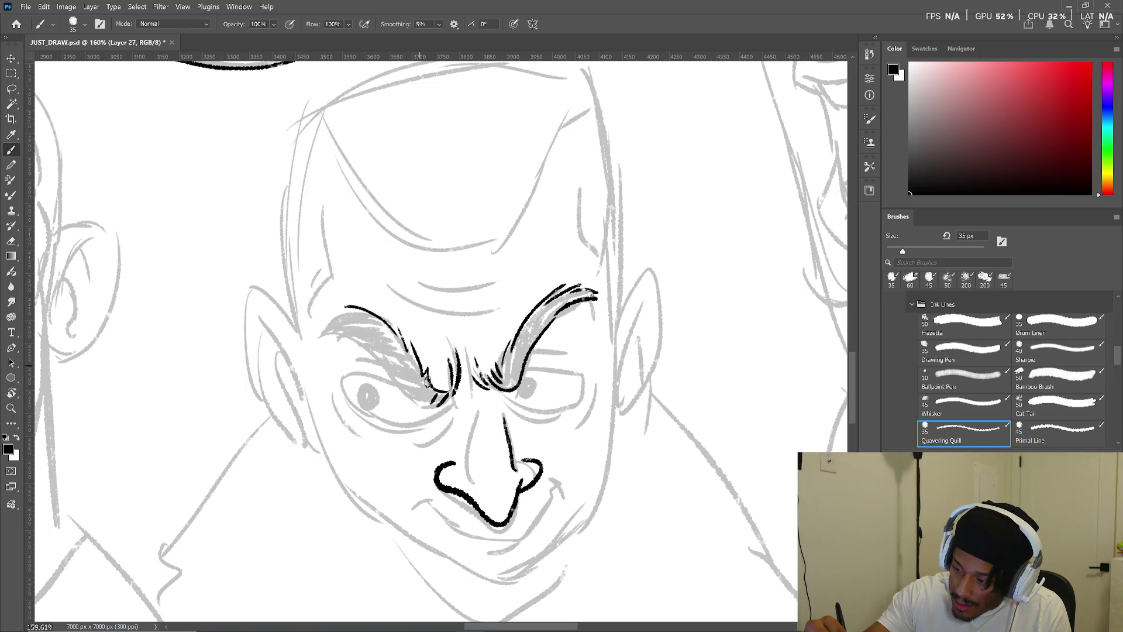
pyautogui.moveTo(448, 403)
pyautogui.mouseDown()
pyautogui.moveTo(404, 400)
pyautogui.moveTo(336, 332)
pyautogui.moveTo(314, 339)
pyautogui.mouseUp()
# - Add marks at the left brow's inner corner, hatching under the right brow, and bags under both eyes
pyautogui.moveTo(464, 345); pyautogui.dragTo(444, 333)
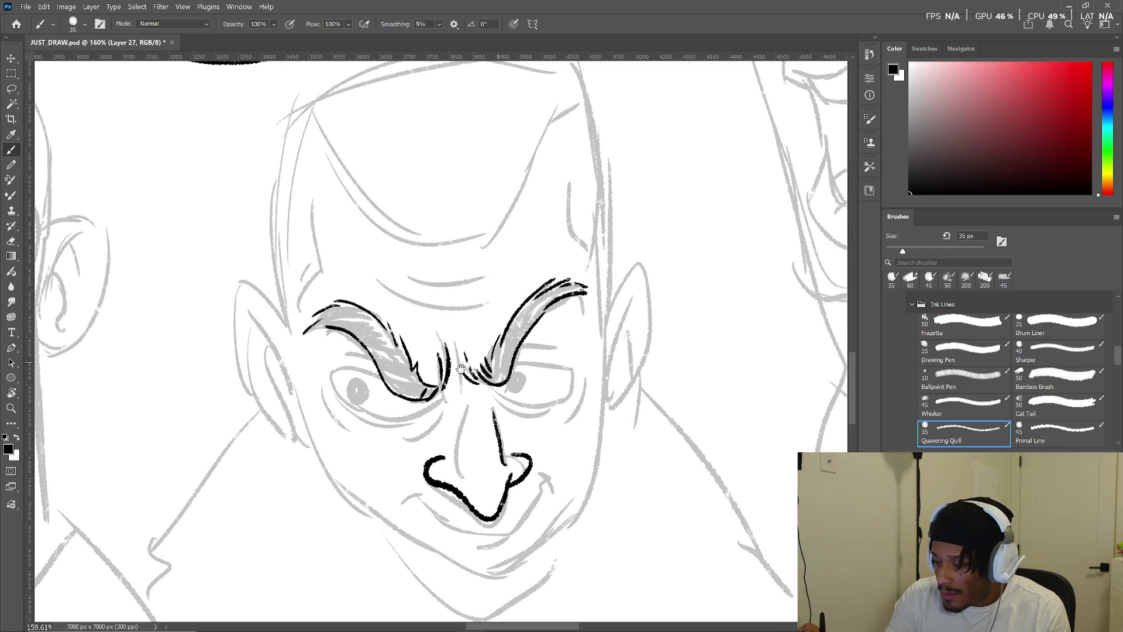
pyautogui.moveTo(439, 381); pyautogui.dragTo(427, 393)
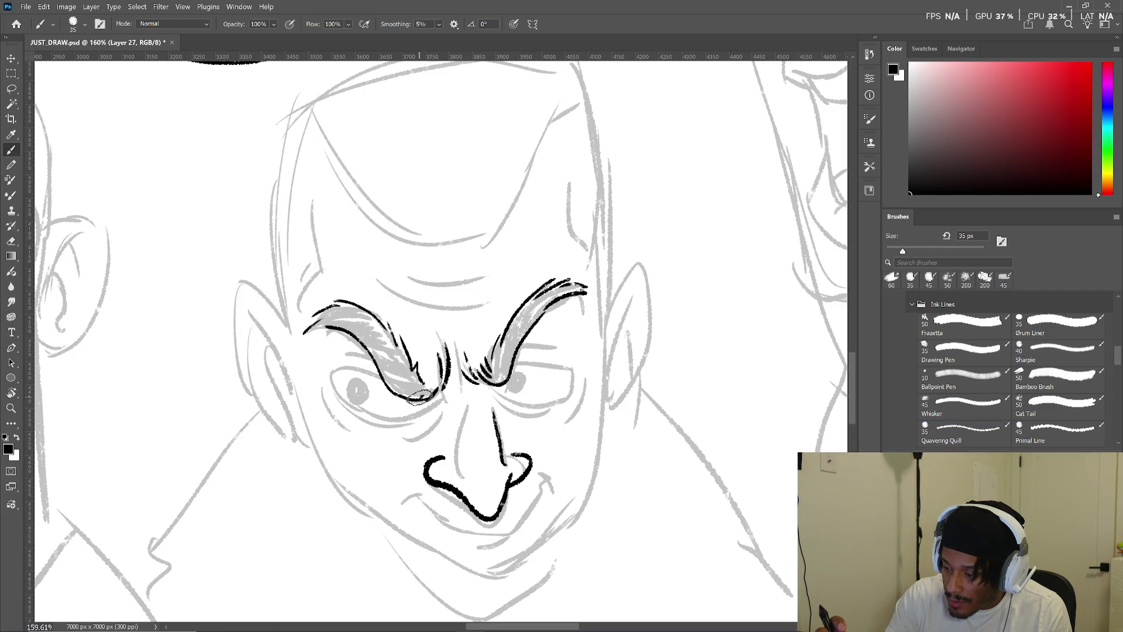
pyautogui.click(431, 386)
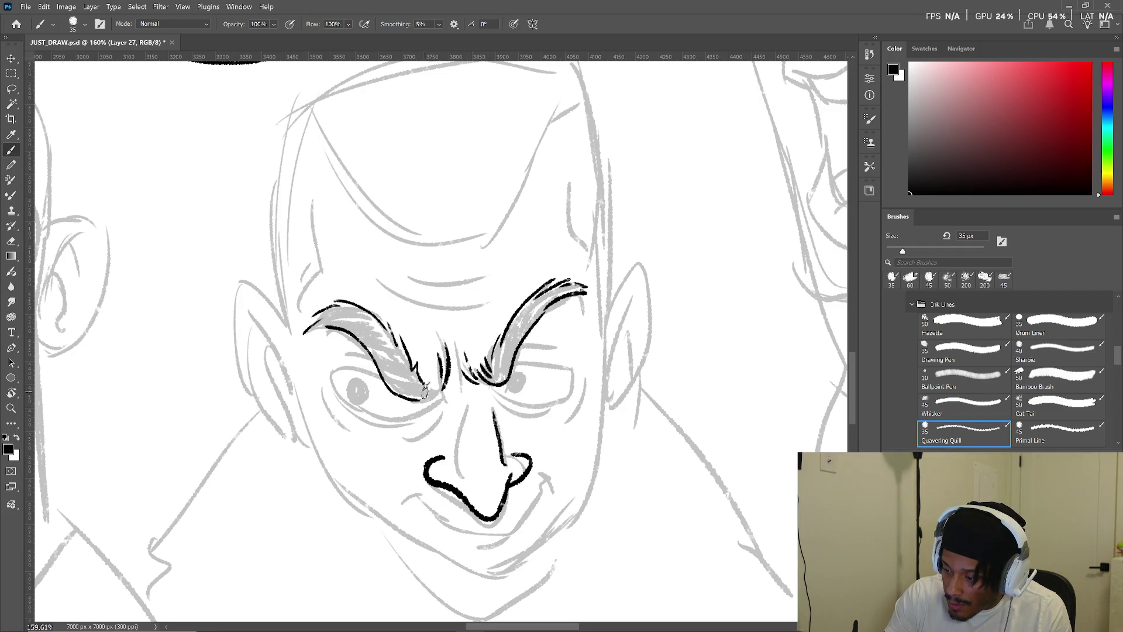
pyautogui.moveTo(431, 386)
pyautogui.mouseDown()
pyautogui.moveTo(420, 402)
pyautogui.moveTo(436, 347)
pyautogui.moveTo(449, 443)
pyautogui.mouseUp()
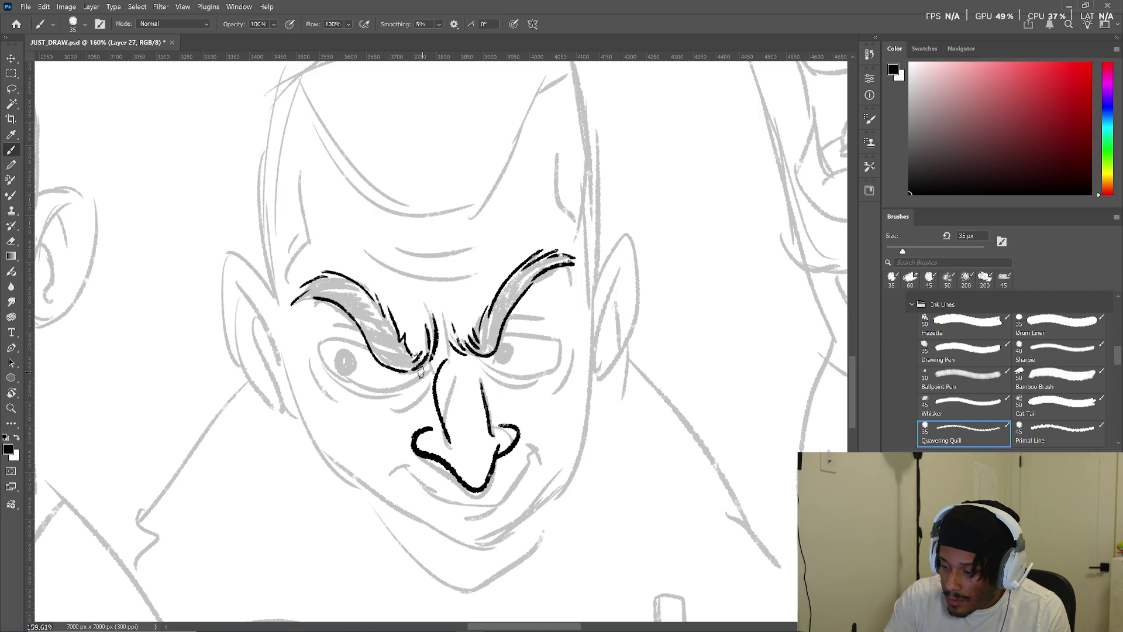
pyautogui.moveTo(417, 369); pyautogui.dragTo(413, 378)
pyautogui.moveTo(492, 352)
pyautogui.mouseDown()
pyautogui.moveTo(475, 367)
pyautogui.moveTo(372, 391)
pyautogui.mouseUp()
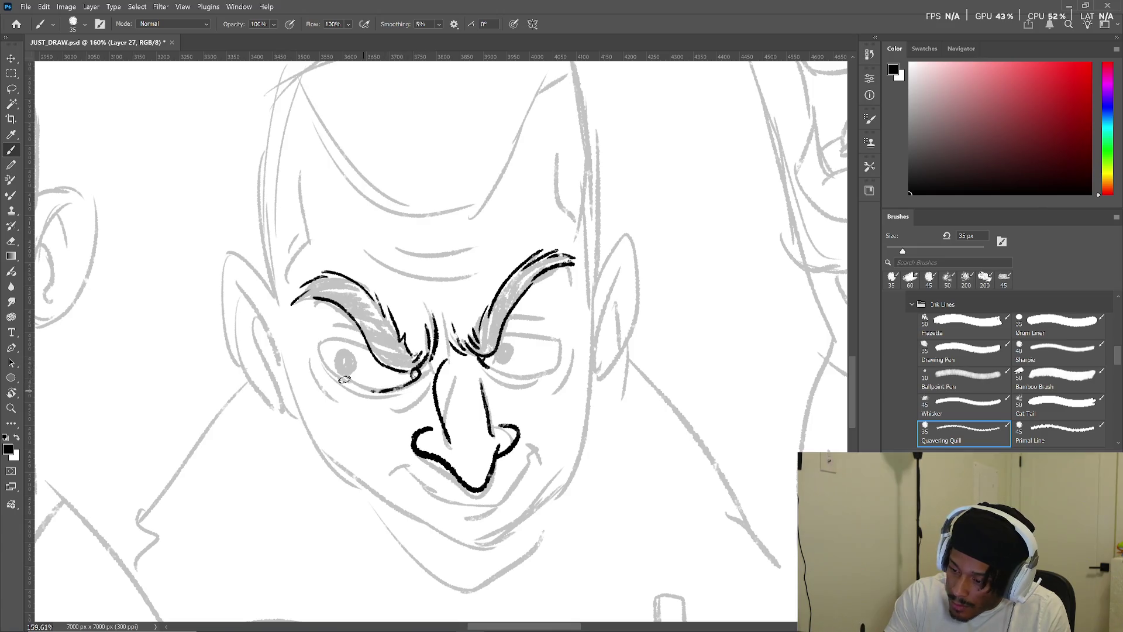
pyautogui.moveTo(319, 344)
pyautogui.mouseDown()
pyautogui.moveTo(376, 394)
pyautogui.moveTo(412, 377)
pyautogui.moveTo(300, 339)
pyautogui.moveTo(363, 335)
pyautogui.moveTo(351, 344)
pyautogui.mouseUp()
pyautogui.moveTo(424, 370)
pyautogui.mouseDown()
pyautogui.moveTo(419, 391)
pyautogui.moveTo(347, 418)
pyautogui.mouseUp()
pyautogui.moveTo(488, 374)
pyautogui.mouseDown()
pyautogui.moveTo(537, 402)
pyautogui.moveTo(530, 379)
pyautogui.mouseUp()
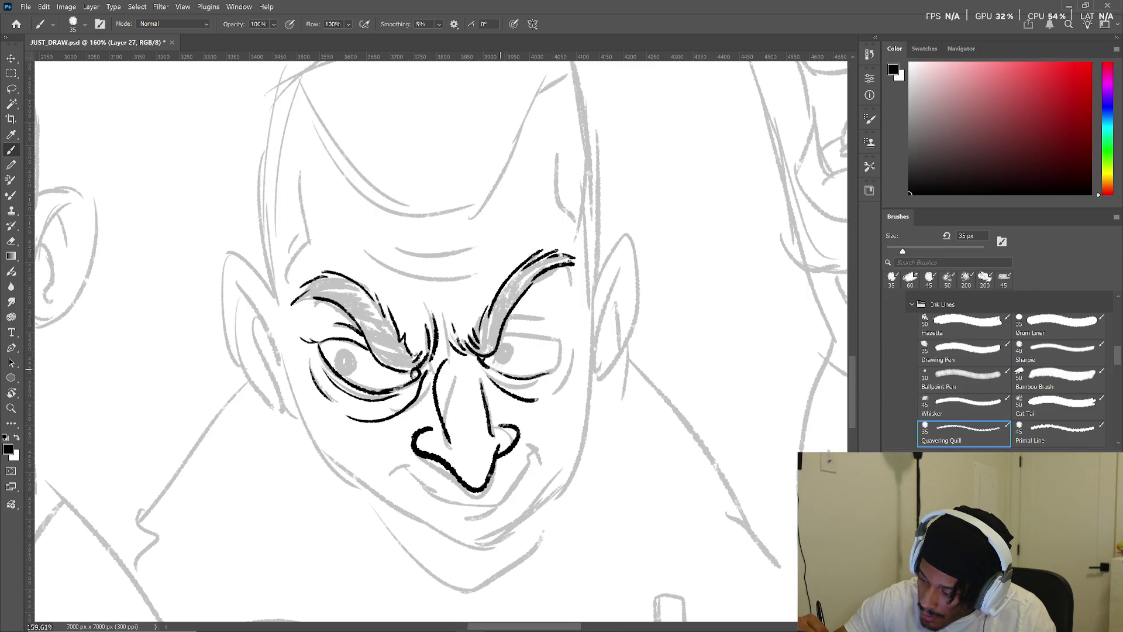
# - Ink the right eye's lids, both pupils, and curved wrinkle lines on the forehead above the left brow
pyautogui.moveTo(493, 366); pyautogui.dragTo(559, 362)
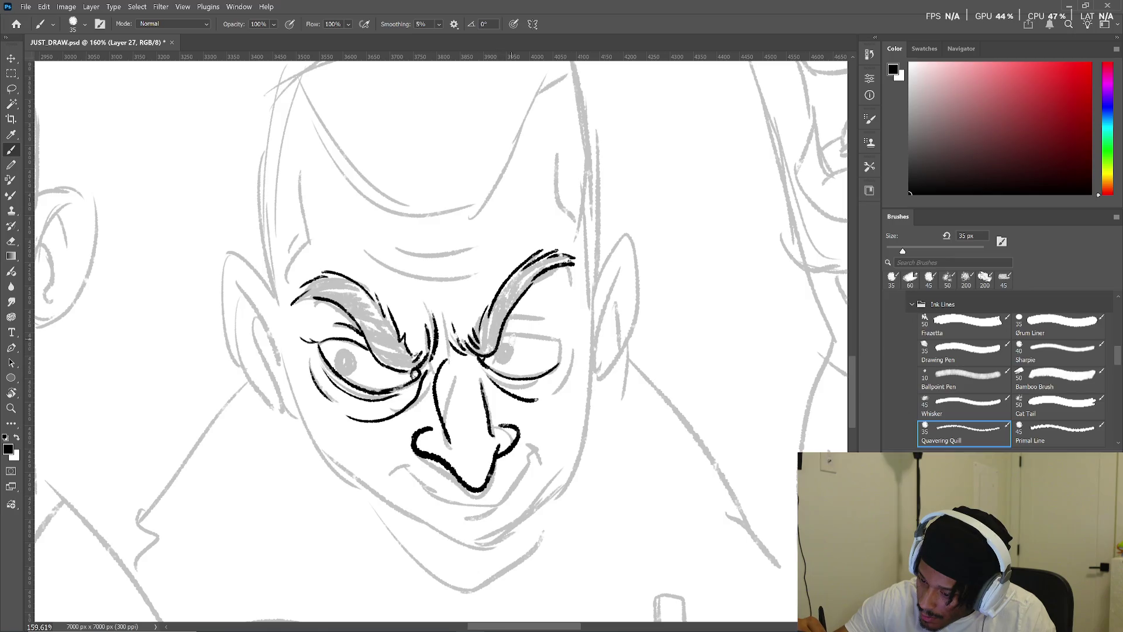
pyautogui.moveTo(502, 339); pyautogui.dragTo(561, 351)
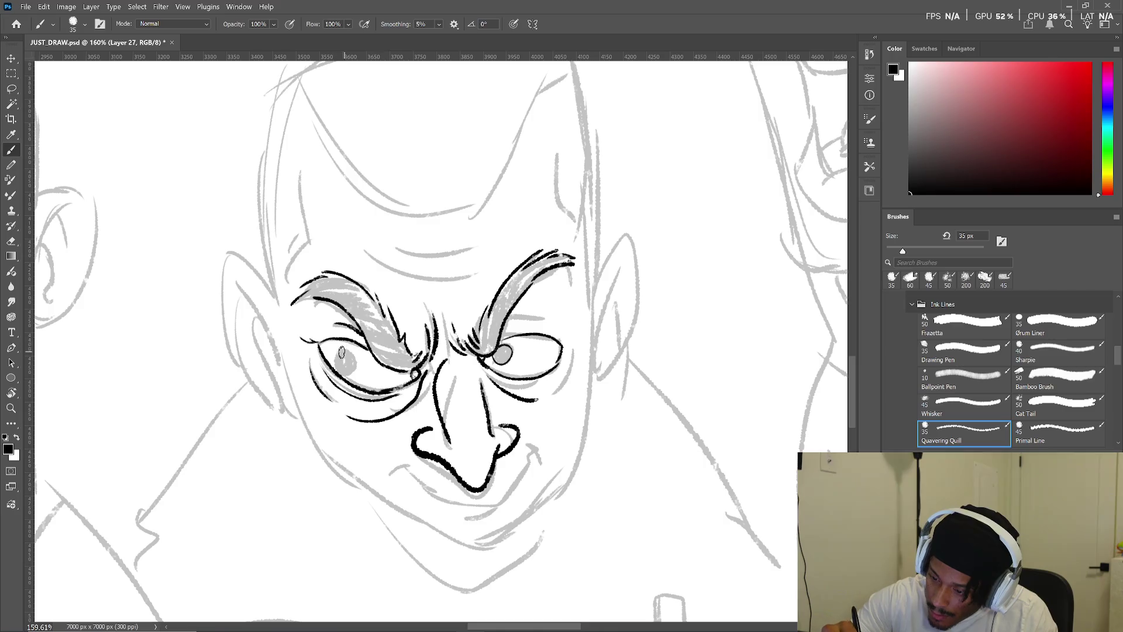
pyautogui.moveTo(334, 358); pyautogui.dragTo(340, 346)
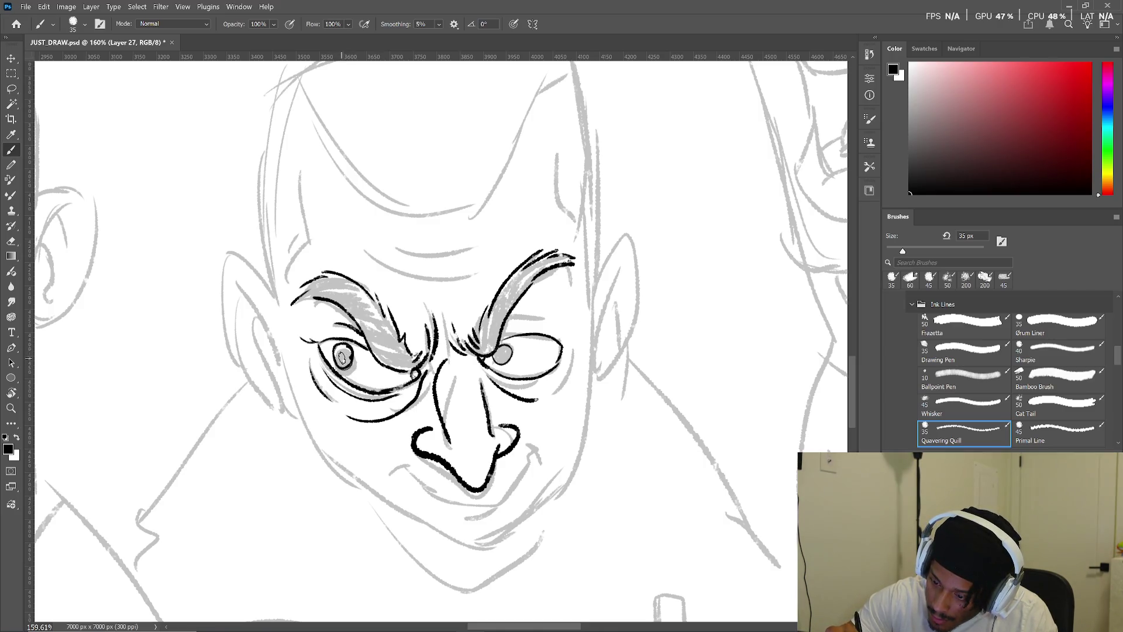
pyautogui.moveTo(341, 359); pyautogui.dragTo(345, 356)
pyautogui.moveTo(497, 359); pyautogui.dragTo(550, 316)
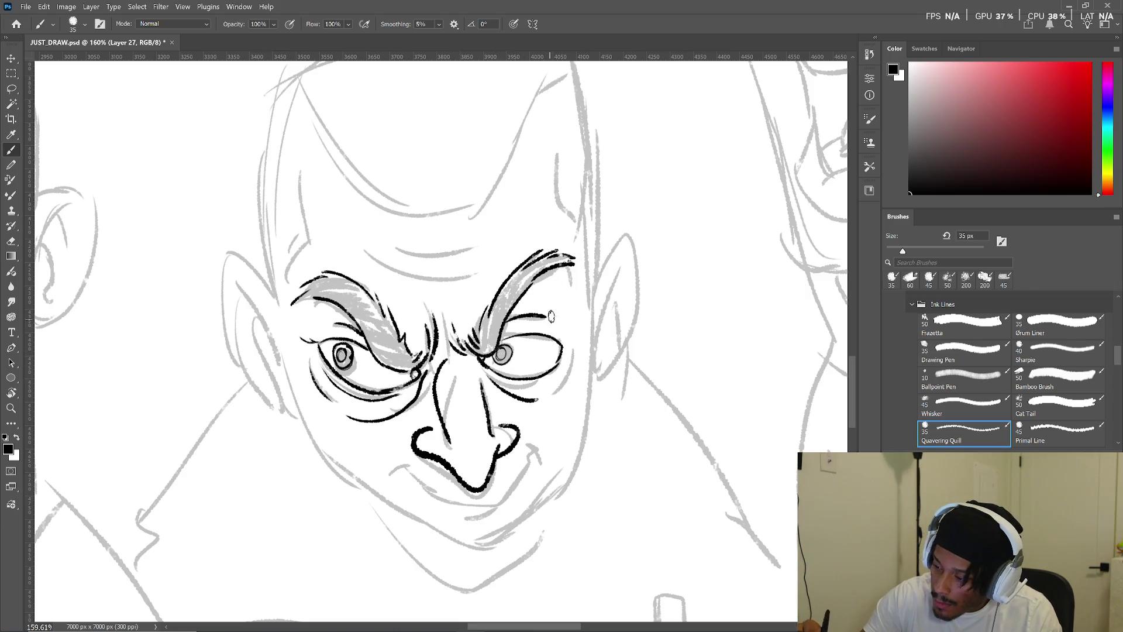
pyautogui.moveTo(348, 245); pyautogui.dragTo(502, 257)
pyautogui.moveTo(392, 245); pyautogui.dragTo(487, 250)
pyautogui.hotkey('ctrl', 'z')
pyautogui.moveTo(389, 240)
pyautogui.mouseDown()
pyautogui.moveTo(411, 253)
pyautogui.moveTo(482, 244)
pyautogui.mouseUp()
# - Draw the sly smile curve under the nose after two retries, then ink the left jaw line to the chin
pyautogui.moveTo(580, 403); pyautogui.dragTo(590, 364)
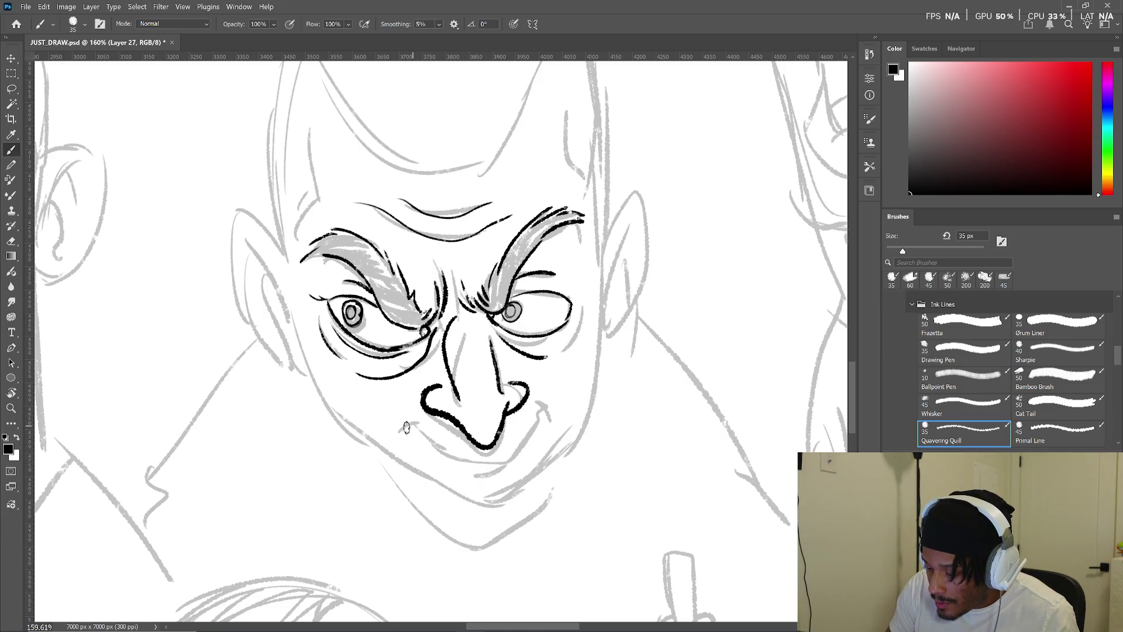
pyautogui.moveTo(414, 425)
pyautogui.mouseDown()
pyautogui.moveTo(455, 460)
pyautogui.moveTo(521, 454)
pyautogui.mouseUp()
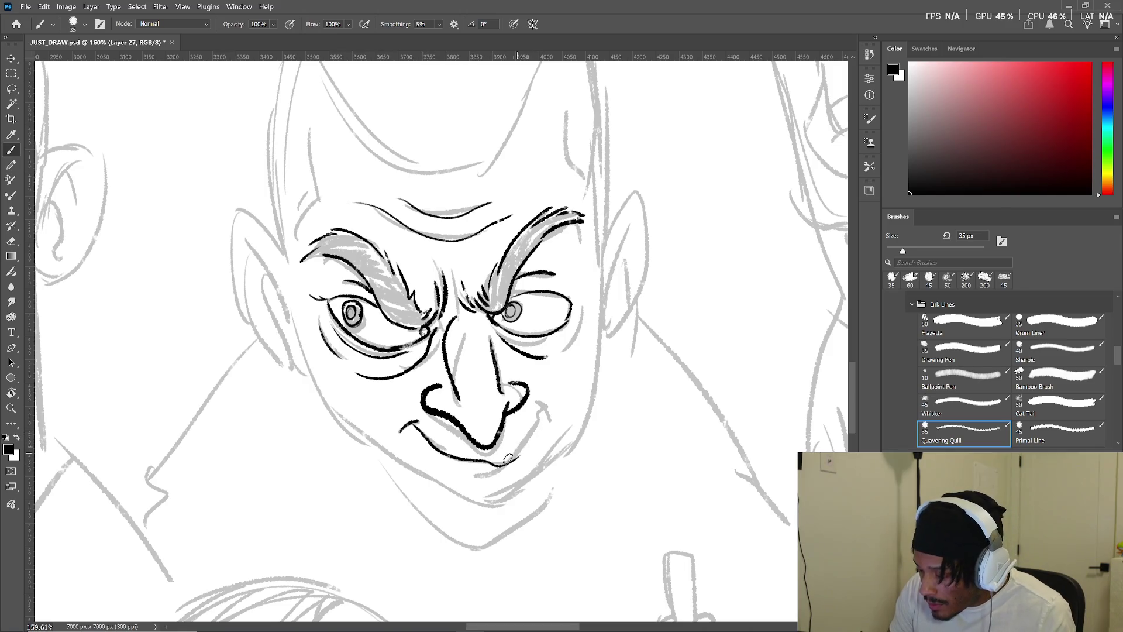
pyautogui.hotkey('ctrl', 'z')
pyautogui.moveTo(416, 425)
pyautogui.mouseDown()
pyautogui.moveTo(490, 465)
pyautogui.moveTo(550, 406)
pyautogui.mouseUp()
pyautogui.hotkey('ctrl', 'z')
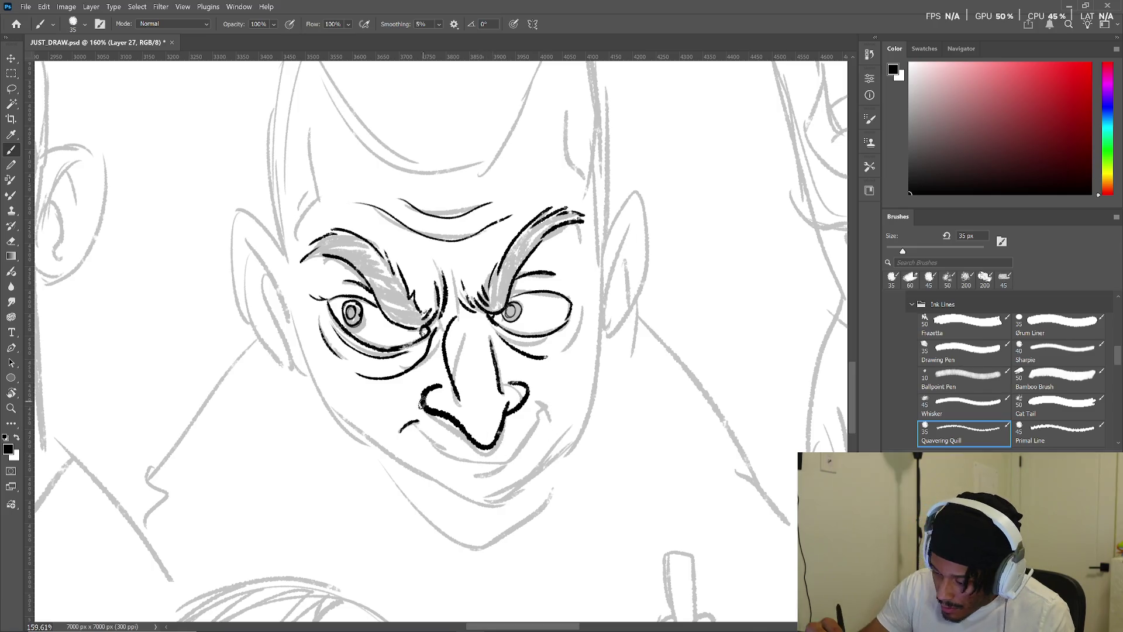
pyautogui.moveTo(414, 426)
pyautogui.mouseDown()
pyautogui.moveTo(509, 463)
pyautogui.moveTo(549, 403)
pyautogui.moveTo(488, 474)
pyautogui.mouseUp()
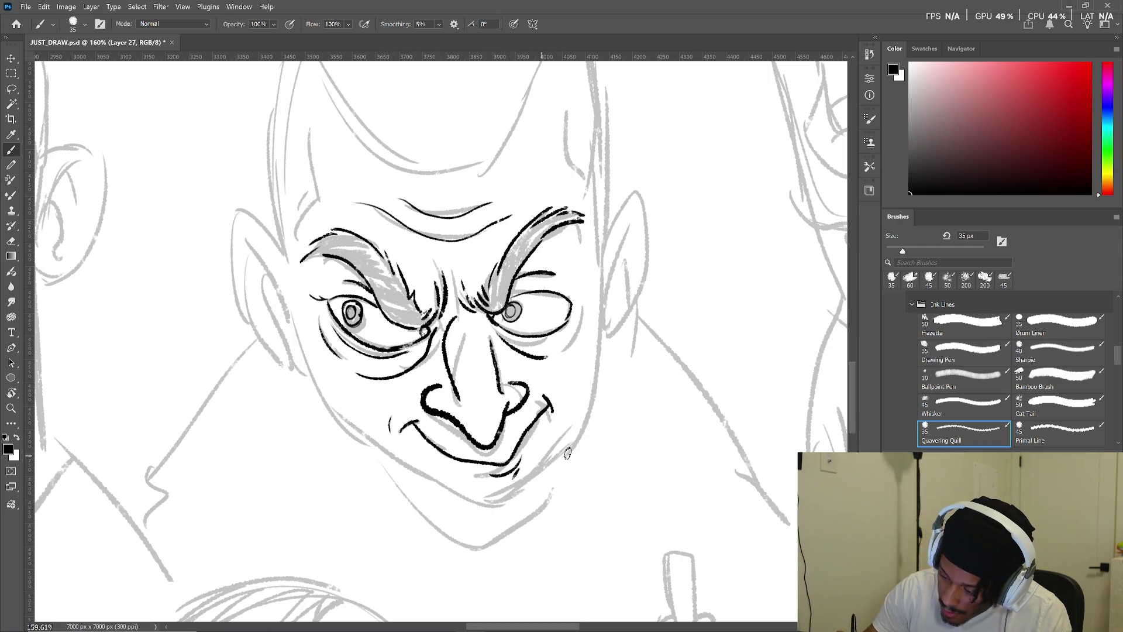
pyautogui.moveTo(593, 397)
pyautogui.mouseDown()
pyautogui.moveTo(584, 409)
pyautogui.moveTo(315, 381)
pyautogui.moveTo(289, 339)
pyautogui.mouseUp()
pyautogui.moveTo(244, 281)
pyautogui.mouseDown()
pyautogui.moveTo(317, 425)
pyautogui.moveTo(416, 478)
pyautogui.moveTo(546, 384)
pyautogui.mouseUp()
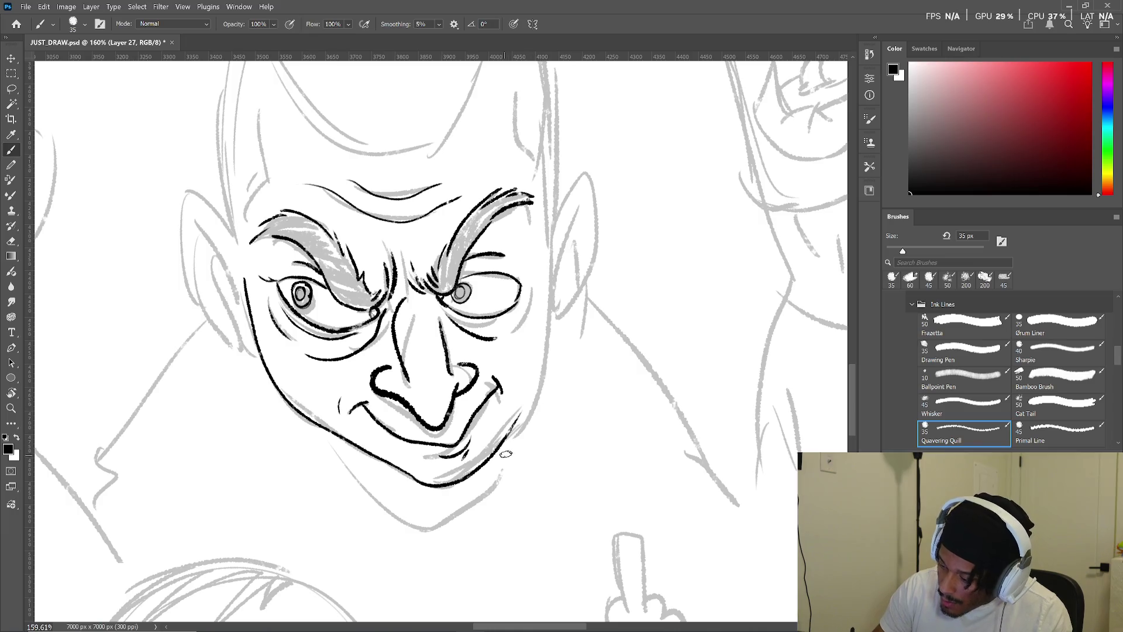
# - Ink the right side of the grinning man's face and the chin curve in bold black
pyautogui.moveTo(548, 203)
pyautogui.mouseDown()
pyautogui.moveTo(541, 367)
pyautogui.moveTo(510, 430)
pyautogui.mouseUp()
pyautogui.moveTo(589, 389)
pyautogui.mouseDown()
pyautogui.moveTo(573, 421)
pyautogui.moveTo(515, 404)
pyautogui.mouseUp()
pyautogui.moveTo(326, 451)
pyautogui.mouseDown()
pyautogui.moveTo(409, 532)
pyautogui.moveTo(503, 468)
pyautogui.mouseUp()
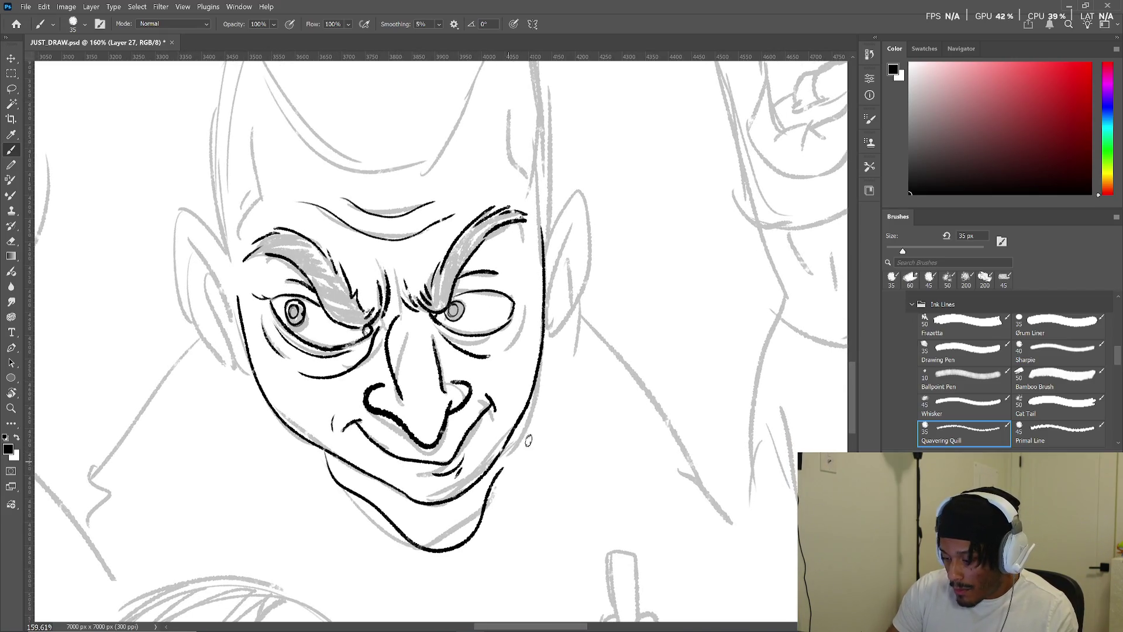
pyautogui.hotkey('ctrl', 'z')
pyautogui.moveTo(326, 452)
pyautogui.mouseDown()
pyautogui.moveTo(416, 547)
pyautogui.moveTo(500, 467)
pyautogui.moveTo(476, 532)
pyautogui.moveTo(451, 554)
pyautogui.mouseUp()
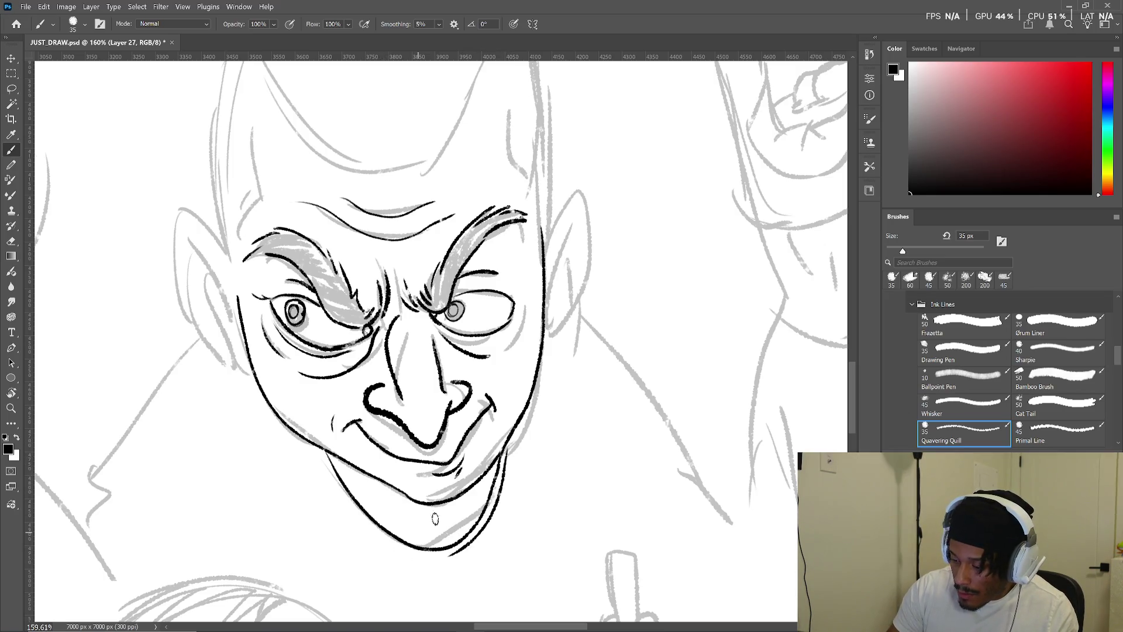
# - Ink the left cheek beside the ear and outline the left ear with inner lines
pyautogui.moveTo(394, 475); pyautogui.dragTo(410, 544)
pyautogui.moveTo(200, 309); pyautogui.dragTo(251, 420)
pyautogui.moveTo(221, 350); pyautogui.dragTo(233, 395)
pyautogui.moveTo(205, 326); pyautogui.dragTo(220, 395)
pyautogui.moveTo(242, 326)
pyautogui.mouseDown()
pyautogui.moveTo(183, 326)
pyautogui.moveTo(261, 440)
pyautogui.mouseUp()
# - Outline the right ear's outer rim, retrying until it fits, and add its inner ear lines
pyautogui.moveTo(583, 354)
pyautogui.mouseDown()
pyautogui.moveTo(579, 399)
pyautogui.moveTo(585, 302)
pyautogui.moveTo(591, 444)
pyautogui.moveTo(559, 468)
pyautogui.mouseUp()
pyautogui.hotkey('ctrl', 'z')
pyautogui.moveTo(555, 350)
pyautogui.mouseDown()
pyautogui.moveTo(588, 304)
pyautogui.moveTo(576, 454)
pyautogui.moveTo(559, 468)
pyautogui.moveTo(591, 301)
pyautogui.moveTo(586, 433)
pyautogui.moveTo(561, 459)
pyautogui.mouseUp()
pyautogui.hotkey('ctrl', 'z')
pyautogui.hotkey('ctrl', 'z')
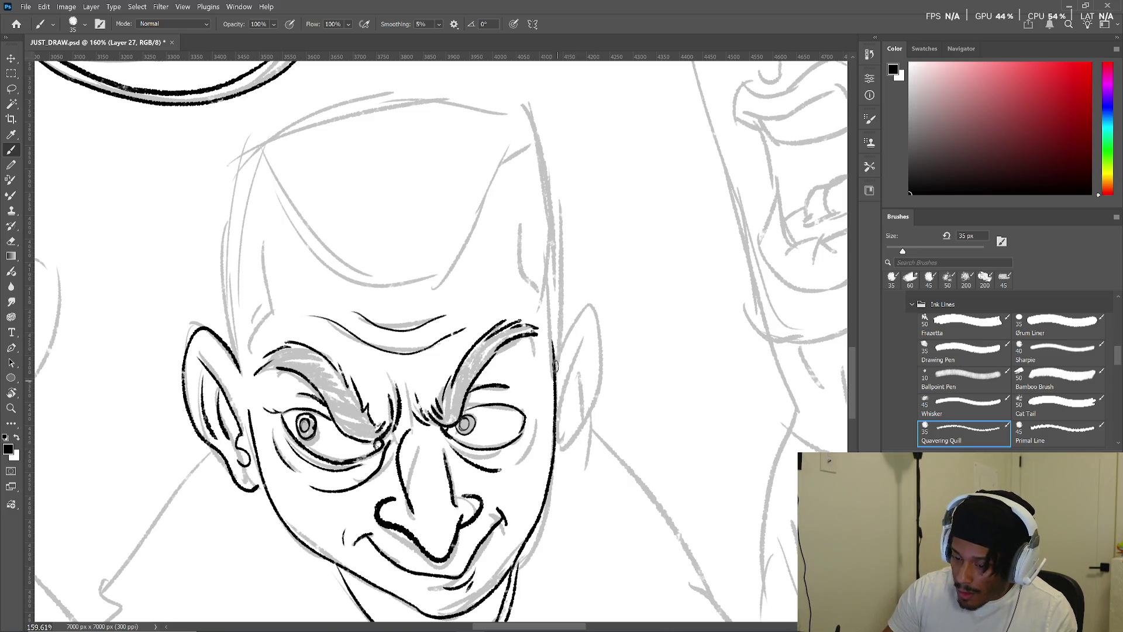
pyautogui.moveTo(555, 353)
pyautogui.mouseDown()
pyautogui.moveTo(584, 306)
pyautogui.moveTo(603, 345)
pyautogui.moveTo(556, 463)
pyautogui.mouseUp()
pyautogui.hotkey('ctrl', 'z')
pyautogui.moveTo(554, 350)
pyautogui.mouseDown()
pyautogui.moveTo(594, 307)
pyautogui.moveTo(557, 463)
pyautogui.mouseUp()
pyautogui.hotkey('ctrl', 'z')
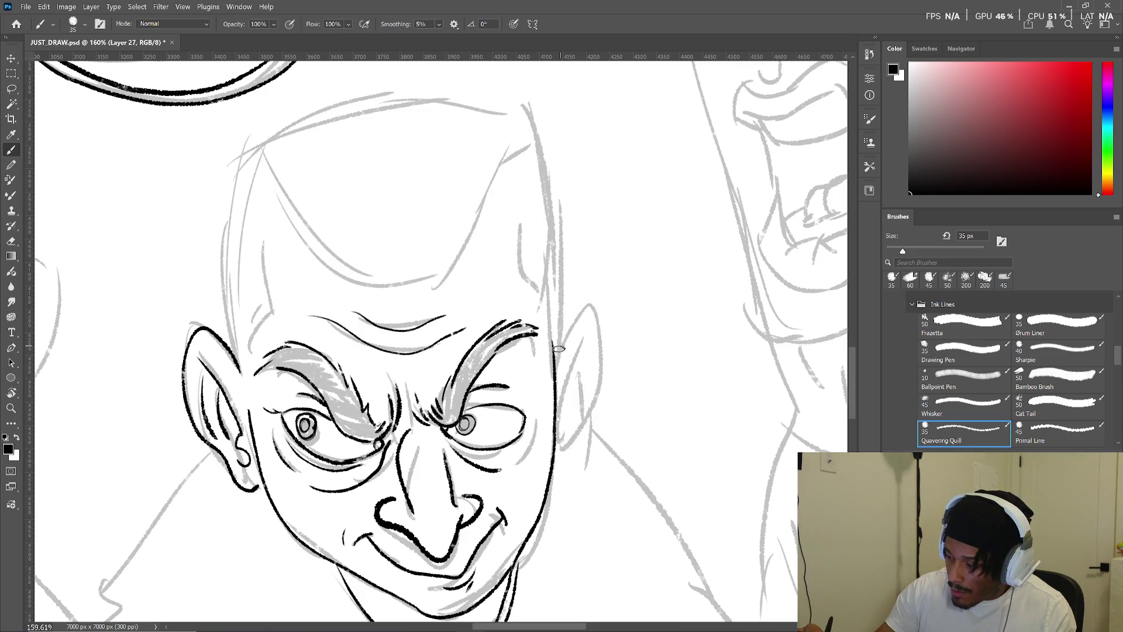
pyautogui.moveTo(555, 351)
pyautogui.mouseDown()
pyautogui.moveTo(609, 372)
pyautogui.moveTo(602, 359)
pyautogui.moveTo(556, 459)
pyautogui.mouseUp()
pyautogui.hotkey('ctrl', 'z')
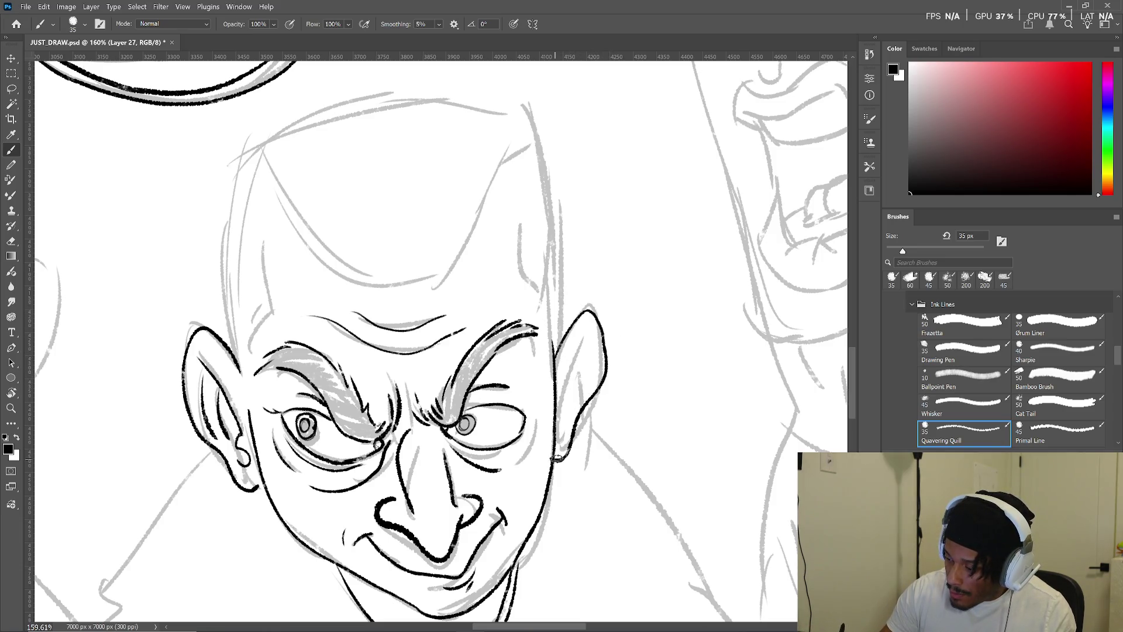
pyautogui.moveTo(561, 353)
pyautogui.mouseDown()
pyautogui.moveTo(587, 337)
pyautogui.moveTo(561, 374)
pyautogui.moveTo(570, 404)
pyautogui.moveTo(573, 394)
pyautogui.mouseUp()
pyautogui.moveTo(613, 311); pyautogui.dragTo(602, 381)
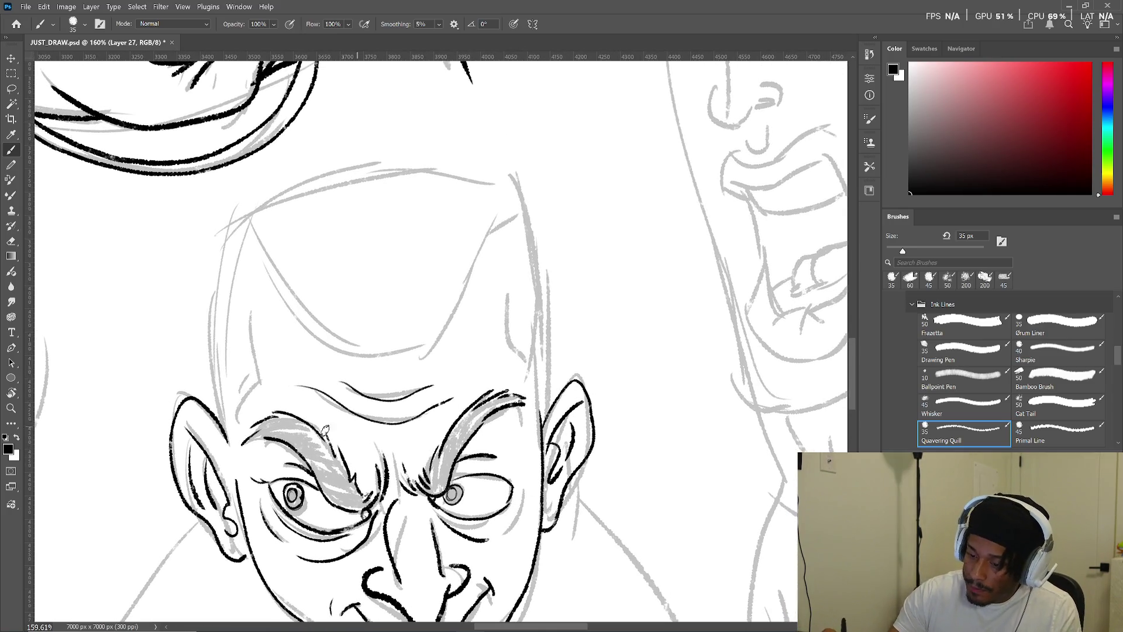
# - Ink the skull outline, wavy hairline and inner forehead contours on both sides
pyautogui.moveTo(225, 430)
pyautogui.mouseDown()
pyautogui.moveTo(258, 230)
pyautogui.moveTo(474, 189)
pyautogui.mouseUp()
pyautogui.hotkey('ctrl', 'z')
pyautogui.moveTo(227, 436)
pyautogui.mouseDown()
pyautogui.moveTo(214, 383)
pyautogui.moveTo(404, 173)
pyautogui.moveTo(553, 326)
pyautogui.moveTo(552, 398)
pyautogui.mouseUp()
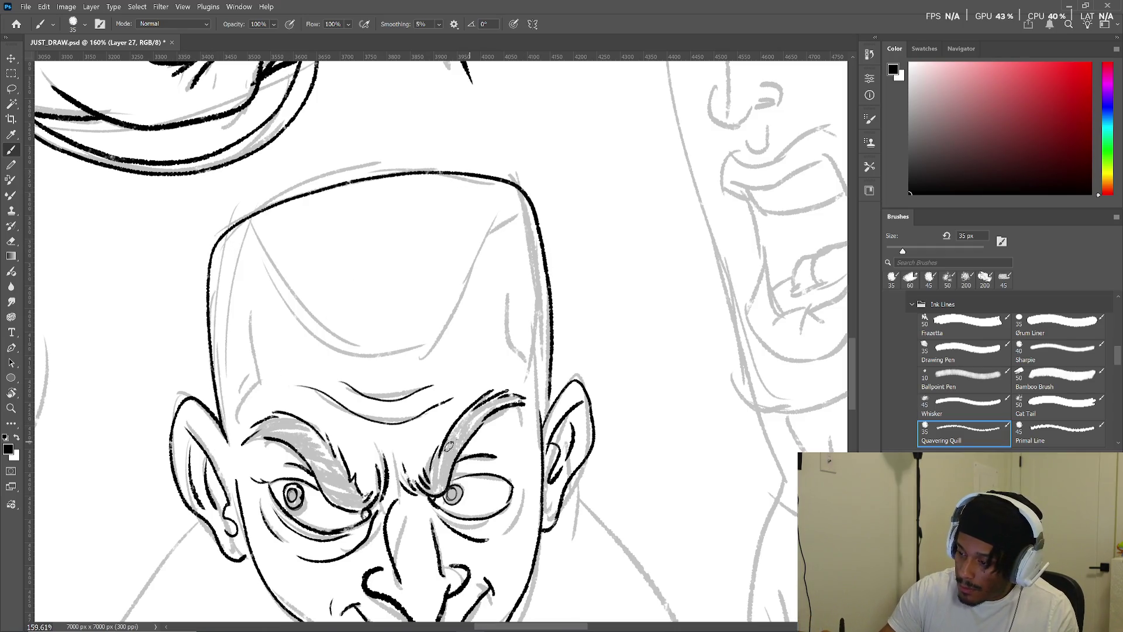
pyautogui.moveTo(229, 443)
pyautogui.mouseDown()
pyautogui.moveTo(232, 335)
pyautogui.moveTo(542, 272)
pyautogui.moveTo(550, 417)
pyautogui.mouseUp()
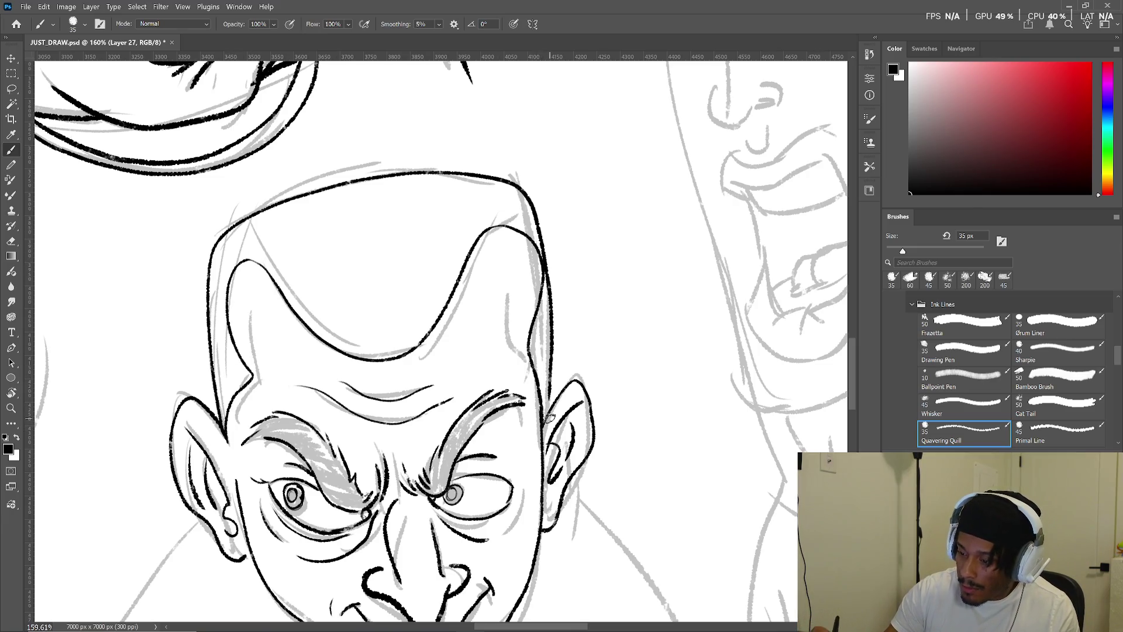
pyautogui.moveTo(246, 291); pyautogui.dragTo(242, 422)
pyautogui.moveTo(518, 264); pyautogui.dragTo(509, 363)
pyautogui.moveTo(332, 269)
pyautogui.mouseDown()
pyautogui.moveTo(326, 246)
pyautogui.moveTo(341, 381)
pyautogui.moveTo(322, 448)
pyautogui.moveTo(367, 474)
pyautogui.mouseUp()
# - Add short hatch strokes in the hair and thicken the end of the right eye outline
pyautogui.moveTo(438, 416); pyautogui.dragTo(432, 445)
pyautogui.moveTo(456, 389); pyautogui.dragTo(449, 427)
pyautogui.moveTo(475, 347); pyautogui.dragTo(467, 392)
pyautogui.moveTo(452, 620); pyautogui.dragTo(436, 410)
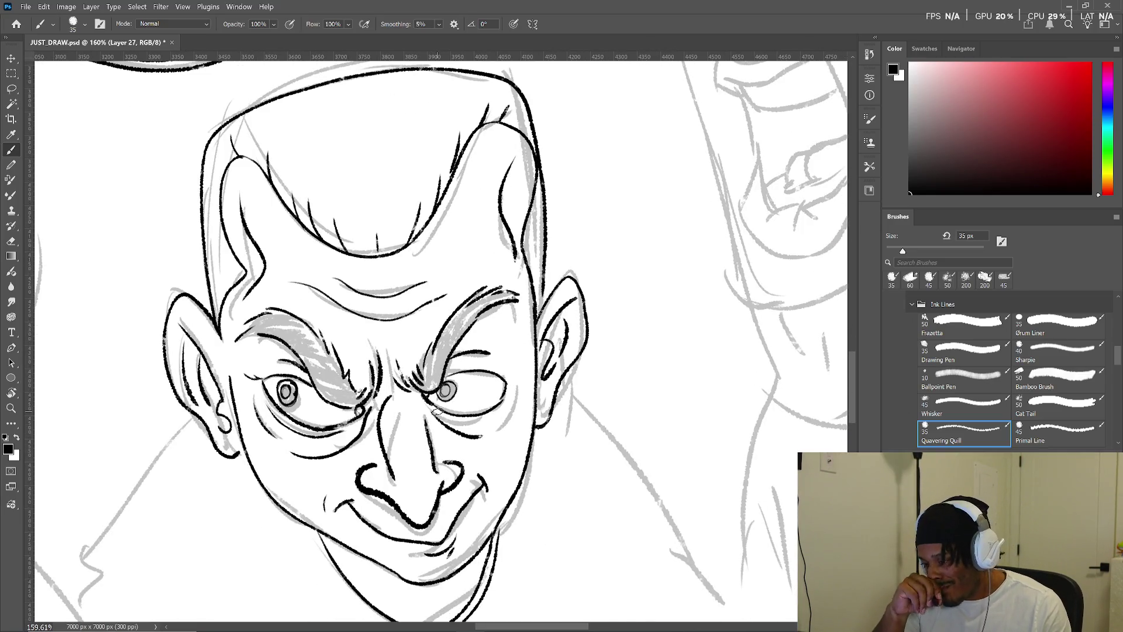
pyautogui.moveTo(507, 386); pyautogui.dragTo(499, 409)
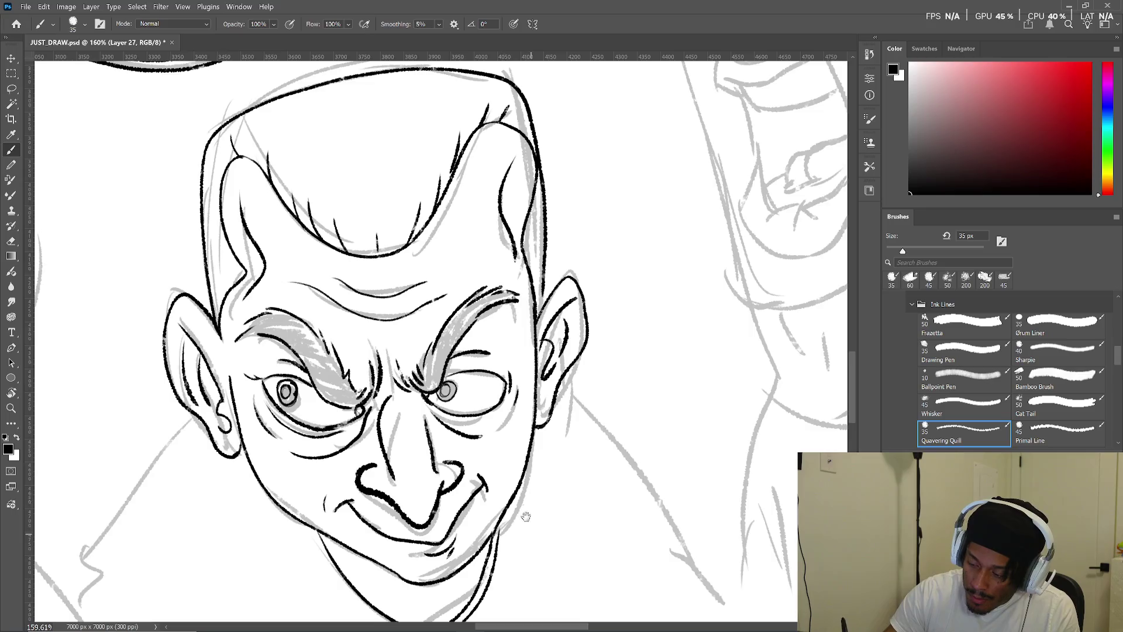
# - Erase the inked nose and redraw its side, nostril and bottom
pyautogui.moveTo(531, 532); pyautogui.dragTo(519, 451)
pyautogui.moveTo(355, 392)
pyautogui.mouseDown()
pyautogui.moveTo(413, 447)
pyautogui.moveTo(439, 421)
pyautogui.moveTo(449, 384)
pyautogui.mouseUp()
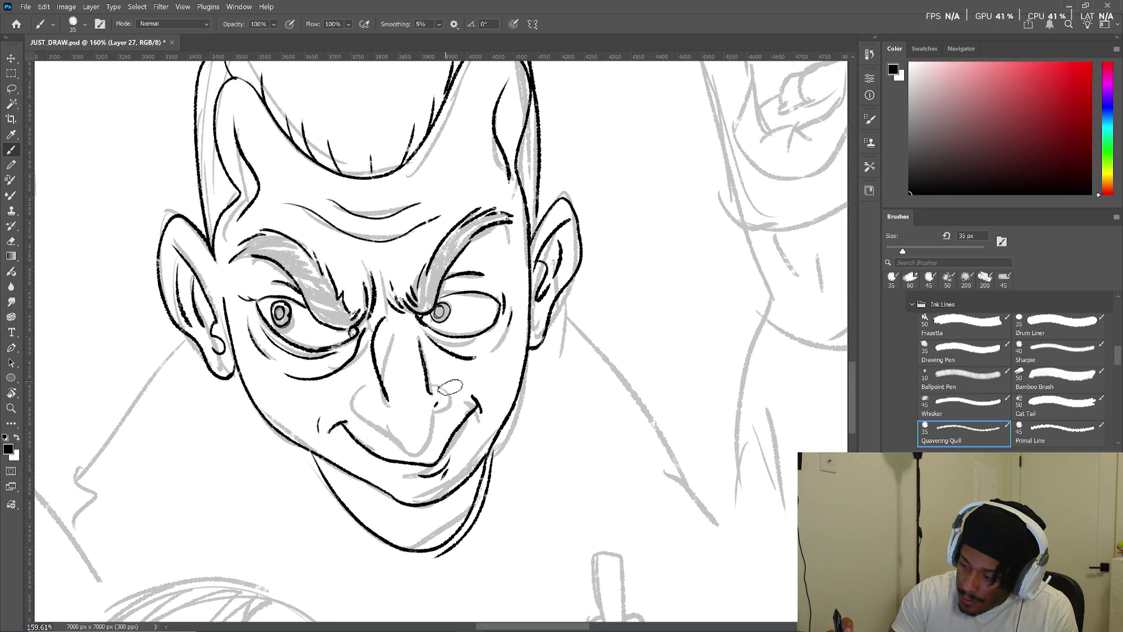
pyautogui.moveTo(389, 404); pyautogui.dragTo(379, 322)
pyautogui.moveTo(430, 400)
pyautogui.mouseDown()
pyautogui.moveTo(416, 345)
pyautogui.moveTo(390, 413)
pyautogui.mouseUp()
pyautogui.moveTo(405, 326); pyautogui.dragTo(422, 409)
pyautogui.moveTo(358, 385)
pyautogui.mouseDown()
pyautogui.moveTo(417, 452)
pyautogui.moveTo(446, 387)
pyautogui.moveTo(454, 402)
pyautogui.mouseUp()
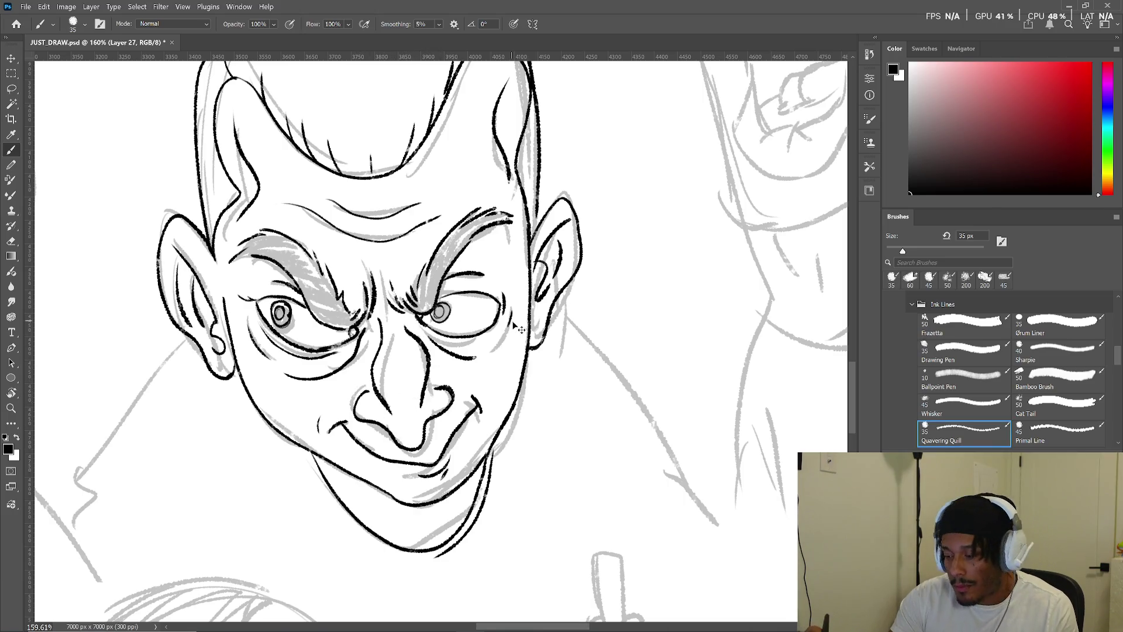
pyautogui.hotkey('ctrl', 'z')
pyautogui.hotkey('ctrl', 'z')
pyautogui.moveTo(358, 392); pyautogui.dragTo(434, 449)
pyautogui.hotkey('ctrl', 'z')
pyautogui.moveTo(353, 403)
pyautogui.mouseDown()
pyautogui.moveTo(420, 448)
pyautogui.moveTo(451, 360)
pyautogui.mouseUp()
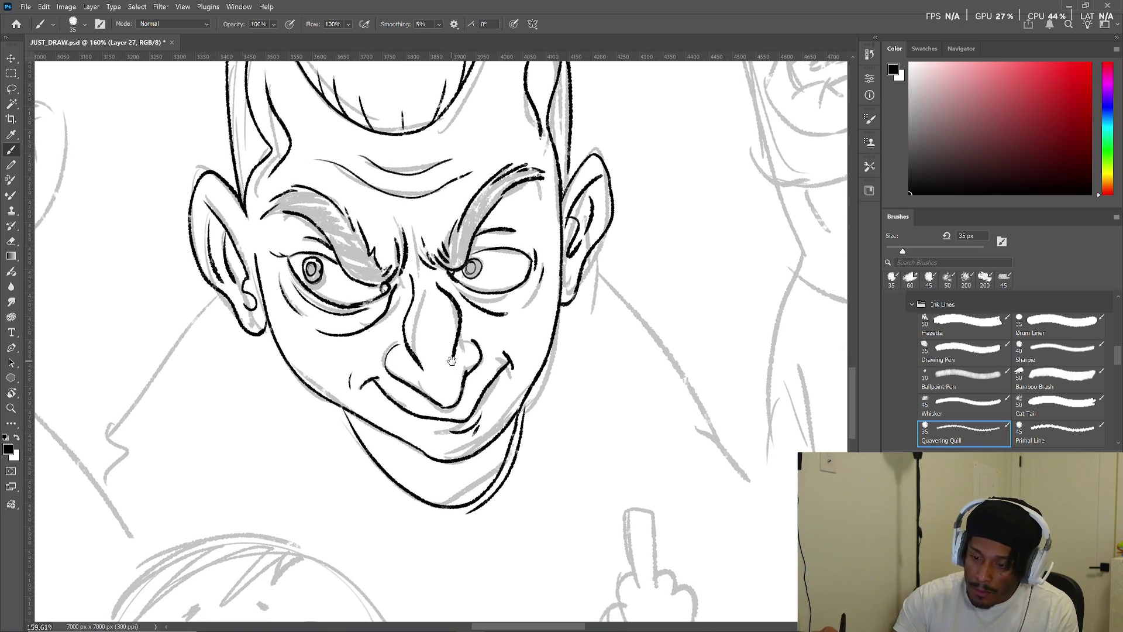
# - Ink bold left and right shoulder lines with short collar strokes
pyautogui.moveTo(222, 291)
pyautogui.mouseDown()
pyautogui.moveTo(110, 428)
pyautogui.moveTo(104, 481)
pyautogui.mouseUp()
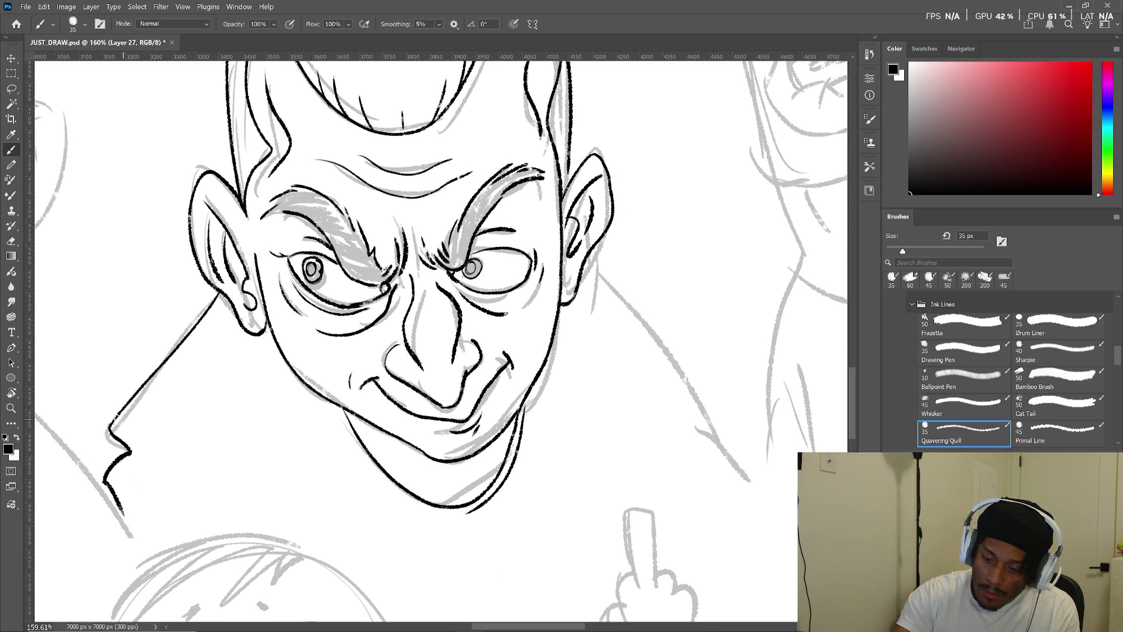
pyautogui.moveTo(667, 351); pyautogui.dragTo(594, 347)
pyautogui.moveTo(508, 275)
pyautogui.mouseDown()
pyautogui.moveTo(594, 333)
pyautogui.moveTo(653, 473)
pyautogui.mouseUp()
pyautogui.moveTo(625, 362); pyautogui.dragTo(600, 413)
pyautogui.moveTo(395, 486); pyautogui.dragTo(417, 443)
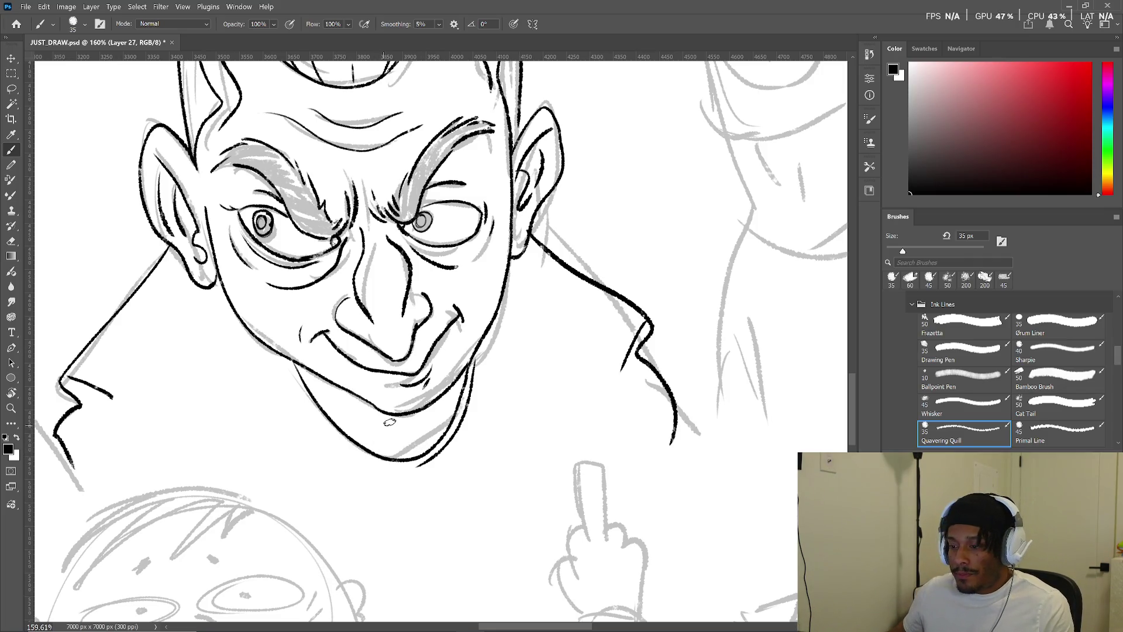
# - Zoom to the bald man sketch and ink his left eyebrow and under-eye line
pyautogui.scroll(-8, 389, 423)
pyautogui.scroll(-1, 390, 427)
pyautogui.moveTo(391, 427)
pyautogui.mouseDown()
pyautogui.moveTo(462, 468)
pyautogui.moveTo(555, 468)
pyautogui.mouseUp()
pyautogui.scroll(6, 462, 468)
pyautogui.scroll(3, 571, 415)
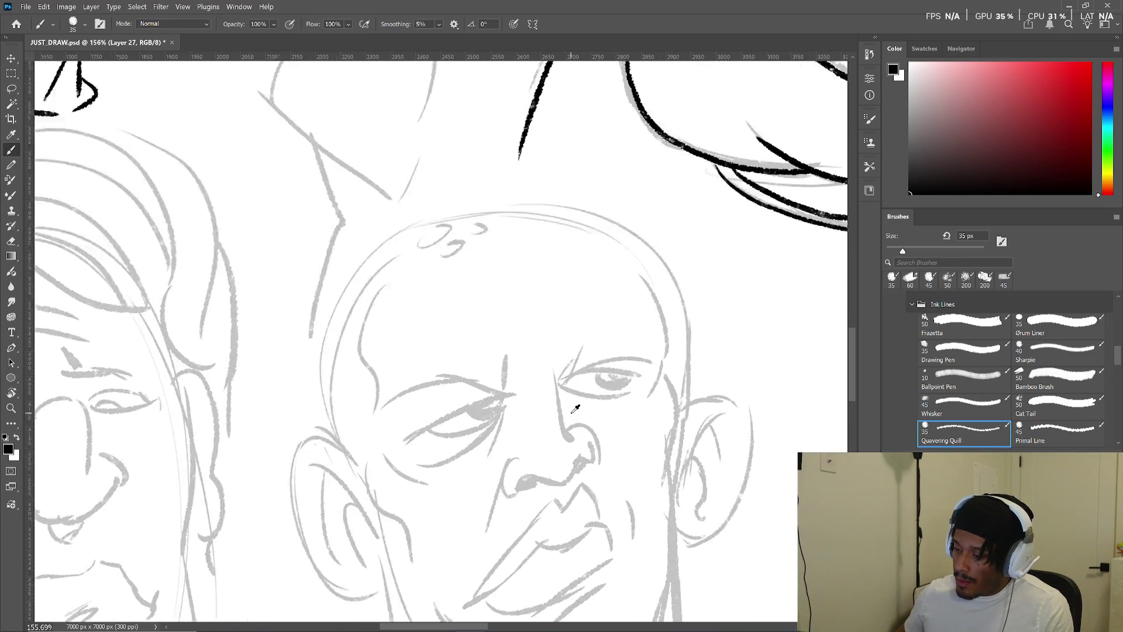
pyautogui.moveTo(389, 404); pyautogui.dragTo(503, 372)
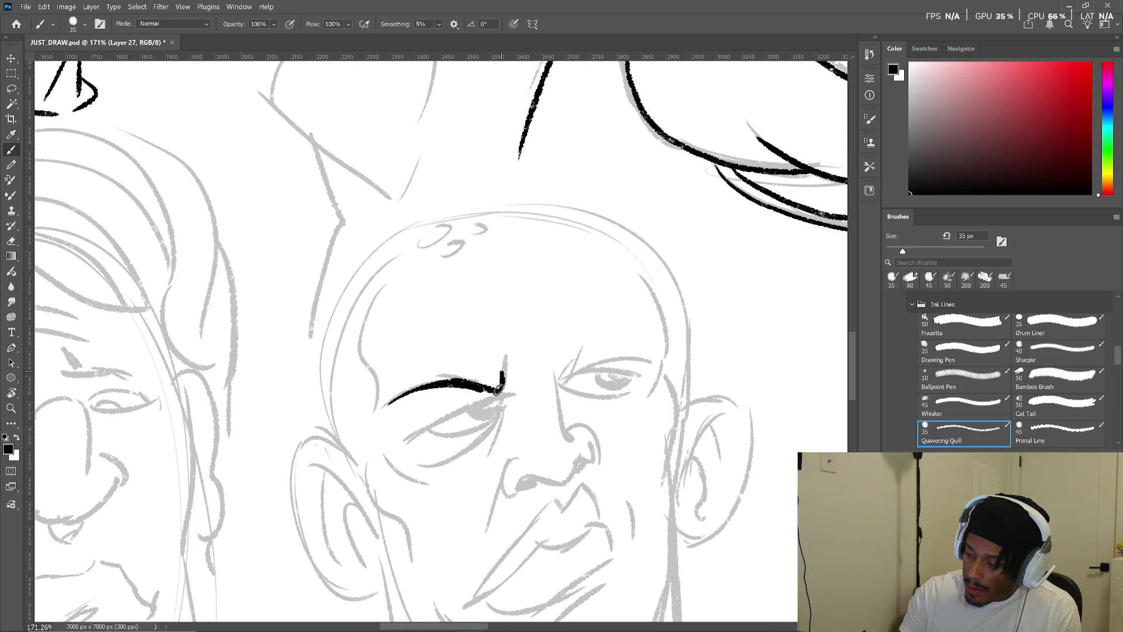
pyautogui.moveTo(410, 443)
pyautogui.mouseDown()
pyautogui.moveTo(500, 404)
pyautogui.moveTo(476, 408)
pyautogui.mouseUp()
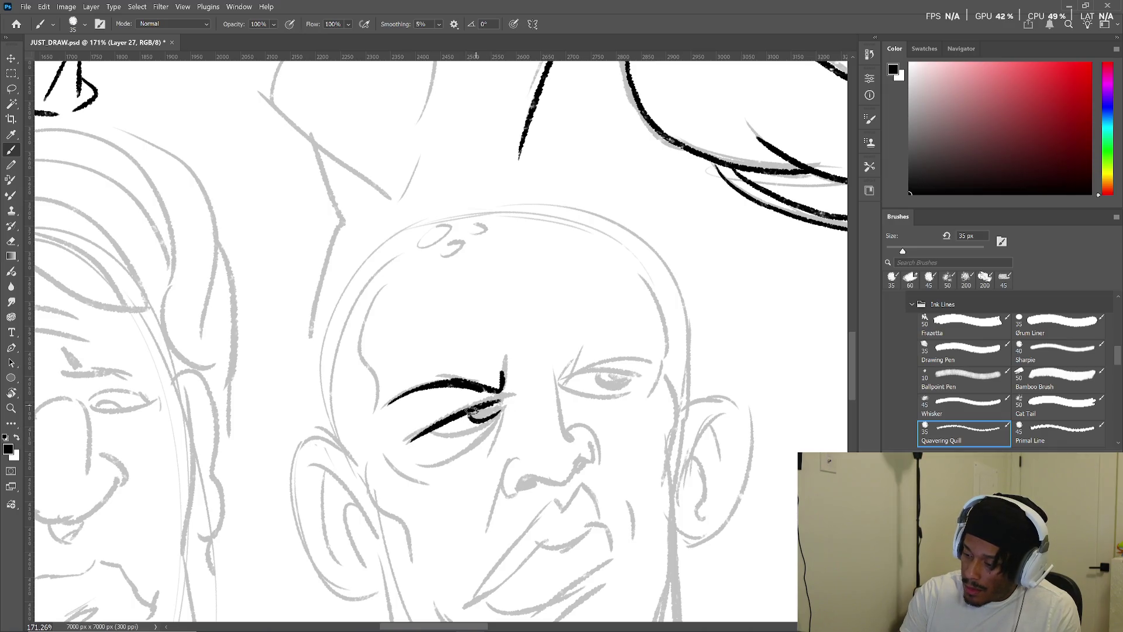
# - Ink the right eye and brow, lower lids, nose bridge, nostril and nose wing
pyautogui.moveTo(560, 386); pyautogui.dragTo(634, 377)
pyautogui.moveTo(555, 361); pyautogui.dragTo(659, 358)
pyautogui.moveTo(560, 388); pyautogui.dragTo(628, 395)
pyautogui.moveTo(506, 402)
pyautogui.mouseDown()
pyautogui.moveTo(430, 434)
pyautogui.moveTo(439, 451)
pyautogui.mouseUp()
pyautogui.moveTo(508, 402); pyautogui.dragTo(503, 436)
pyautogui.moveTo(556, 361)
pyautogui.mouseDown()
pyautogui.moveTo(571, 450)
pyautogui.moveTo(539, 484)
pyautogui.moveTo(518, 486)
pyautogui.moveTo(581, 466)
pyautogui.moveTo(602, 446)
pyautogui.moveTo(576, 436)
pyautogui.mouseUp()
pyautogui.moveTo(579, 501)
pyautogui.mouseDown()
pyautogui.moveTo(572, 457)
pyautogui.moveTo(478, 545)
pyautogui.moveTo(588, 477)
pyautogui.moveTo(607, 513)
pyautogui.moveTo(506, 572)
pyautogui.moveTo(457, 553)
pyautogui.moveTo(457, 576)
pyautogui.mouseUp()
# - Ink the chin and jaw lines around the lips, plus cheek lines and lower eyelid
pyautogui.moveTo(600, 537)
pyautogui.mouseDown()
pyautogui.moveTo(544, 584)
pyautogui.moveTo(553, 600)
pyautogui.mouseUp()
pyautogui.moveTo(617, 460); pyautogui.dragTo(614, 527)
pyautogui.moveTo(504, 409); pyautogui.dragTo(474, 495)
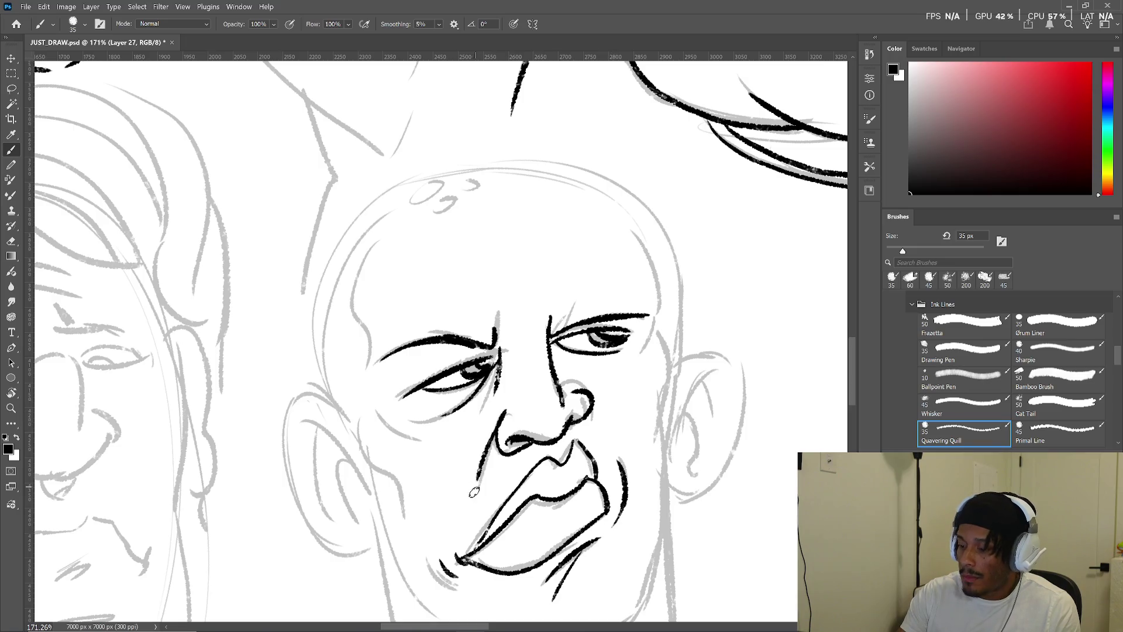
pyautogui.moveTo(379, 419); pyautogui.dragTo(421, 440)
pyautogui.moveTo(404, 402); pyautogui.dragTo(451, 413)
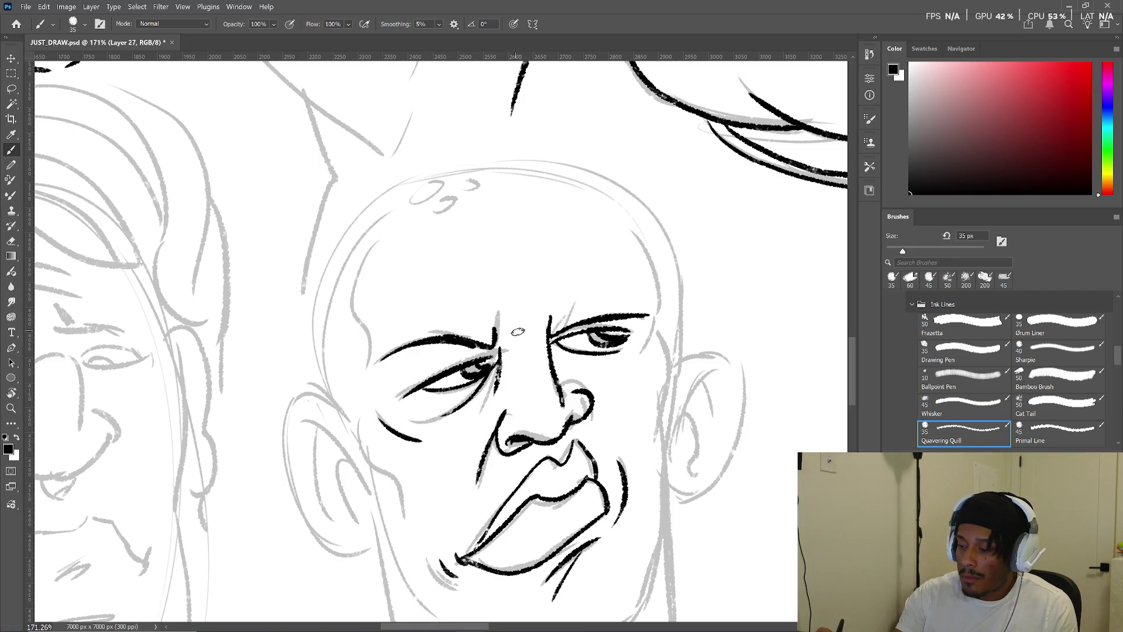
# - Outline the bald man's left ear and add its inner lines
pyautogui.scroll(-2, 404, 222)
pyautogui.moveTo(342, 374)
pyautogui.mouseDown()
pyautogui.moveTo(276, 389)
pyautogui.moveTo(371, 496)
pyautogui.mouseUp()
pyautogui.moveTo(304, 382); pyautogui.dragTo(351, 436)
pyautogui.moveTo(350, 436); pyautogui.dragTo(351, 468)
pyautogui.moveTo(309, 383); pyautogui.dragTo(328, 462)
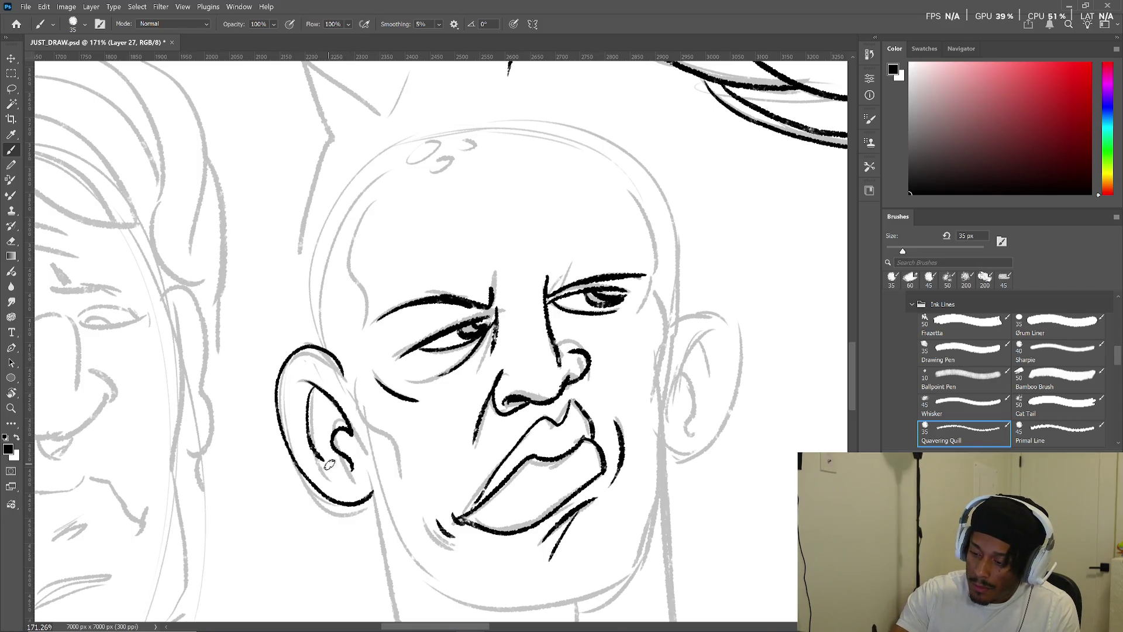
# - Outline the right ear and add its inner lines
pyautogui.moveTo(681, 319)
pyautogui.mouseDown()
pyautogui.moveTo(722, 413)
pyautogui.moveTo(667, 447)
pyautogui.mouseUp()
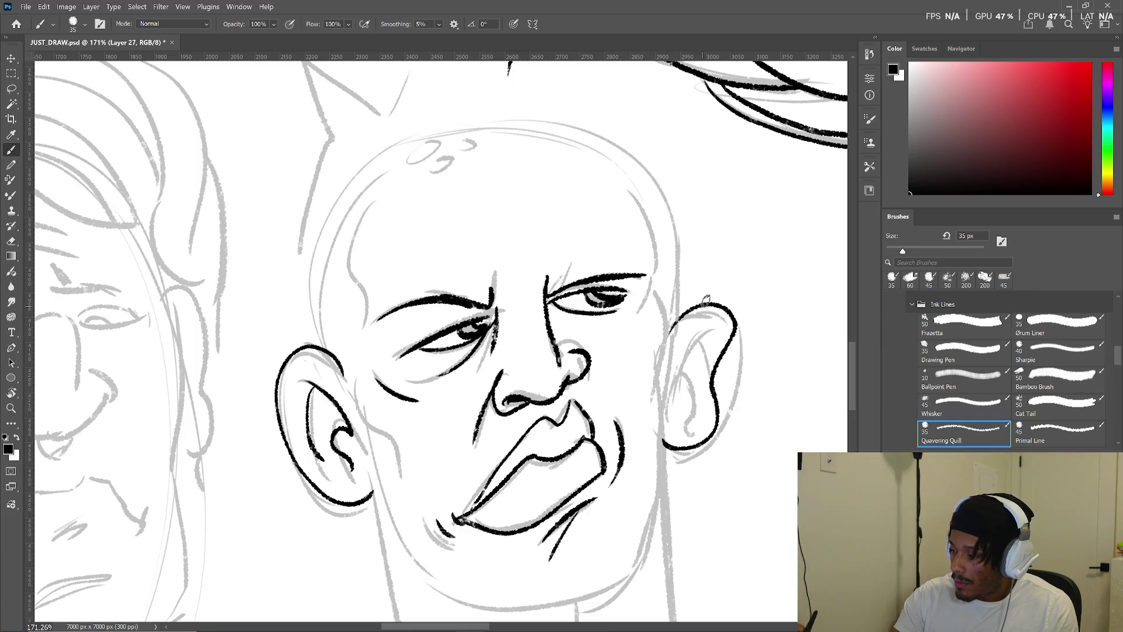
pyautogui.hotkey('ctrl', 'z')
pyautogui.moveTo(677, 323)
pyautogui.mouseDown()
pyautogui.moveTo(736, 358)
pyautogui.moveTo(670, 448)
pyautogui.mouseUp()
pyautogui.moveTo(710, 329)
pyautogui.mouseDown()
pyautogui.moveTo(678, 387)
pyautogui.moveTo(690, 422)
pyautogui.moveTo(702, 398)
pyautogui.moveTo(672, 430)
pyautogui.mouseUp()
# - Ink the jaw and chin line and the left cheek contour near the ear
pyautogui.moveTo(658, 559); pyautogui.dragTo(645, 393)
pyautogui.moveTo(644, 345)
pyautogui.mouseDown()
pyautogui.moveTo(509, 495)
pyautogui.moveTo(403, 453)
pyautogui.mouseUp()
pyautogui.moveTo(351, 310); pyautogui.dragTo(395, 438)
pyautogui.moveTo(340, 274); pyautogui.dragTo(395, 391)
pyautogui.moveTo(413, 316)
pyautogui.mouseDown()
pyautogui.moveTo(439, 494)
pyautogui.moveTo(462, 563)
pyautogui.mouseUp()
# - Hatch the left side of the head and ink a thick contour over the right temple and crown
pyautogui.moveTo(335, 364)
pyautogui.mouseDown()
pyautogui.moveTo(327, 426)
pyautogui.moveTo(361, 477)
pyautogui.mouseUp()
pyautogui.moveTo(370, 409); pyautogui.dragTo(385, 497)
pyautogui.moveTo(706, 334); pyautogui.dragTo(719, 421)
pyautogui.moveTo(343, 393)
pyautogui.mouseDown()
pyautogui.moveTo(538, 252)
pyautogui.moveTo(702, 369)
pyautogui.moveTo(597, 257)
pyautogui.moveTo(359, 409)
pyautogui.mouseUp()
pyautogui.hotkey('ctrl', 'z')
pyautogui.moveTo(453, 276)
pyautogui.mouseDown()
pyautogui.moveTo(433, 298)
pyautogui.moveTo(485, 280)
pyautogui.mouseUp()
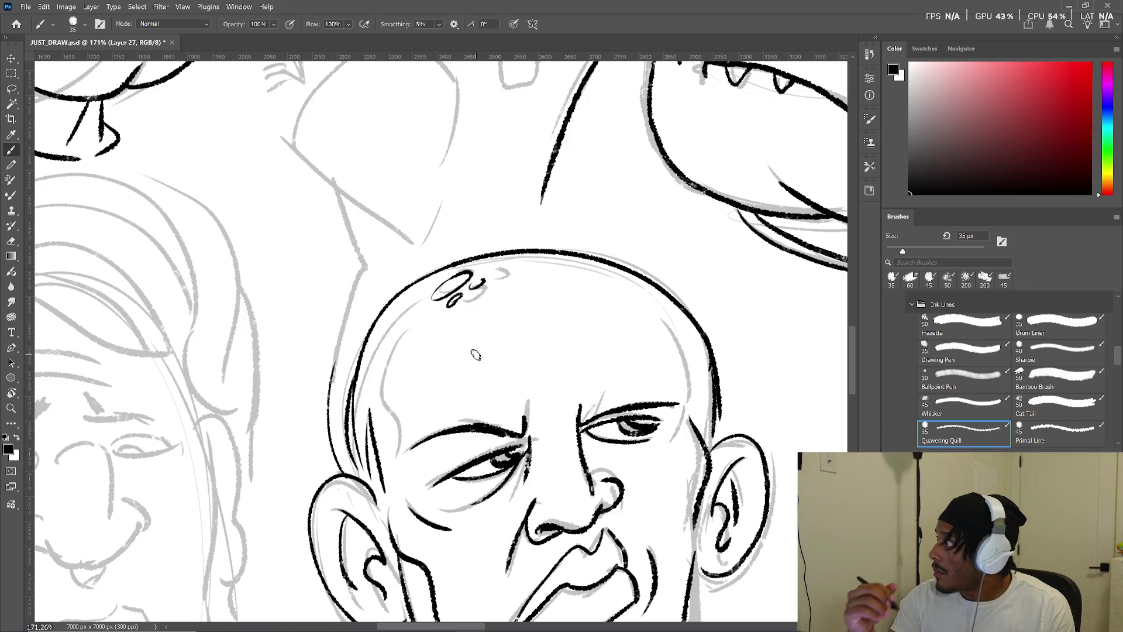
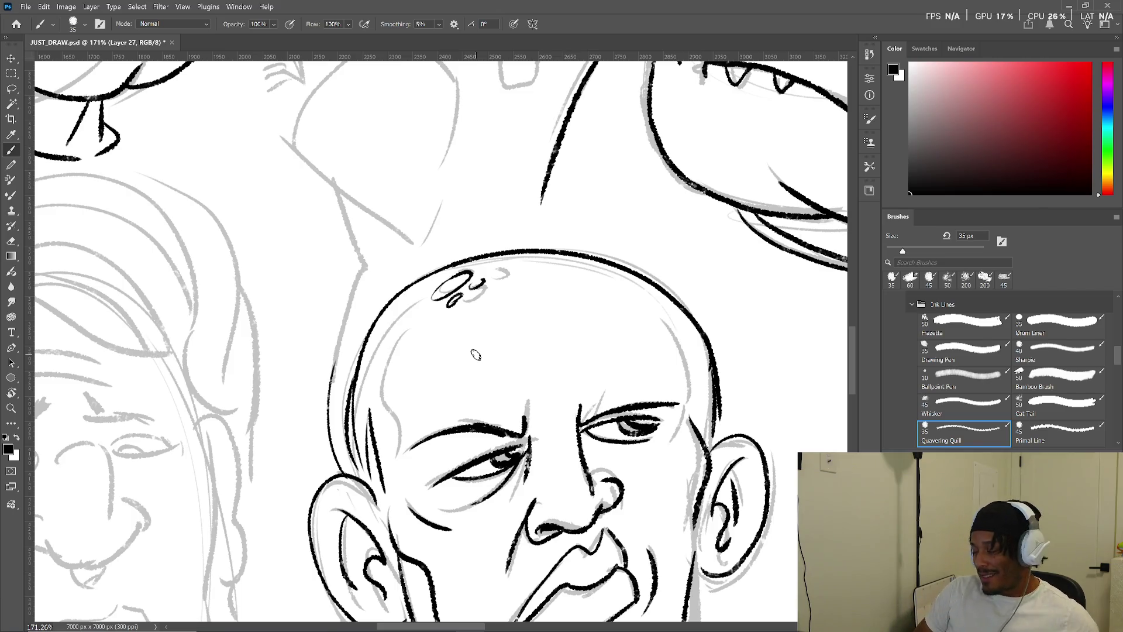
# - Ink the bald man's neck sides, throat, left shoulder and shirt collar
pyautogui.keyDown('alt'); pyautogui.scroll(-2, 567, 351); pyautogui.keyUp('alt')
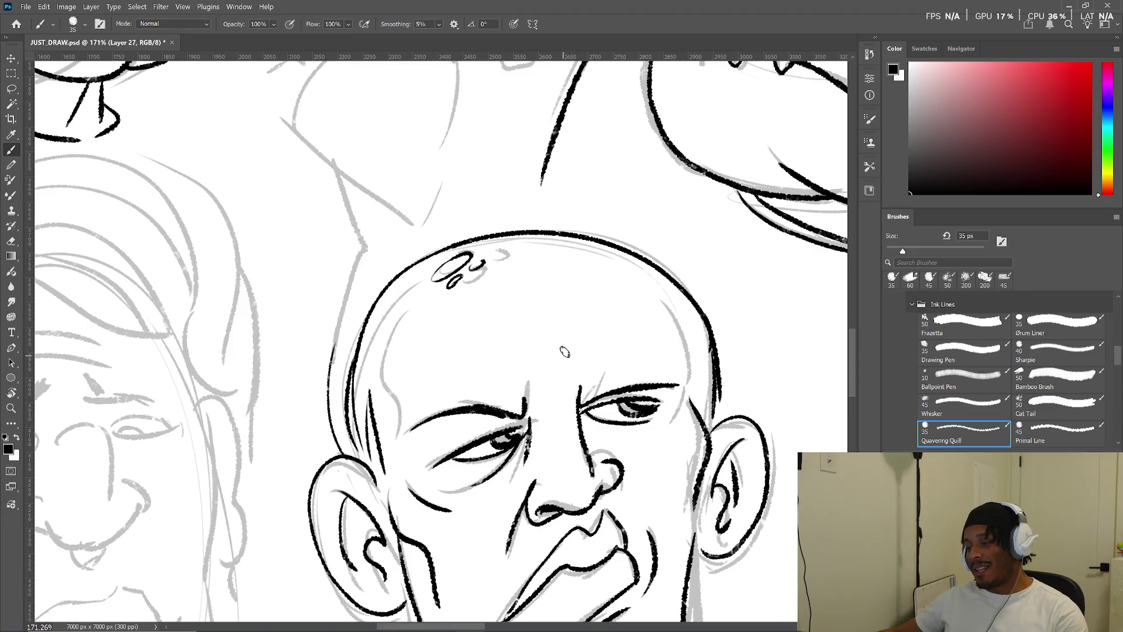
pyautogui.keyDown('alt'); pyautogui.scroll(-2, 574, 346); pyautogui.keyUp('alt')
pyautogui.moveTo(588, 429); pyautogui.dragTo(491, 382)
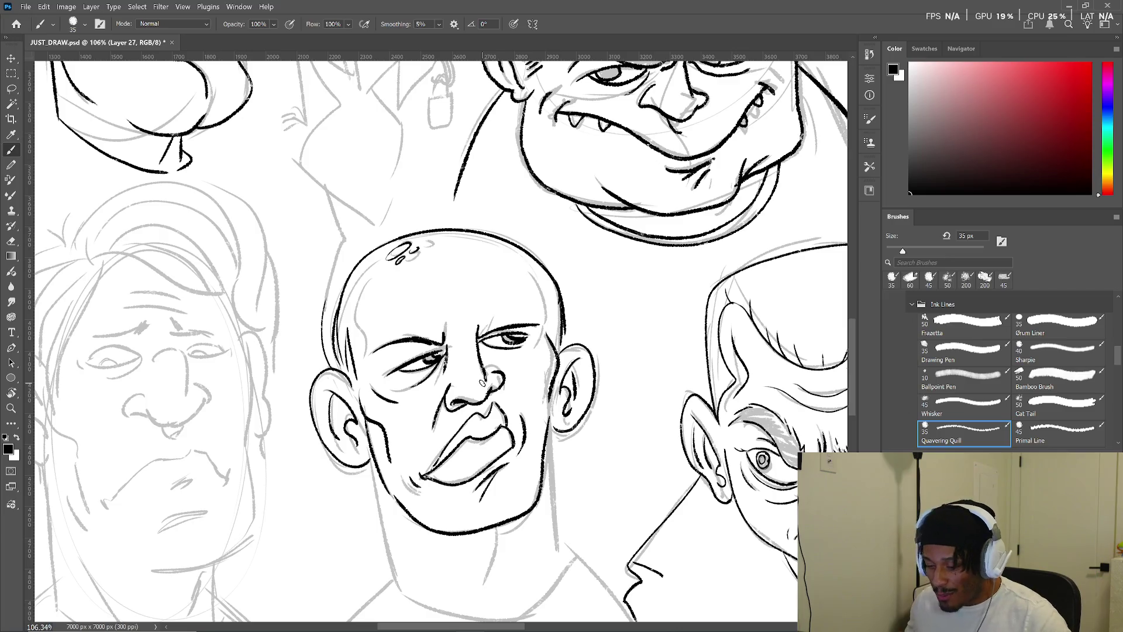
pyautogui.moveTo(369, 462); pyautogui.dragTo(398, 588)
pyautogui.moveTo(547, 429); pyautogui.dragTo(563, 567)
pyautogui.moveTo(497, 522)
pyautogui.mouseDown()
pyautogui.moveTo(485, 587)
pyautogui.moveTo(501, 525)
pyautogui.mouseUp()
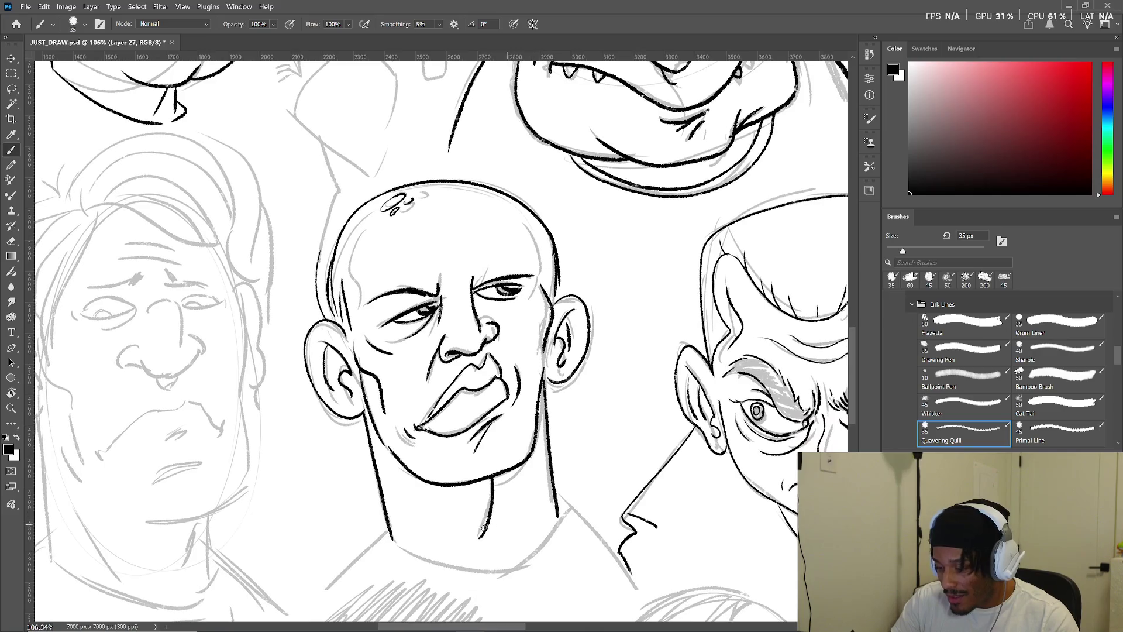
pyautogui.moveTo(390, 533); pyautogui.dragTo(331, 587)
pyautogui.moveTo(391, 534)
pyautogui.mouseDown()
pyautogui.moveTo(430, 559)
pyautogui.moveTo(527, 558)
pyautogui.moveTo(567, 513)
pyautogui.mouseUp()
# - Ink the right side of the bald head and the creases across his forehead
pyautogui.moveTo(554, 279); pyautogui.dragTo(555, 388)
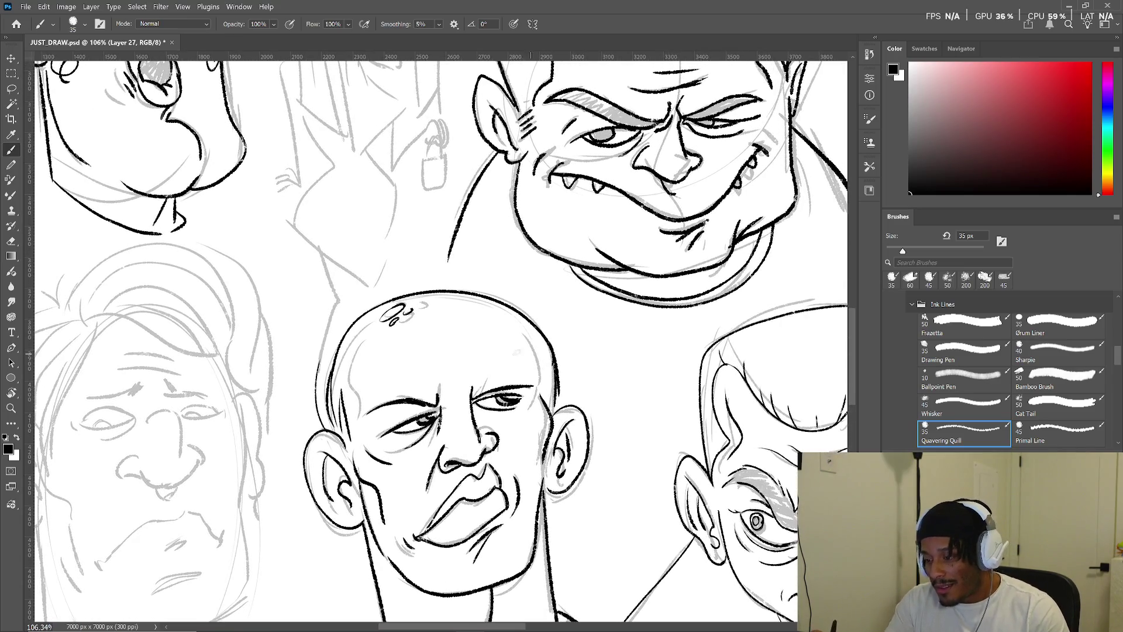
pyautogui.moveTo(509, 323); pyautogui.dragTo(534, 372)
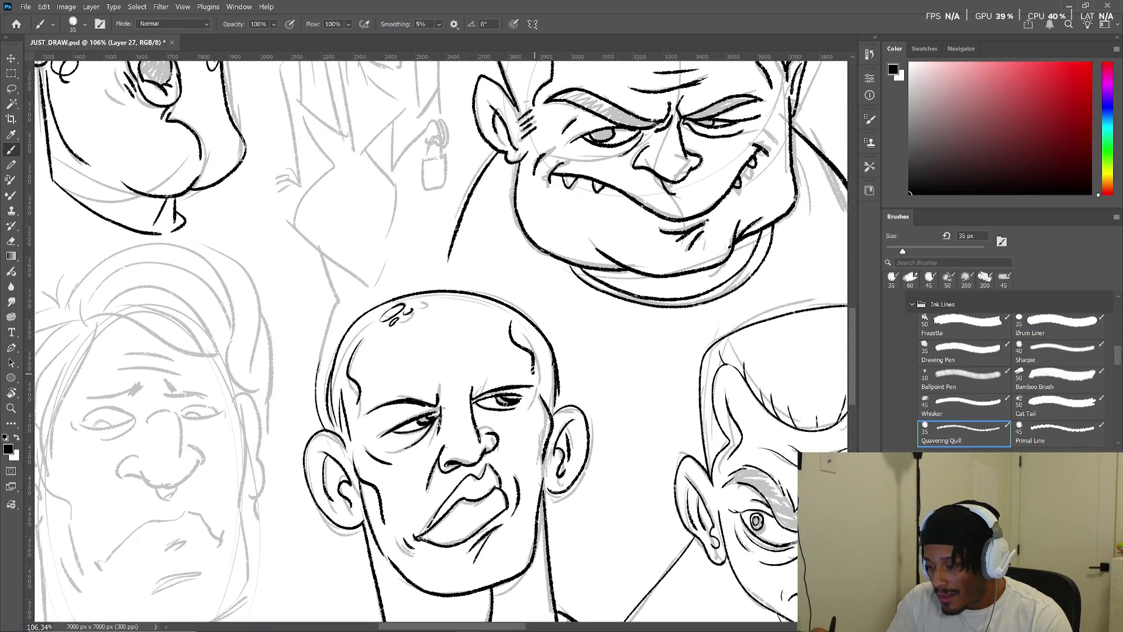
pyautogui.moveTo(410, 382); pyautogui.dragTo(493, 369)
pyautogui.moveTo(430, 365); pyautogui.dragTo(454, 359)
# - Ink and redraw the right edge of the bald man's head outline
pyautogui.moveTo(527, 434); pyautogui.dragTo(521, 395)
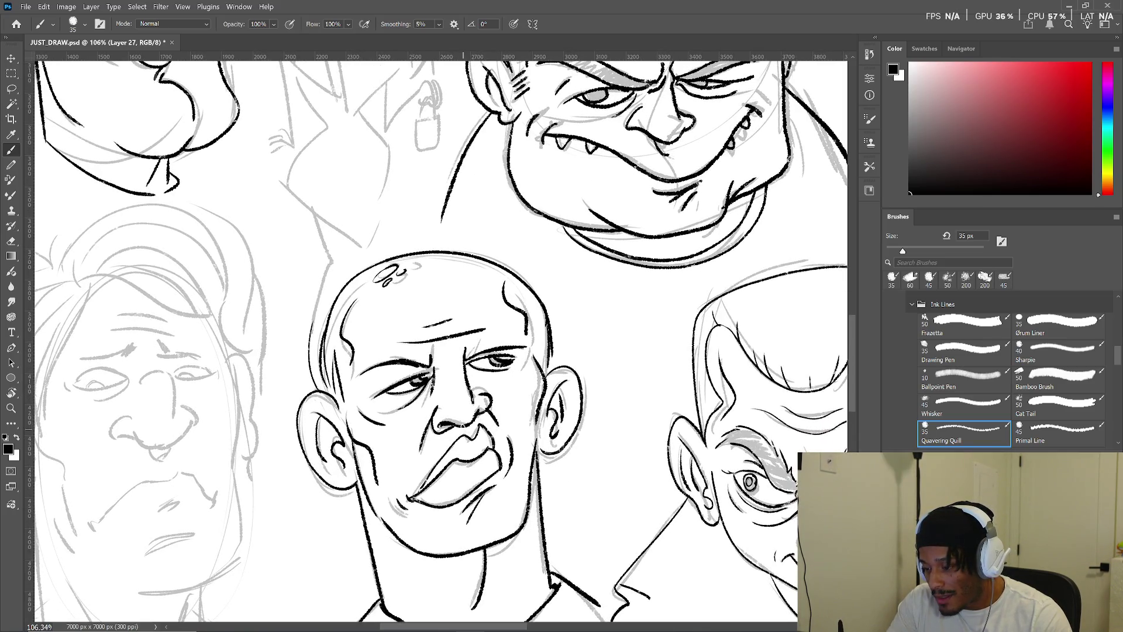
pyautogui.moveTo(522, 465); pyautogui.dragTo(515, 442)
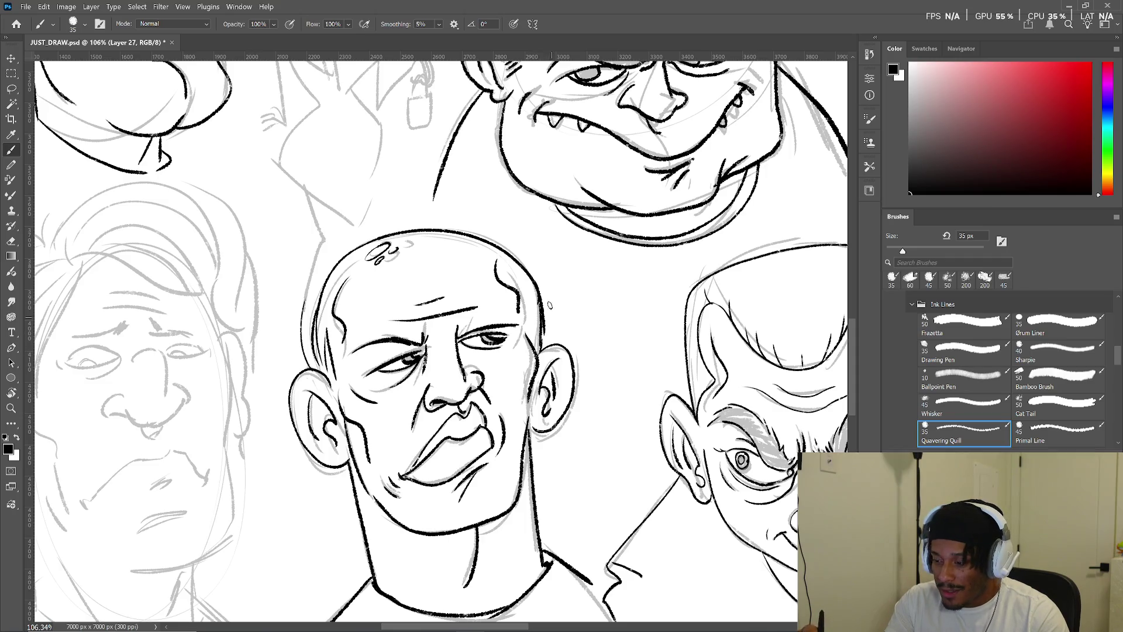
pyautogui.moveTo(542, 289); pyautogui.dragTo(545, 339)
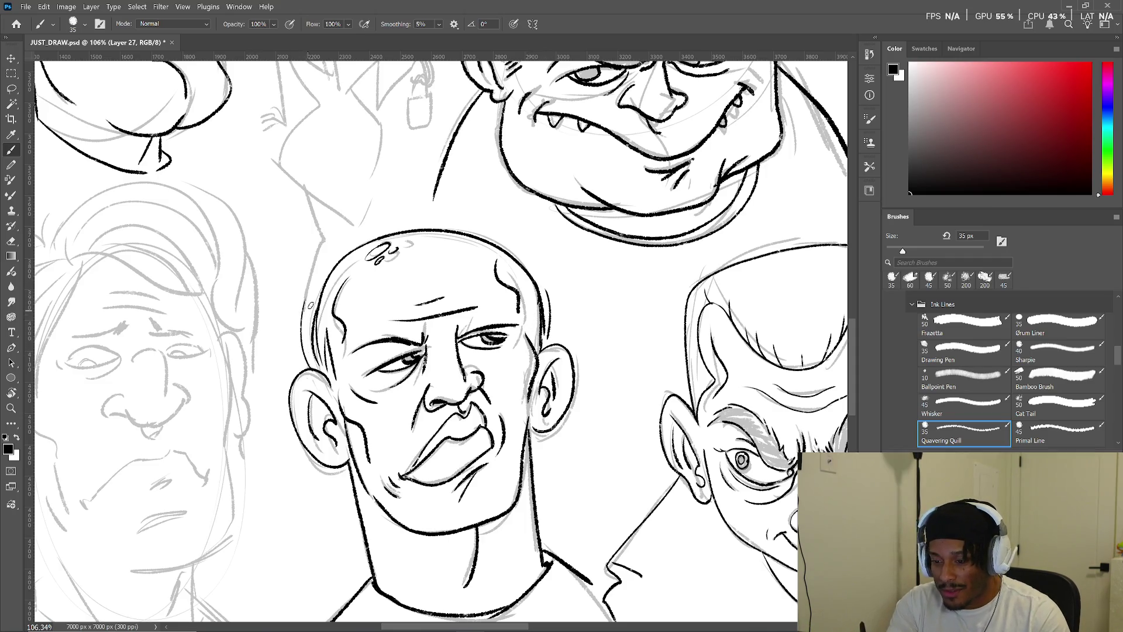
pyautogui.moveTo(542, 276)
pyautogui.mouseDown()
pyautogui.moveTo(553, 342)
pyautogui.moveTo(579, 265)
pyautogui.mouseUp()
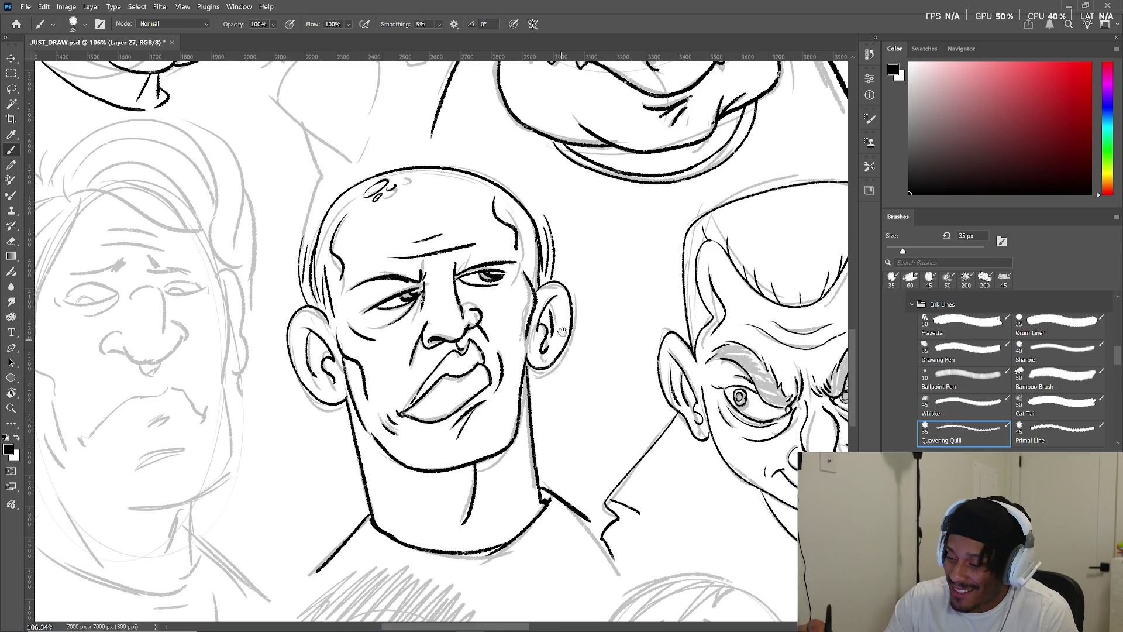
# - Pan and zoom to bring the right-hand faces into view
pyautogui.moveTo(562, 337); pyautogui.dragTo(557, 364)
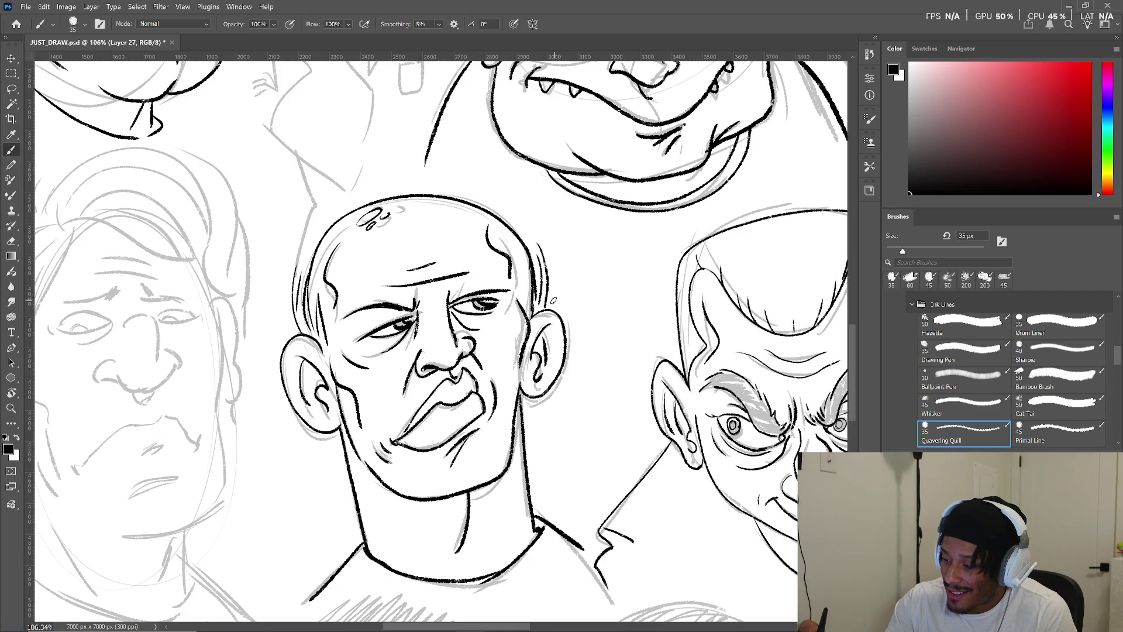
pyautogui.moveTo(570, 310); pyautogui.dragTo(570, 291)
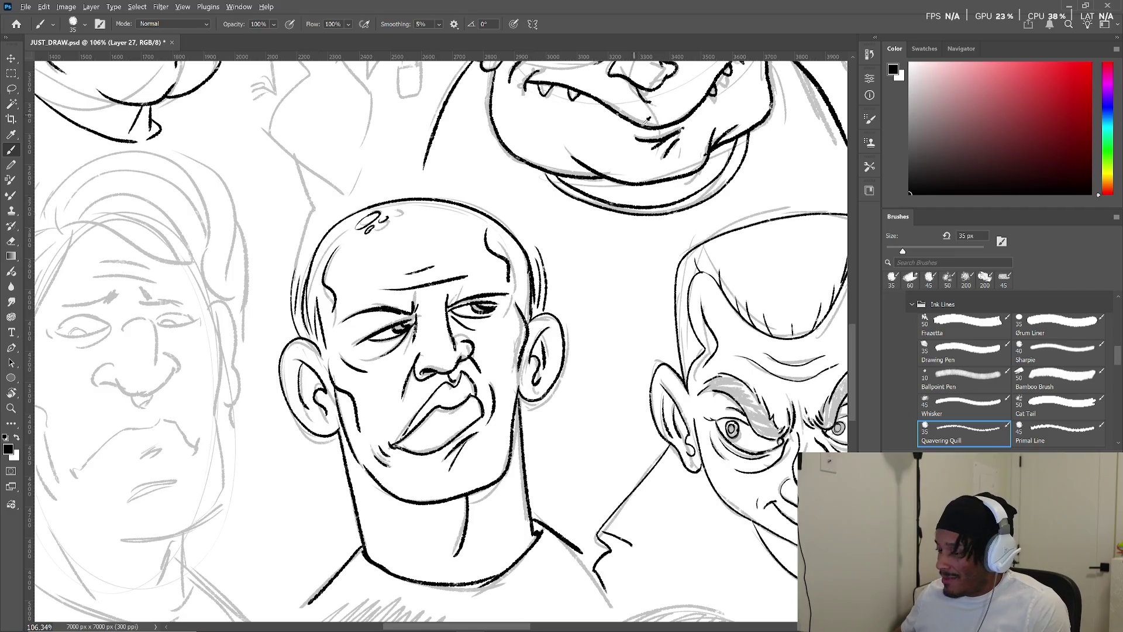
pyautogui.scroll(-5, 564, 269)
pyautogui.moveTo(563, 268)
pyautogui.mouseDown()
pyautogui.moveTo(502, 299)
pyautogui.moveTo(648, 270)
pyautogui.moveTo(571, 317)
pyautogui.moveTo(613, 313)
pyautogui.moveTo(747, 358)
pyautogui.mouseUp()
pyautogui.scroll(5, 572, 317)
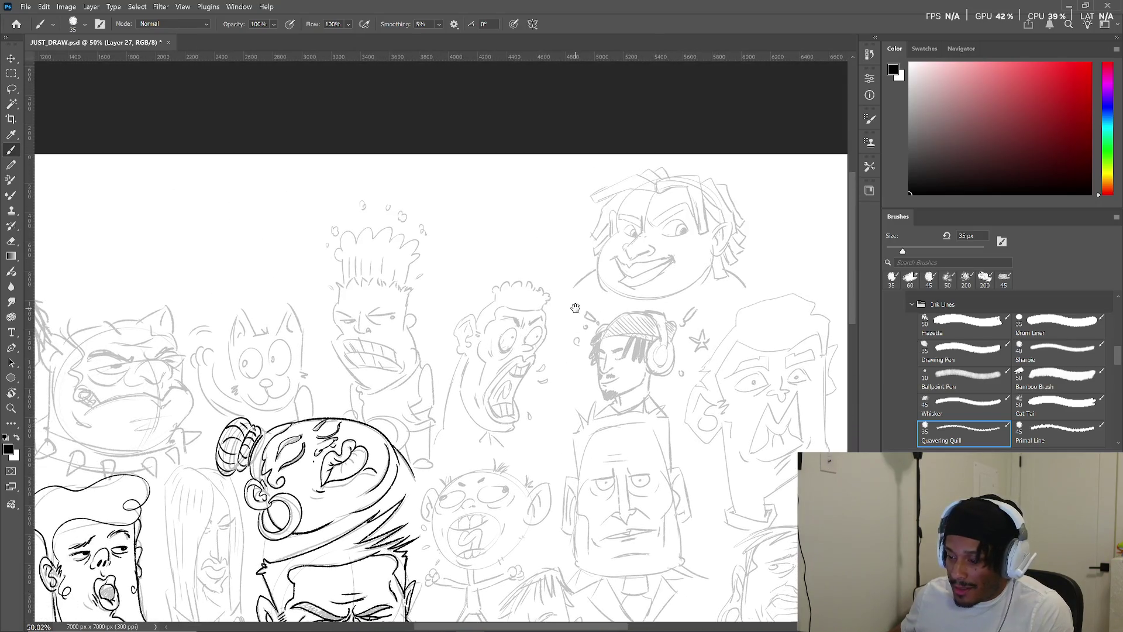
# - Ink the screaming face's nose, upper lip, cheek line, lower lip and jaw below it
pyautogui.scroll(8, 561, 349)
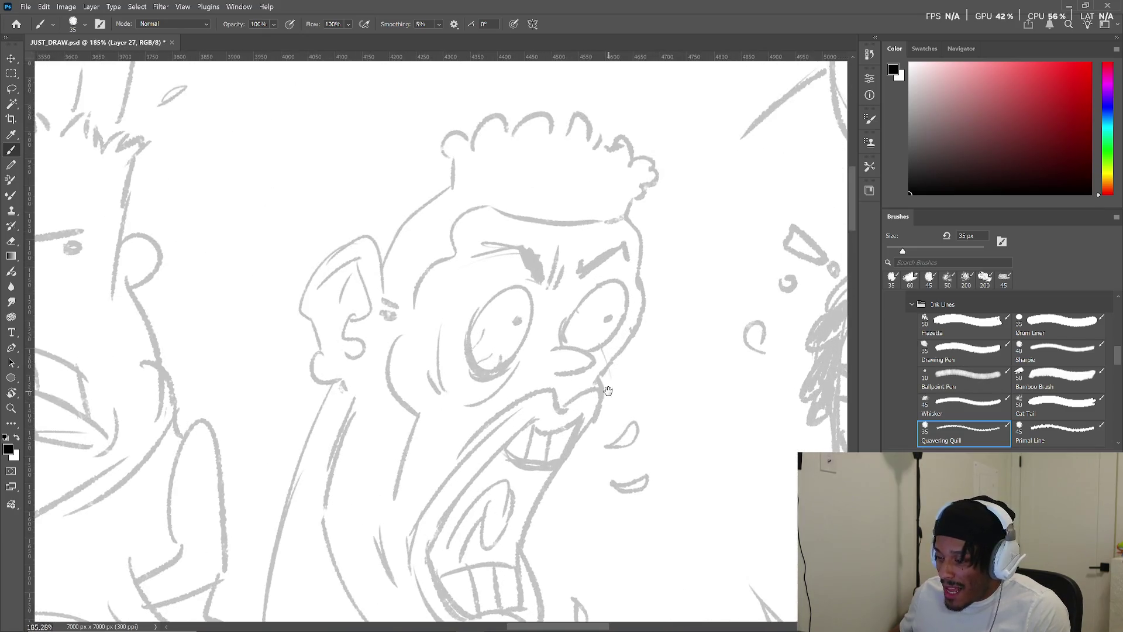
pyautogui.scroll(-2, 591, 319)
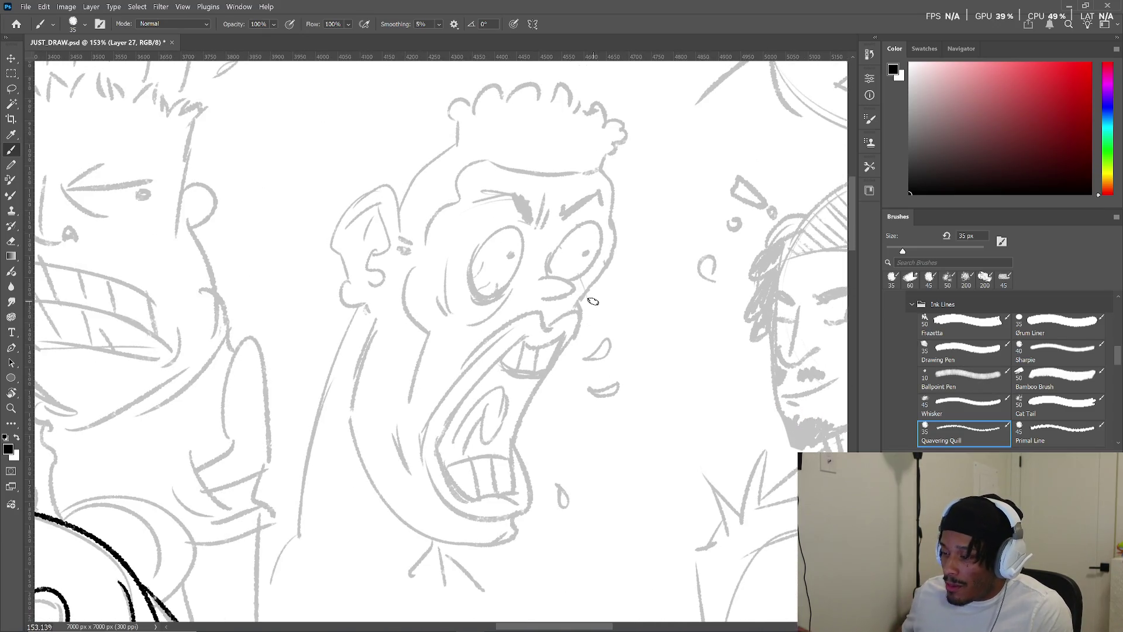
pyautogui.moveTo(518, 334)
pyautogui.mouseDown()
pyautogui.moveTo(555, 347)
pyautogui.moveTo(565, 335)
pyautogui.moveTo(553, 321)
pyautogui.moveTo(578, 316)
pyautogui.moveTo(462, 367)
pyautogui.moveTo(429, 432)
pyautogui.mouseUp()
pyautogui.moveTo(503, 354)
pyautogui.mouseDown()
pyautogui.moveTo(523, 337)
pyautogui.moveTo(434, 443)
pyautogui.mouseUp()
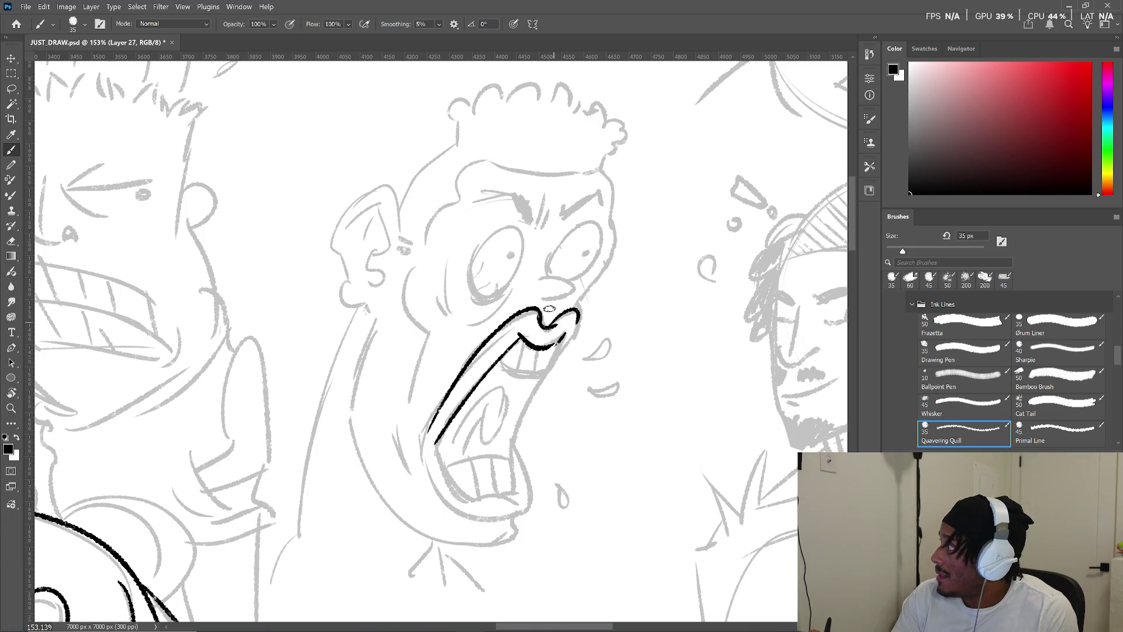
pyautogui.moveTo(564, 337)
pyautogui.mouseDown()
pyautogui.moveTo(559, 370)
pyautogui.moveTo(525, 375)
pyautogui.moveTo(541, 374)
pyautogui.moveTo(577, 310)
pyautogui.mouseUp()
pyautogui.moveTo(546, 372); pyautogui.dragTo(514, 445)
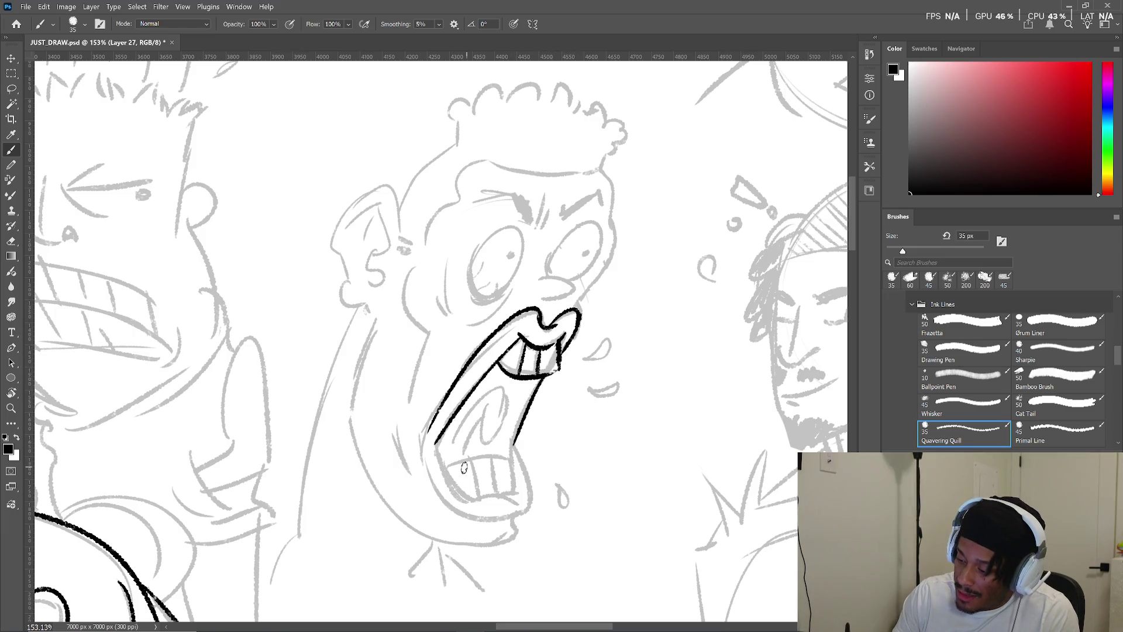
# - Ink the lower teeth, mouth edges and hatch marks, then fill the mouth interior solid black
pyautogui.moveTo(452, 464)
pyautogui.mouseDown()
pyautogui.moveTo(458, 490)
pyautogui.moveTo(518, 456)
pyautogui.moveTo(515, 489)
pyautogui.moveTo(475, 495)
pyautogui.mouseUp()
pyautogui.moveTo(499, 457)
pyautogui.mouseDown()
pyautogui.moveTo(495, 488)
pyautogui.moveTo(511, 488)
pyautogui.moveTo(515, 520)
pyautogui.mouseUp()
pyautogui.moveTo(436, 443); pyautogui.dragTo(508, 518)
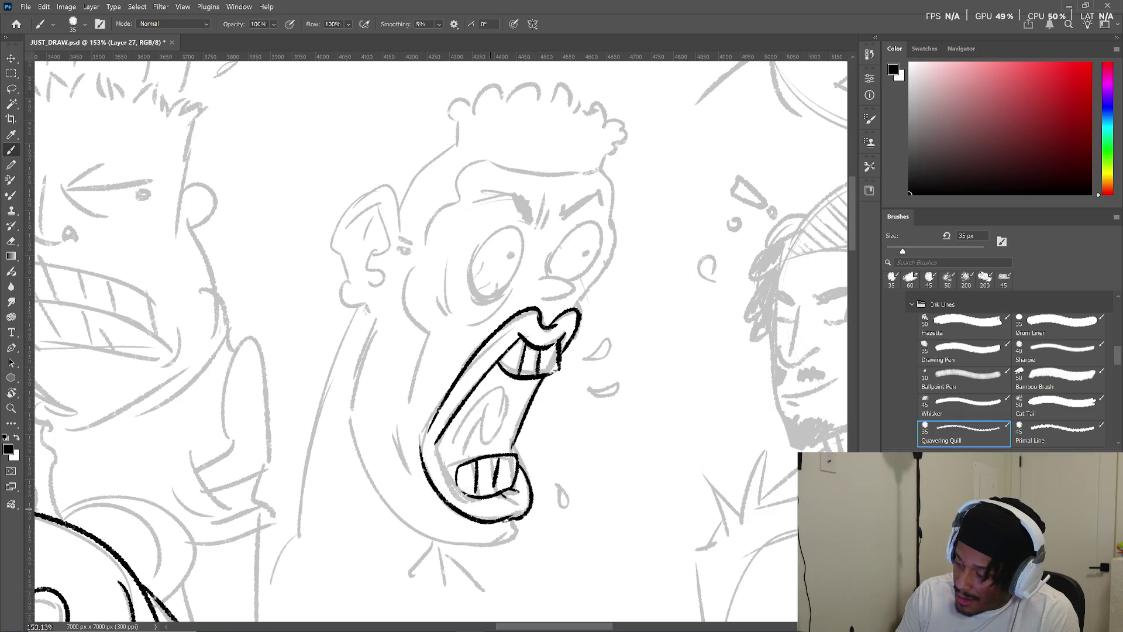
pyautogui.moveTo(412, 430); pyautogui.dragTo(416, 493)
pyautogui.moveTo(488, 389)
pyautogui.mouseDown()
pyautogui.moveTo(445, 452)
pyautogui.moveTo(488, 421)
pyautogui.moveTo(485, 410)
pyautogui.mouseUp()
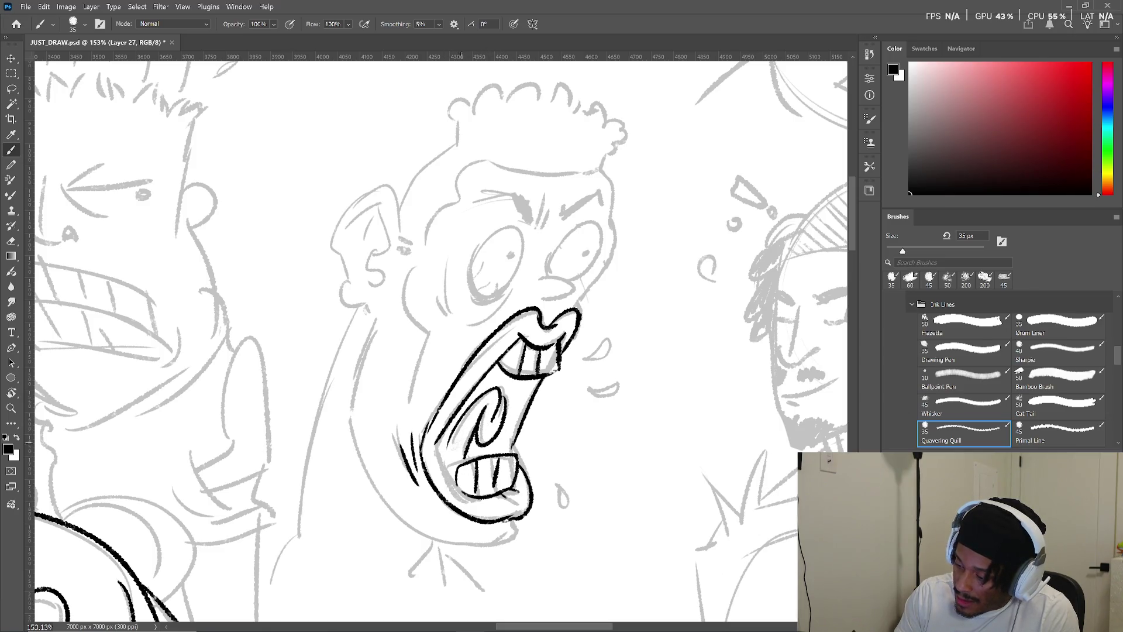
pyautogui.moveTo(435, 440); pyautogui.dragTo(455, 481)
pyautogui.moveTo(443, 428)
pyautogui.mouseDown()
pyautogui.moveTo(453, 464)
pyautogui.moveTo(446, 432)
pyautogui.moveTo(494, 369)
pyautogui.moveTo(491, 386)
pyautogui.moveTo(538, 379)
pyautogui.moveTo(503, 390)
pyautogui.moveTo(515, 424)
pyautogui.mouseUp()
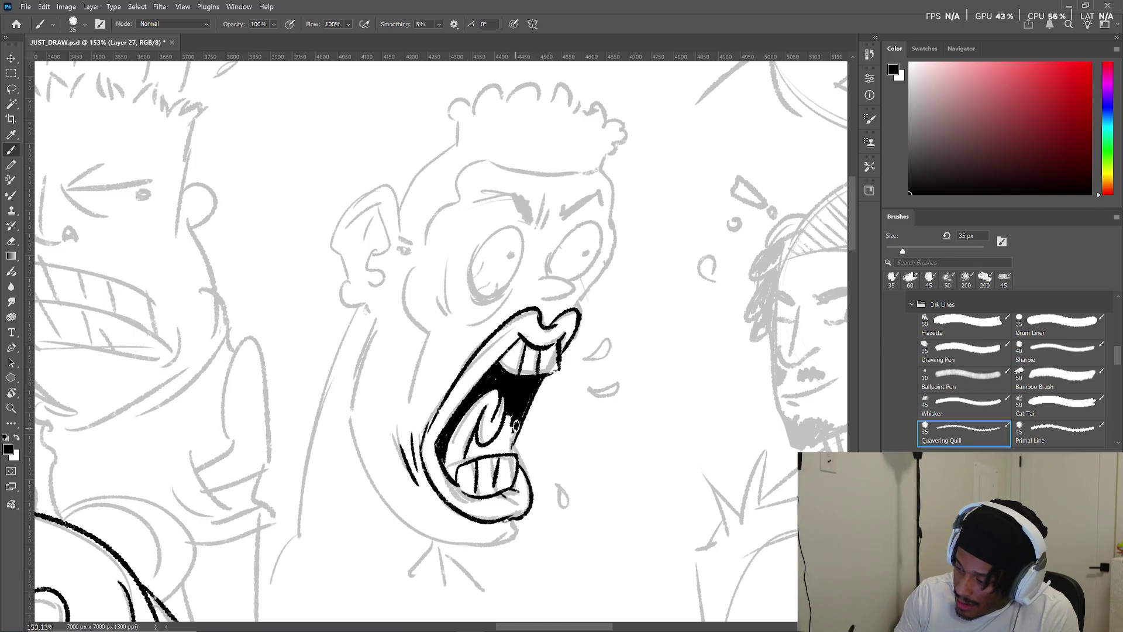
pyautogui.moveTo(502, 380)
pyautogui.mouseDown()
pyautogui.moveTo(497, 368)
pyautogui.moveTo(488, 398)
pyautogui.mouseUp()
pyautogui.moveTo(466, 459)
pyautogui.mouseDown()
pyautogui.moveTo(470, 439)
pyautogui.moveTo(480, 451)
pyautogui.moveTo(512, 420)
pyautogui.moveTo(518, 429)
pyautogui.moveTo(491, 451)
pyautogui.moveTo(488, 441)
pyautogui.moveTo(510, 443)
pyautogui.mouseUp()
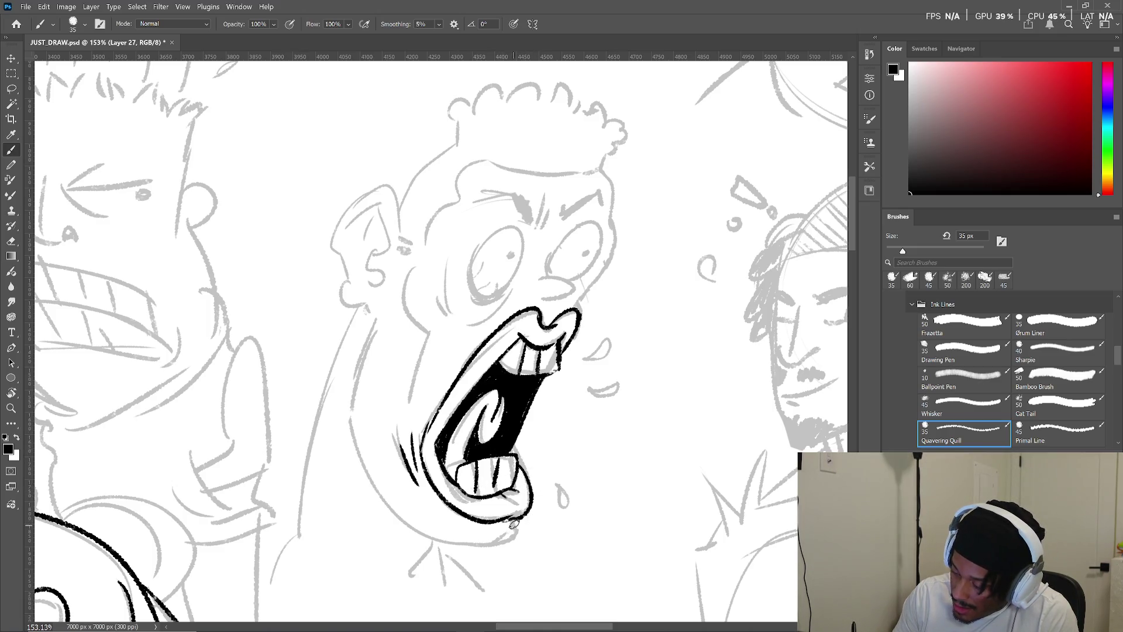
# - Ink the long jaw and chin line up to the left ear, undoing the inner-ear stroke
pyautogui.moveTo(512, 525); pyautogui.dragTo(514, 538)
pyautogui.moveTo(351, 409)
pyautogui.mouseDown()
pyautogui.moveTo(390, 509)
pyautogui.moveTo(515, 537)
pyautogui.mouseUp()
pyautogui.moveTo(456, 415); pyautogui.dragTo(456, 506)
pyautogui.moveTo(369, 424); pyautogui.dragTo(351, 504)
pyautogui.moveTo(372, 400)
pyautogui.mouseDown()
pyautogui.moveTo(343, 393)
pyautogui.moveTo(334, 321)
pyautogui.moveTo(398, 315)
pyautogui.moveTo(391, 309)
pyautogui.moveTo(386, 345)
pyautogui.moveTo(369, 360)
pyautogui.mouseUp()
pyautogui.hotkey('ctrl', 'z')
# - Extend the inner-ear line and ink the left neck with zigzag tendon strokes
pyautogui.moveTo(359, 310); pyautogui.dragTo(355, 342)
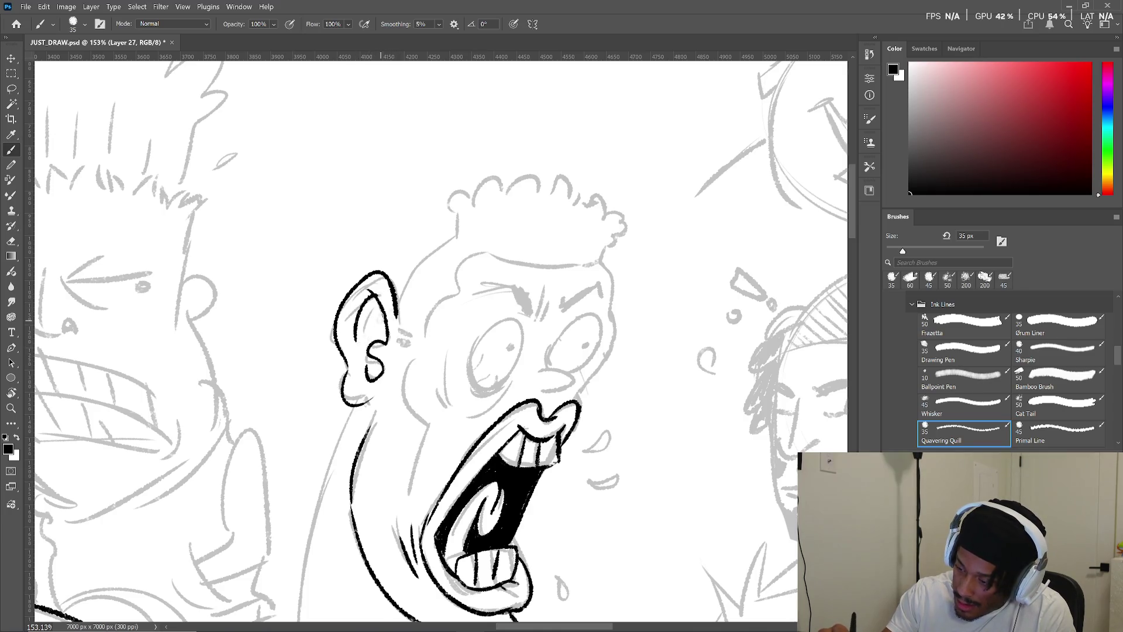
pyautogui.moveTo(428, 325)
pyautogui.mouseDown()
pyautogui.moveTo(400, 325)
pyautogui.moveTo(441, 185)
pyautogui.mouseUp()
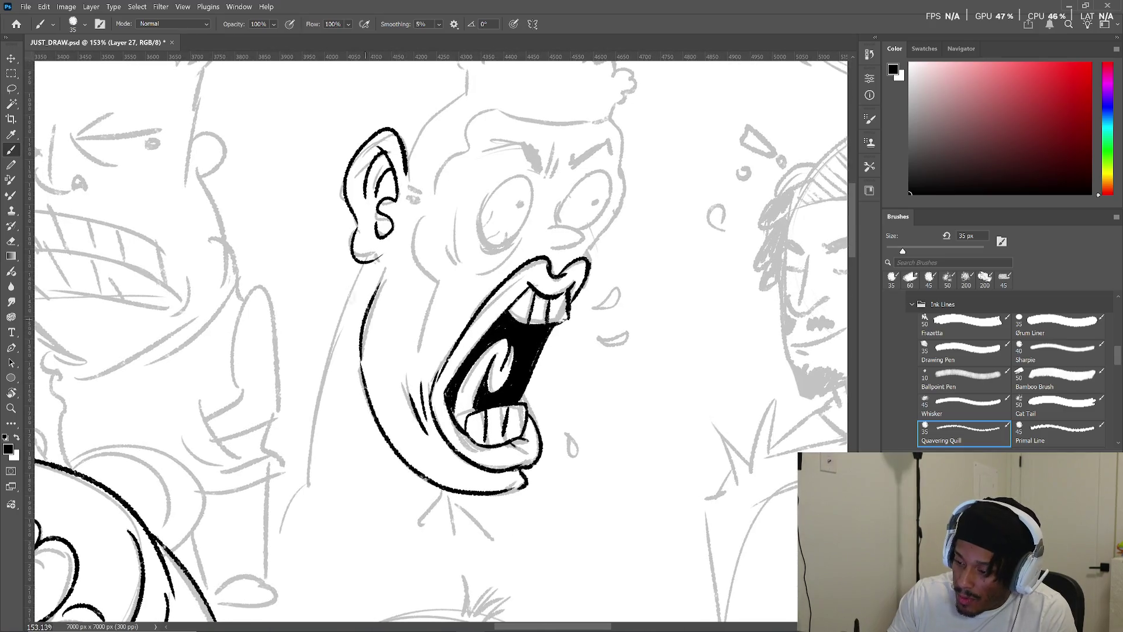
pyautogui.moveTo(357, 277); pyautogui.dragTo(297, 506)
pyautogui.moveTo(341, 426); pyautogui.dragTo(319, 464)
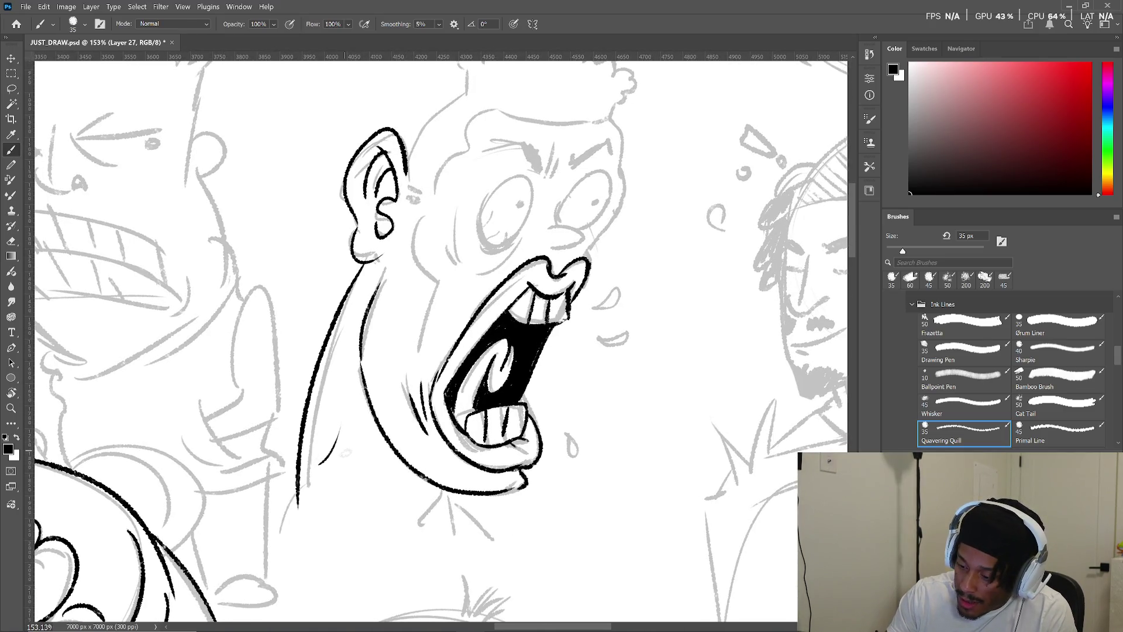
pyautogui.moveTo(355, 404); pyautogui.dragTo(351, 479)
pyautogui.moveTo(320, 468)
pyautogui.mouseDown()
pyautogui.moveTo(341, 474)
pyautogui.moveTo(335, 524)
pyautogui.mouseUp()
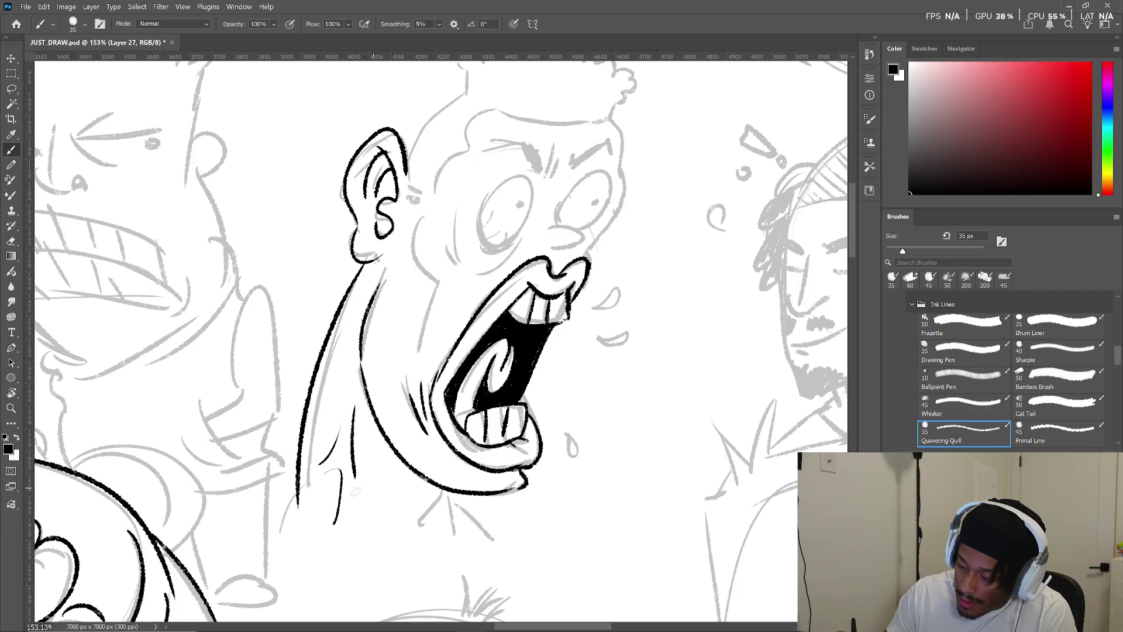
pyautogui.hotkey('ctrl', 'z')
pyautogui.moveTo(320, 469); pyautogui.dragTo(330, 506)
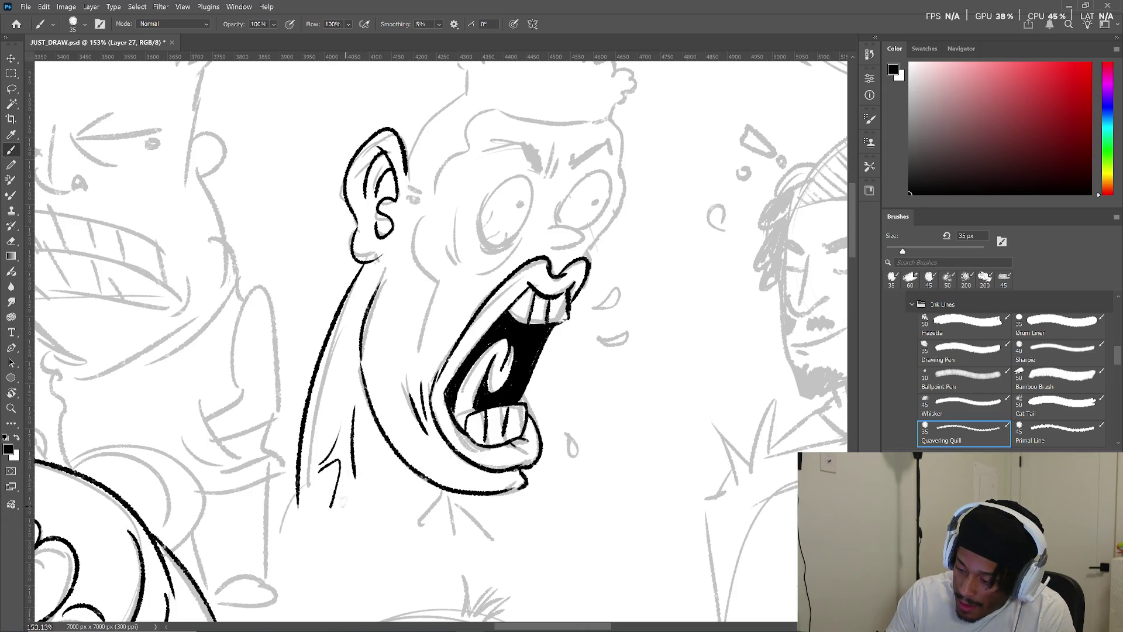
# - Ink the lines under the jaw plus the collar and shoulder lines
pyautogui.moveTo(445, 480)
pyautogui.mouseDown()
pyautogui.moveTo(434, 440)
pyautogui.moveTo(397, 507)
pyautogui.mouseUp()
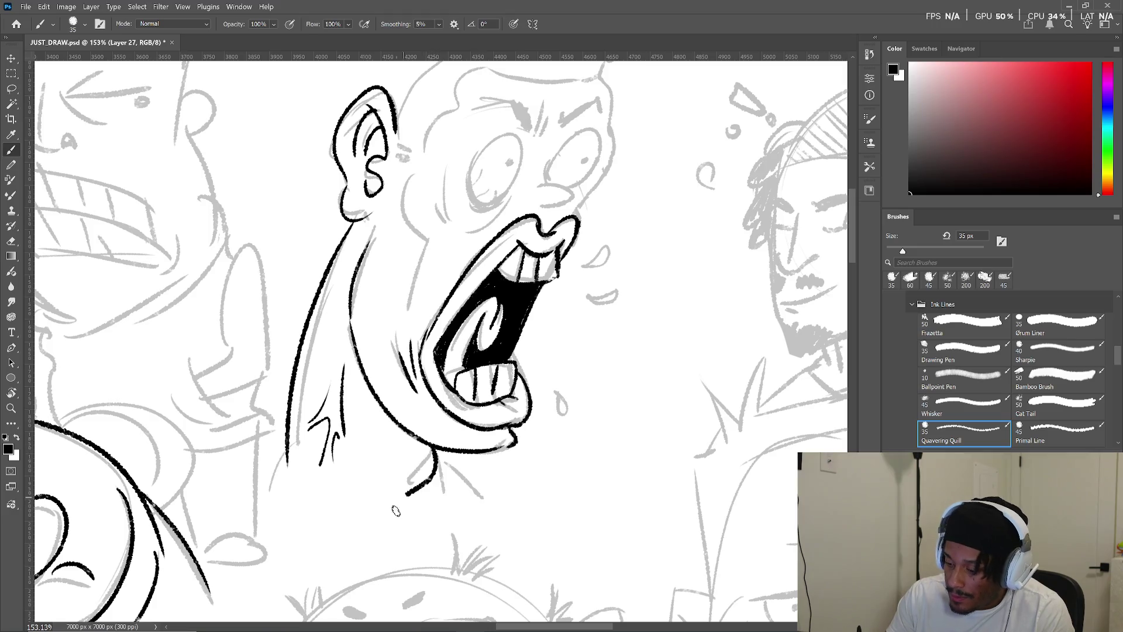
pyautogui.moveTo(448, 447); pyautogui.dragTo(458, 501)
pyautogui.moveTo(286, 458)
pyautogui.mouseDown()
pyautogui.moveTo(256, 534)
pyautogui.moveTo(442, 532)
pyautogui.mouseUp()
pyautogui.hotkey('ctrl', 'z')
pyautogui.moveTo(327, 541)
pyautogui.mouseDown()
pyautogui.moveTo(471, 541)
pyautogui.moveTo(483, 501)
pyautogui.mouseUp()
pyautogui.moveTo(450, 468); pyautogui.dragTo(522, 497)
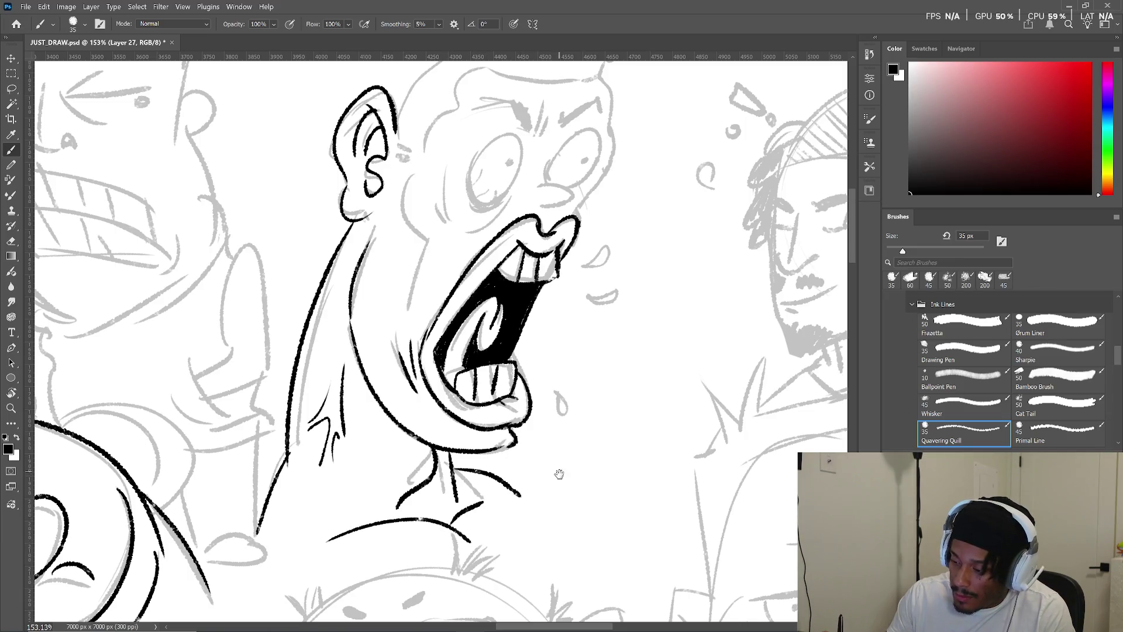
# - Fill the right pupil solid, outline both eyes, and ink the left eyebrow
pyautogui.scroll(5, 559, 471)
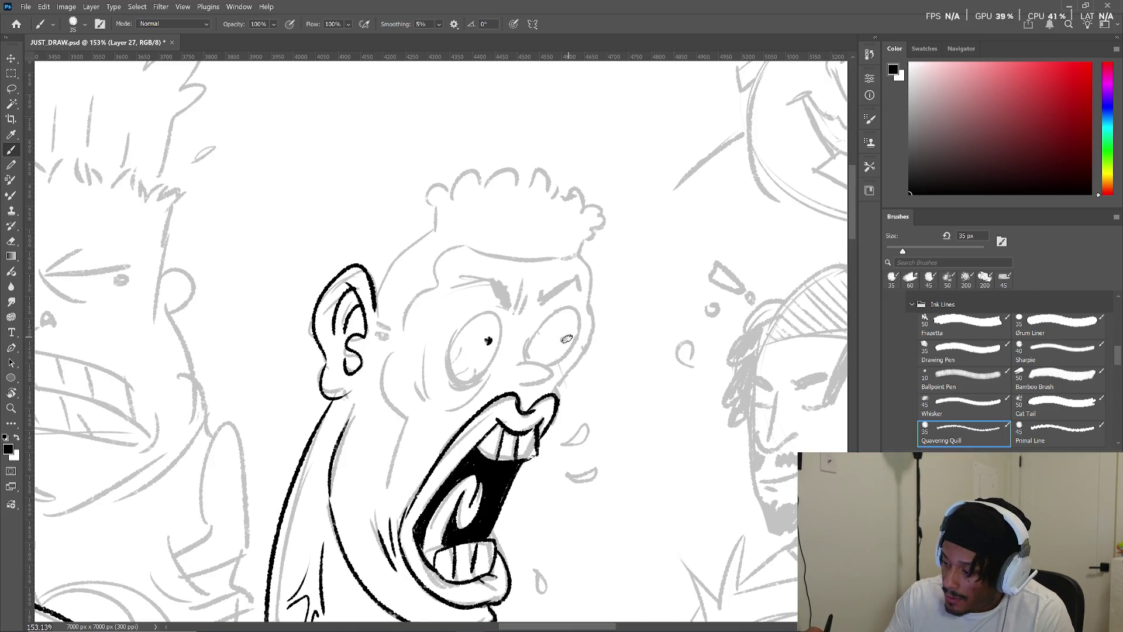
pyautogui.click(563, 340)
pyautogui.moveTo(490, 372)
pyautogui.mouseDown()
pyautogui.moveTo(496, 307)
pyautogui.moveTo(468, 395)
pyautogui.mouseUp()
pyautogui.hotkey('ctrl', 'z')
pyautogui.moveTo(496, 311)
pyautogui.mouseDown()
pyautogui.moveTo(499, 326)
pyautogui.moveTo(451, 351)
pyautogui.moveTo(498, 319)
pyautogui.moveTo(485, 380)
pyautogui.moveTo(500, 322)
pyautogui.moveTo(459, 399)
pyautogui.mouseUp()
pyautogui.hotkey('ctrl', 'z')
pyautogui.hotkey('ctrl', 'z')
pyautogui.hotkey('ctrl', 'z')
pyautogui.hotkey('ctrl', 'z')
pyautogui.moveTo(488, 360)
pyautogui.mouseDown()
pyautogui.moveTo(453, 383)
pyautogui.moveTo(471, 391)
pyautogui.mouseUp()
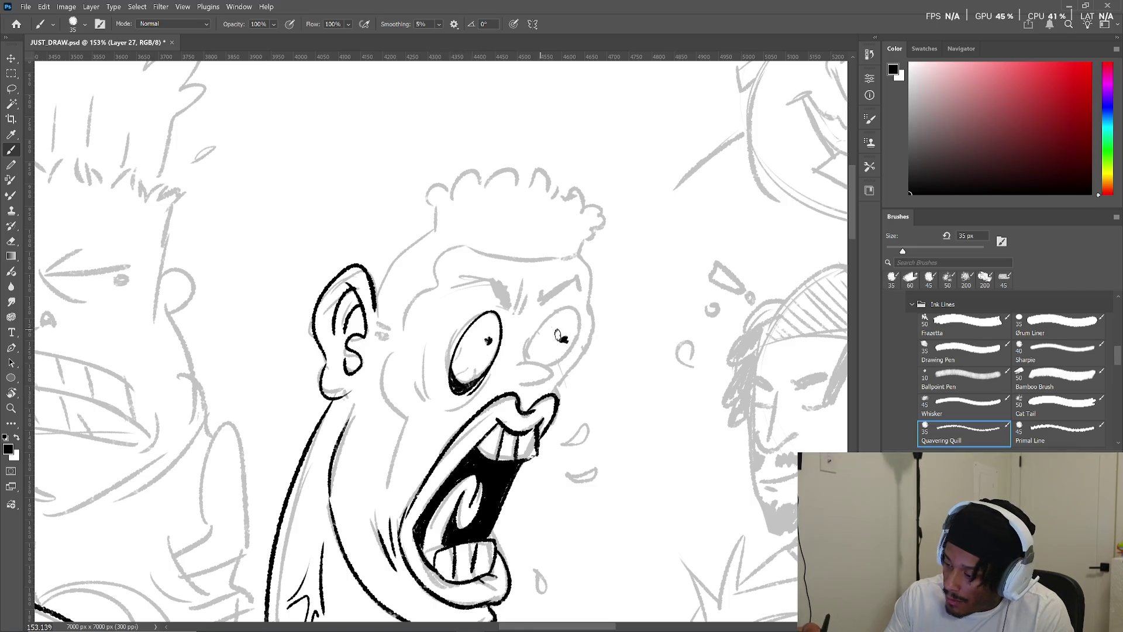
pyautogui.moveTo(541, 358)
pyautogui.mouseDown()
pyautogui.moveTo(581, 307)
pyautogui.moveTo(561, 360)
pyautogui.moveTo(530, 358)
pyautogui.moveTo(553, 367)
pyautogui.moveTo(510, 377)
pyautogui.moveTo(518, 383)
pyautogui.mouseUp()
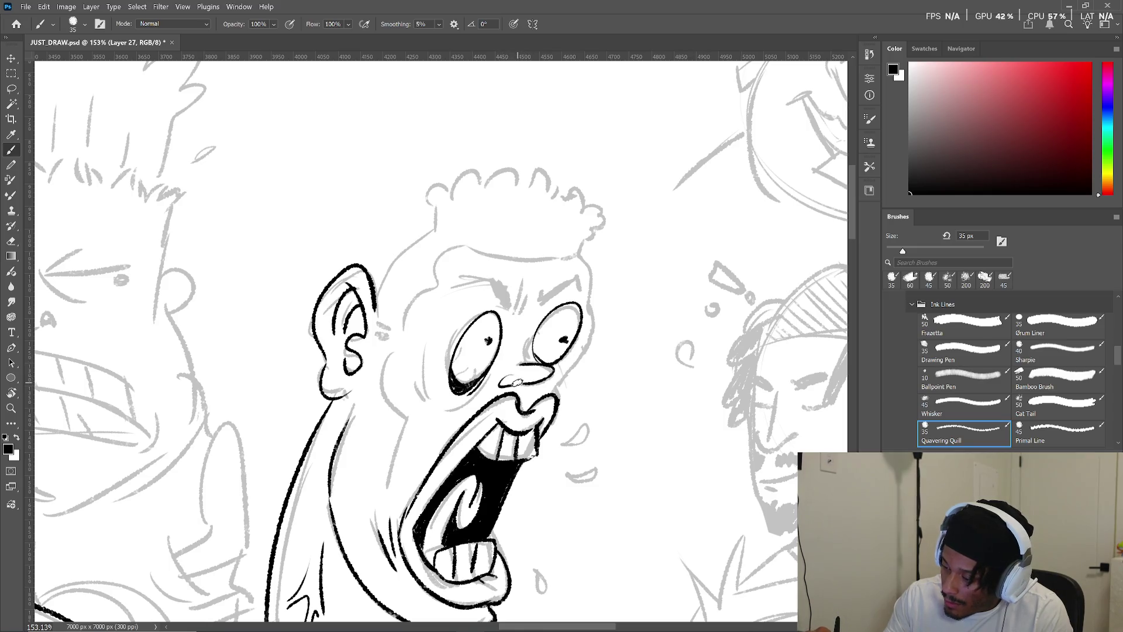
pyautogui.moveTo(529, 341); pyautogui.dragTo(524, 373)
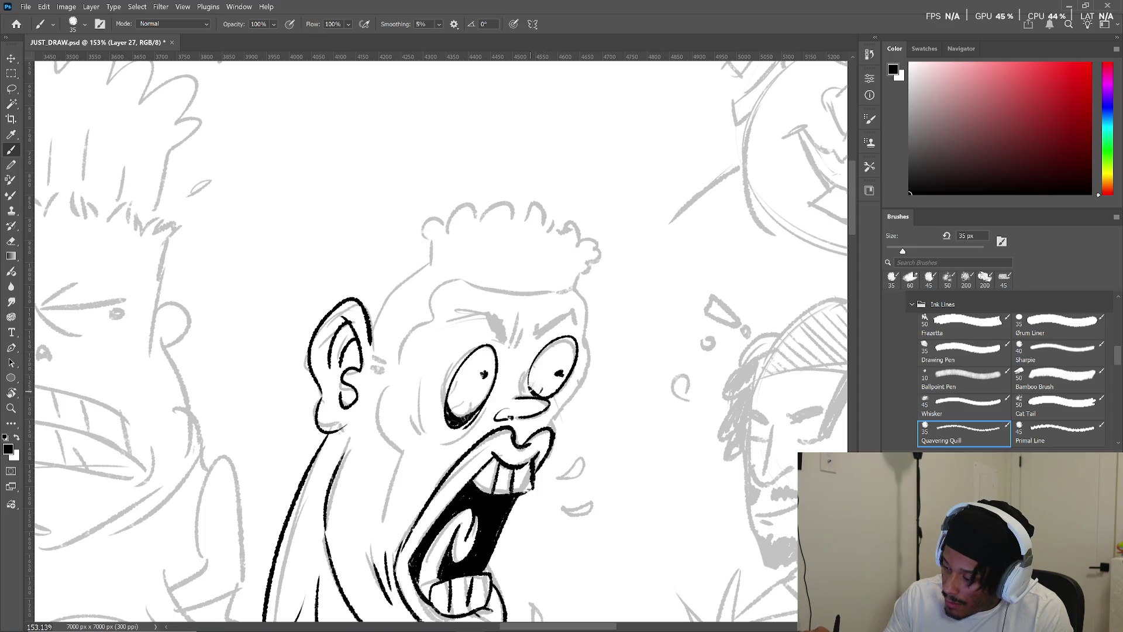
pyautogui.moveTo(450, 413); pyautogui.dragTo(457, 408)
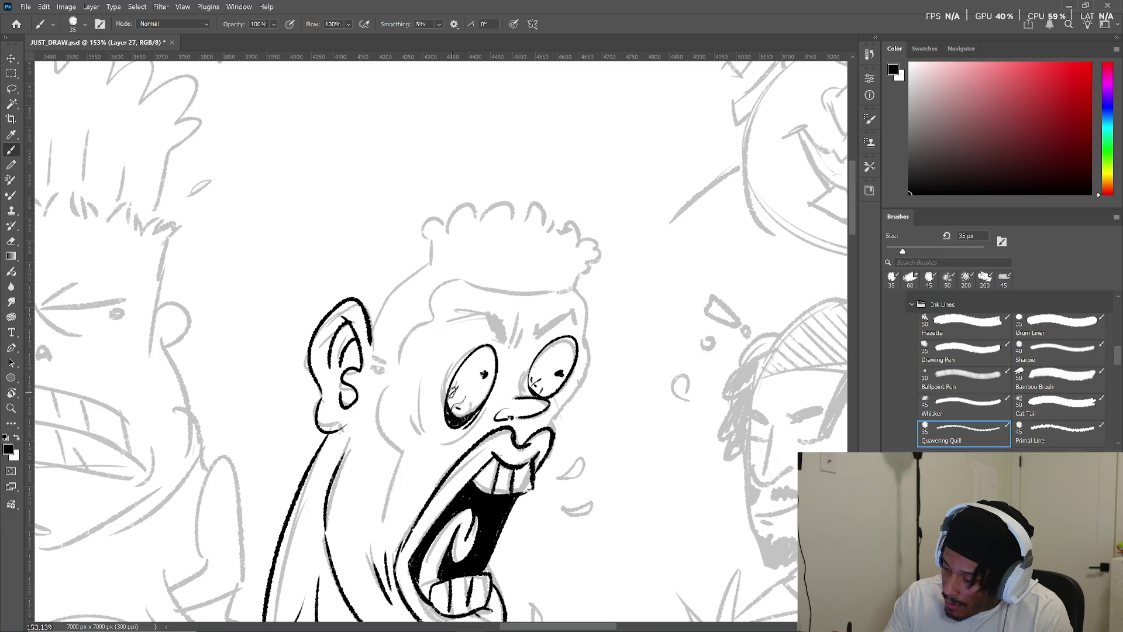
pyautogui.moveTo(466, 304)
pyautogui.mouseDown()
pyautogui.moveTo(518, 347)
pyautogui.moveTo(576, 315)
pyautogui.moveTo(557, 320)
pyautogui.moveTo(576, 317)
pyautogui.moveTo(581, 342)
pyautogui.moveTo(547, 434)
pyautogui.mouseUp()
# - Ink the left neck line, head side, curly hair across the forehead and hatching by the ear
pyautogui.moveTo(590, 352); pyautogui.dragTo(574, 399)
pyautogui.moveTo(356, 442); pyautogui.dragTo(352, 559)
pyautogui.moveTo(393, 405); pyautogui.dragTo(379, 482)
pyautogui.moveTo(341, 432); pyautogui.dragTo(412, 343)
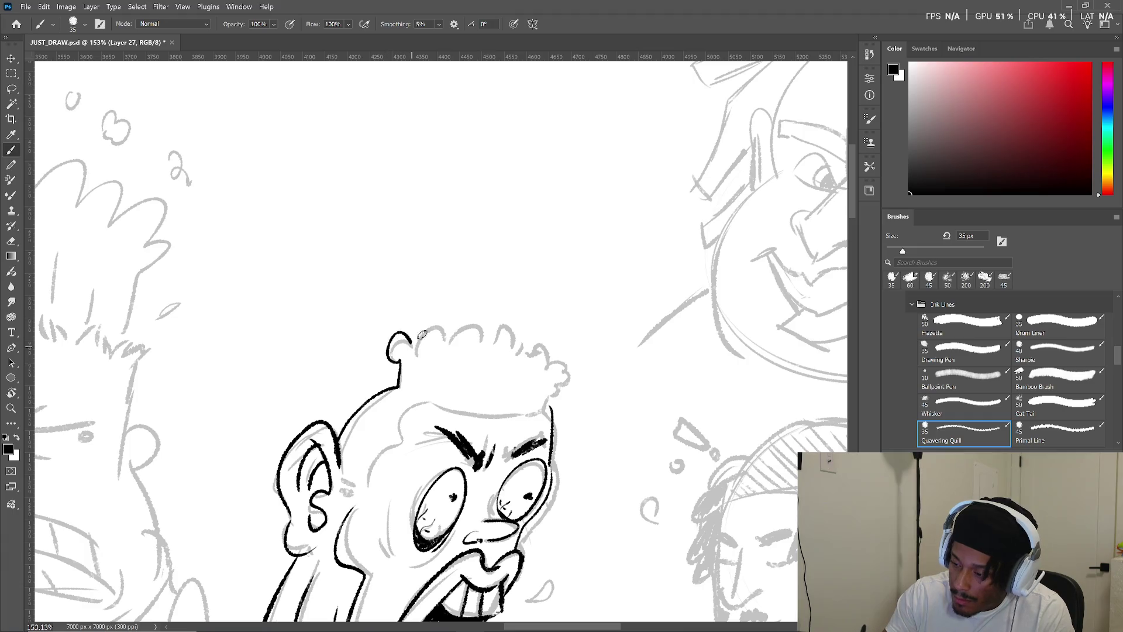
pyautogui.moveTo(552, 407)
pyautogui.mouseDown()
pyautogui.moveTo(569, 365)
pyautogui.moveTo(504, 332)
pyautogui.moveTo(468, 338)
pyautogui.moveTo(455, 325)
pyautogui.moveTo(419, 335)
pyautogui.moveTo(425, 350)
pyautogui.mouseUp()
pyautogui.moveTo(544, 393)
pyautogui.mouseDown()
pyautogui.moveTo(596, 273)
pyautogui.moveTo(597, 291)
pyautogui.moveTo(476, 292)
pyautogui.moveTo(411, 374)
pyautogui.moveTo(395, 372)
pyautogui.mouseUp()
pyautogui.moveTo(411, 378)
pyautogui.mouseDown()
pyautogui.moveTo(398, 375)
pyautogui.moveTo(393, 388)
pyautogui.mouseUp()
pyautogui.scroll(-5, 394, 388)
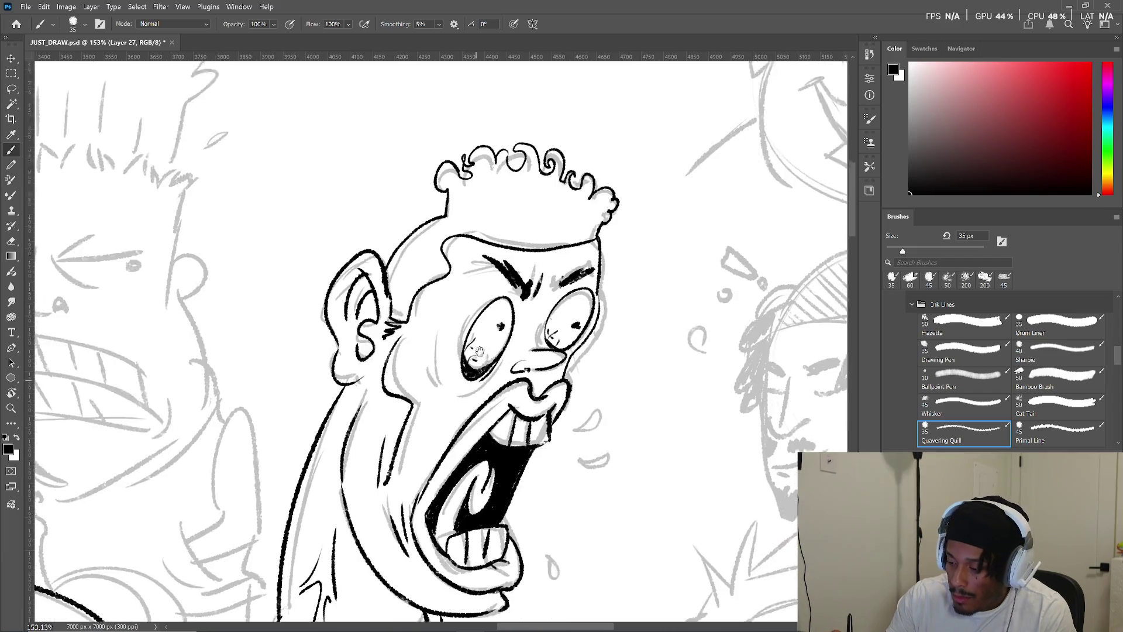
# - Ink wrinkle lines around the left eye and two teardrop sweat drops by the mouth
pyautogui.moveTo(433, 279); pyautogui.dragTo(440, 292)
pyautogui.moveTo(510, 278); pyautogui.dragTo(495, 290)
pyautogui.moveTo(483, 296); pyautogui.dragTo(456, 325)
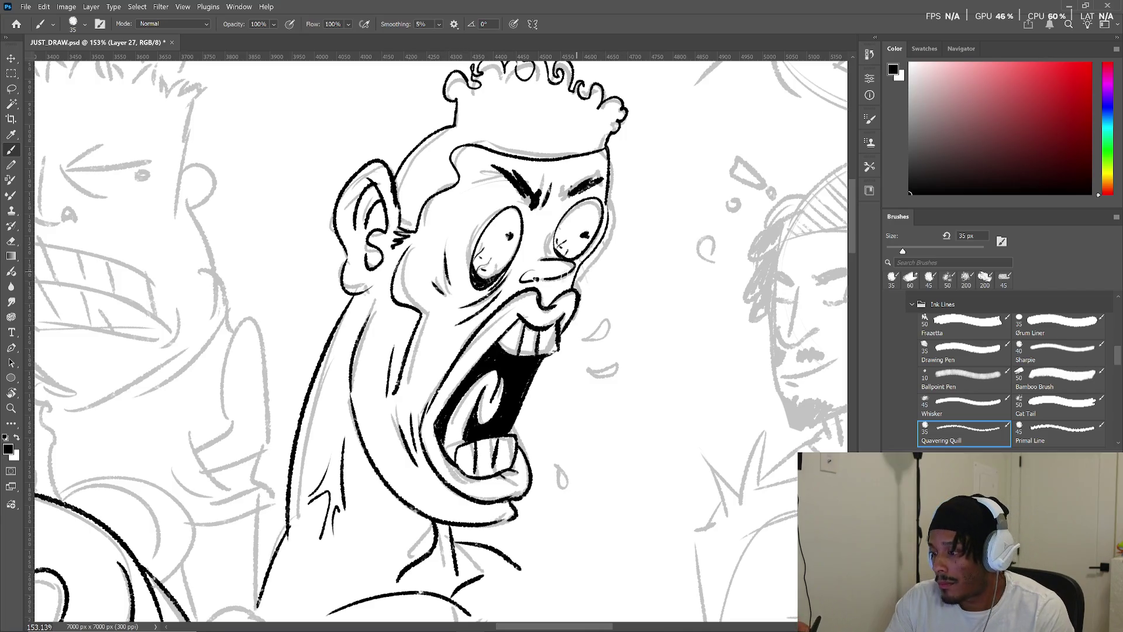
pyautogui.moveTo(582, 289)
pyautogui.mouseDown()
pyautogui.moveTo(591, 248)
pyautogui.moveTo(584, 314)
pyautogui.moveTo(592, 200)
pyautogui.moveTo(588, 231)
pyautogui.mouseUp()
pyautogui.moveTo(578, 378)
pyautogui.mouseDown()
pyautogui.moveTo(580, 392)
pyautogui.moveTo(590, 387)
pyautogui.mouseUp()
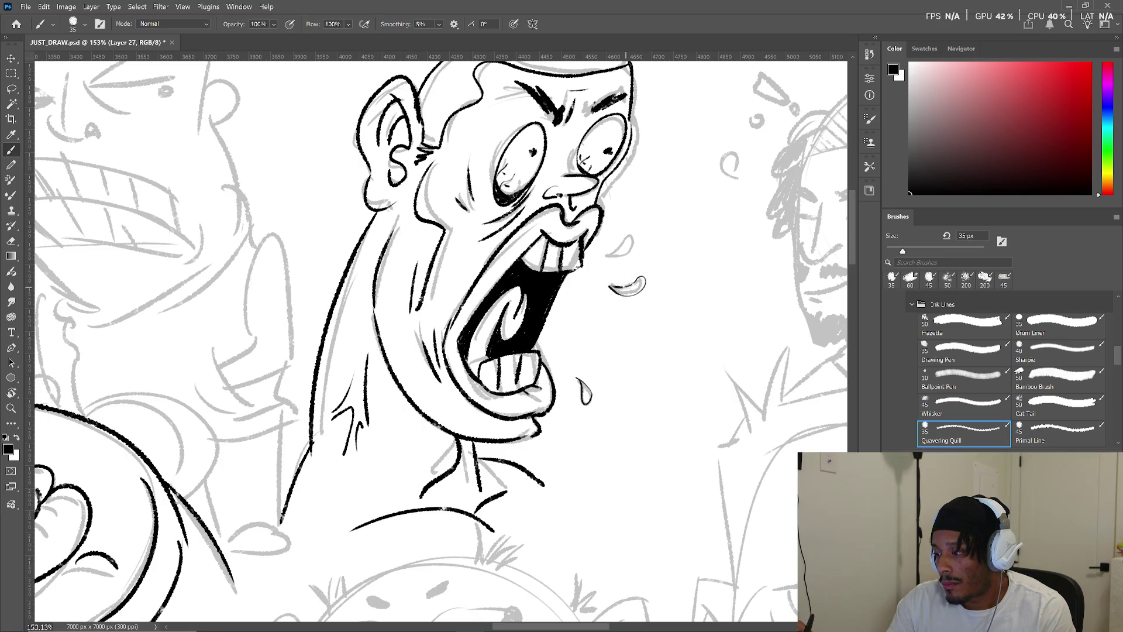
pyautogui.moveTo(604, 257)
pyautogui.mouseDown()
pyautogui.moveTo(635, 239)
pyautogui.moveTo(603, 256)
pyautogui.mouseUp()
# - Zoom out, swap the painting colour to white, and pan toward the neighbouring sketches
pyautogui.moveTo(604, 372)
pyautogui.mouseDown()
pyautogui.moveTo(623, 287)
pyautogui.moveTo(632, 307)
pyautogui.mouseUp()
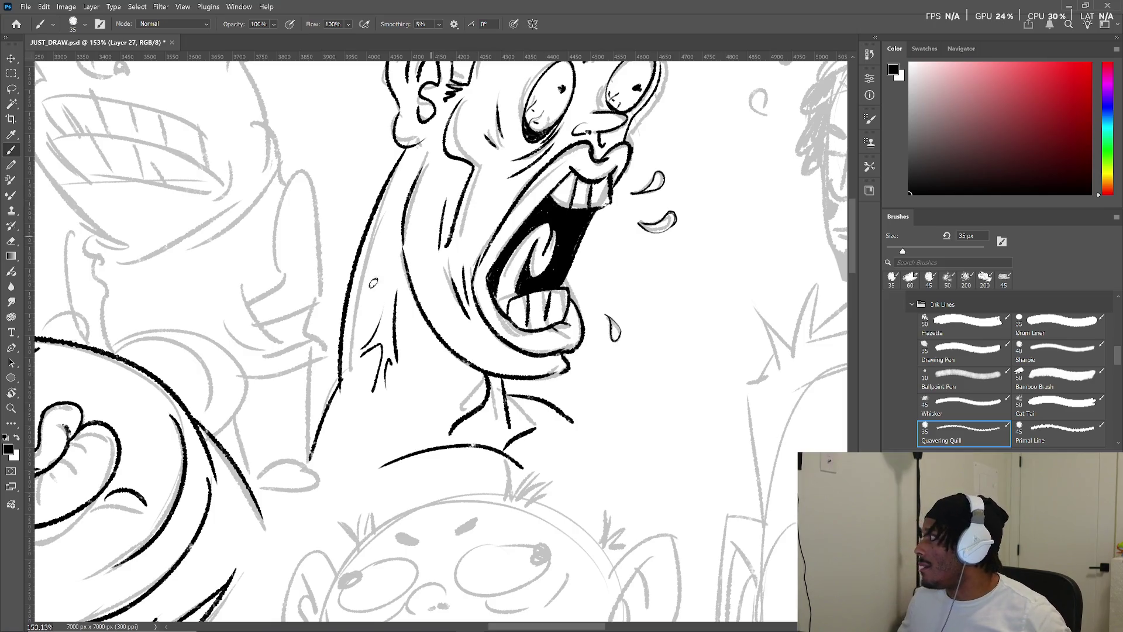
pyautogui.scroll(-3, 492, 332)
pyautogui.press('x')
pyautogui.moveTo(592, 258); pyautogui.dragTo(553, 333)
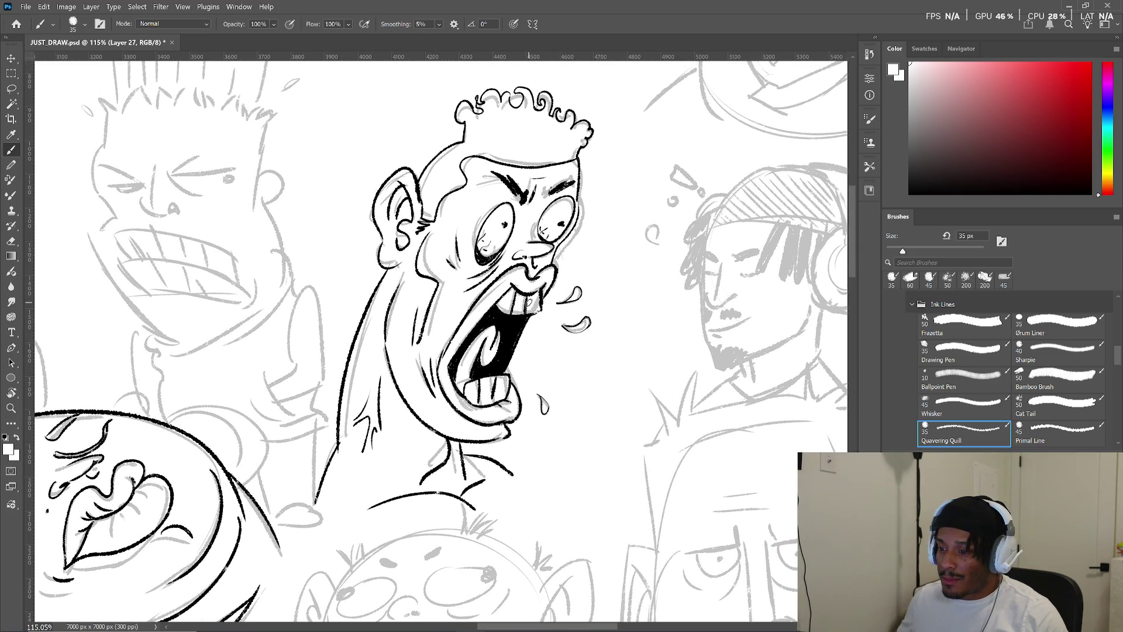
pyautogui.moveTo(357, 416); pyautogui.dragTo(468, 389)
pyautogui.moveTo(494, 266); pyautogui.dragTo(508, 399)
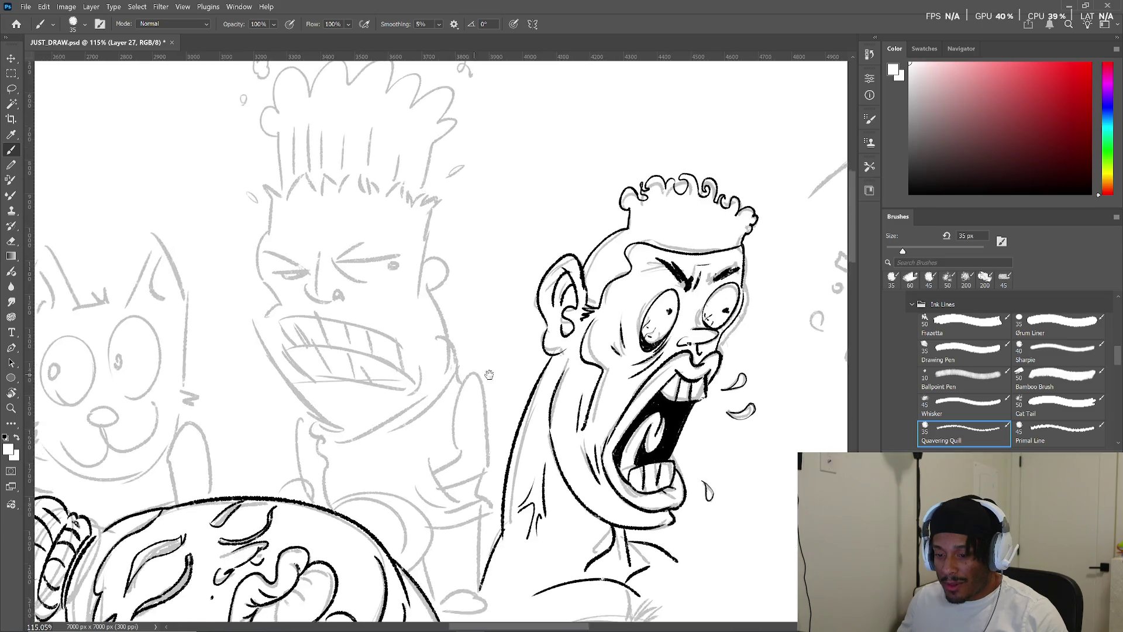
# - Zoom out and pan across the page to centre on the hoop-earring character holding a card
pyautogui.hscroll(-5, 521, 385)
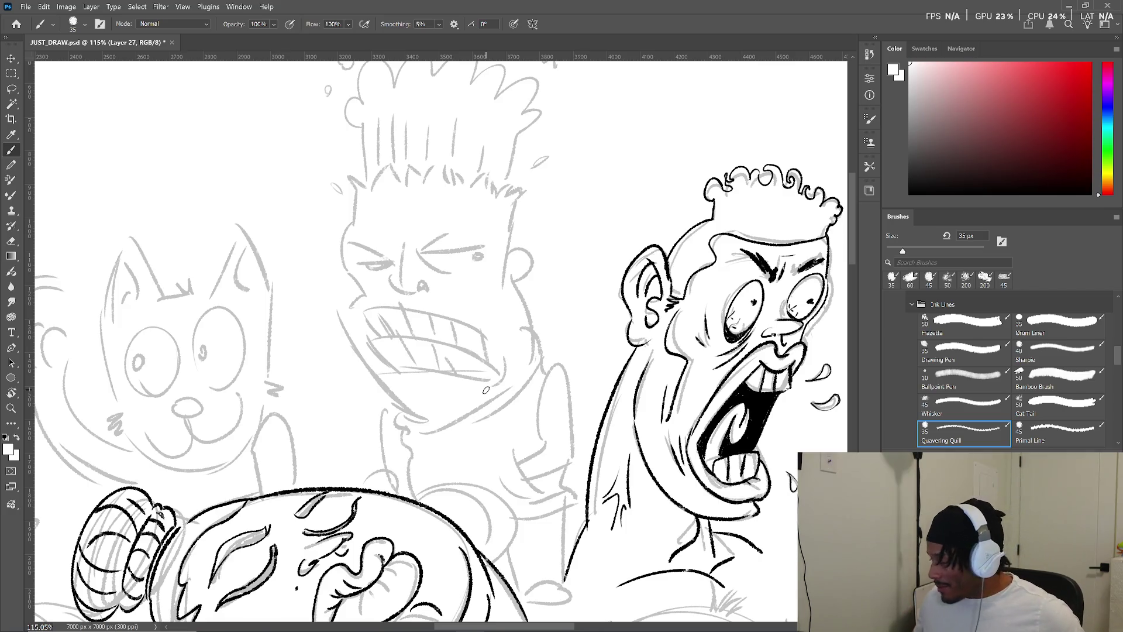
pyautogui.scroll(-1, 437, 328)
pyautogui.scroll(-5, 437, 327)
pyautogui.scroll(-2, 434, 355)
pyautogui.scroll(3, 515, 360)
pyautogui.scroll(-2, 526, 492)
pyautogui.moveTo(527, 491)
pyautogui.mouseDown()
pyautogui.moveTo(459, 454)
pyautogui.moveTo(468, 452)
pyautogui.moveTo(391, 291)
pyautogui.moveTo(391, 316)
pyautogui.moveTo(246, 366)
pyautogui.moveTo(191, 311)
pyautogui.mouseUp()
pyautogui.scroll(5, 496, 391)
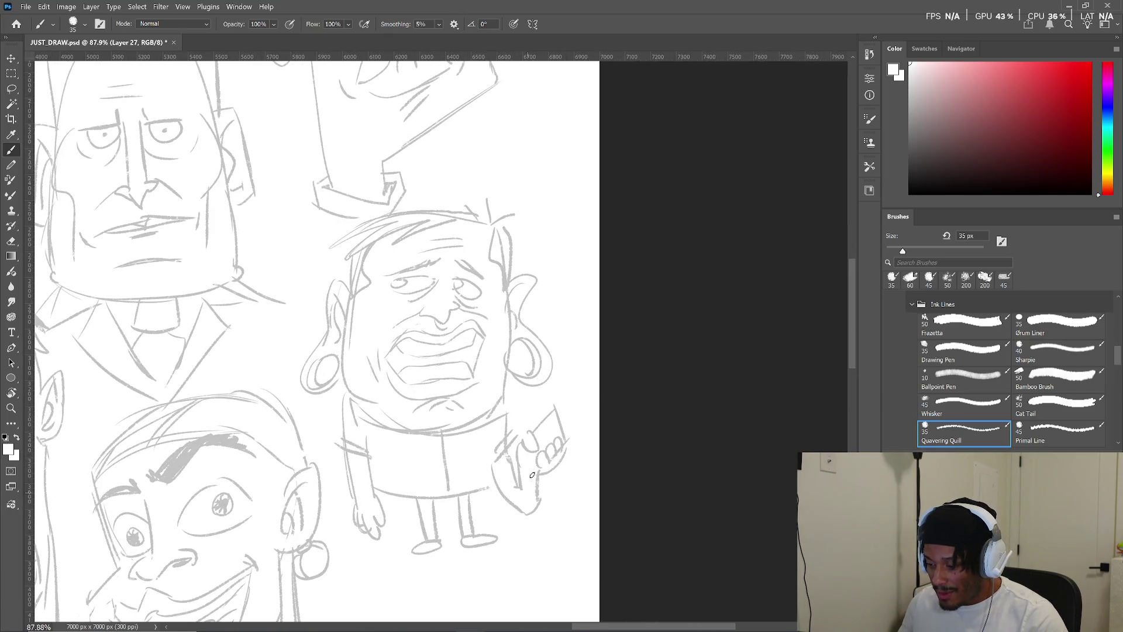
pyautogui.moveTo(513, 433)
pyautogui.mouseDown()
pyautogui.moveTo(542, 468)
pyautogui.moveTo(494, 442)
pyautogui.mouseUp()
pyautogui.scroll(3, 543, 468)
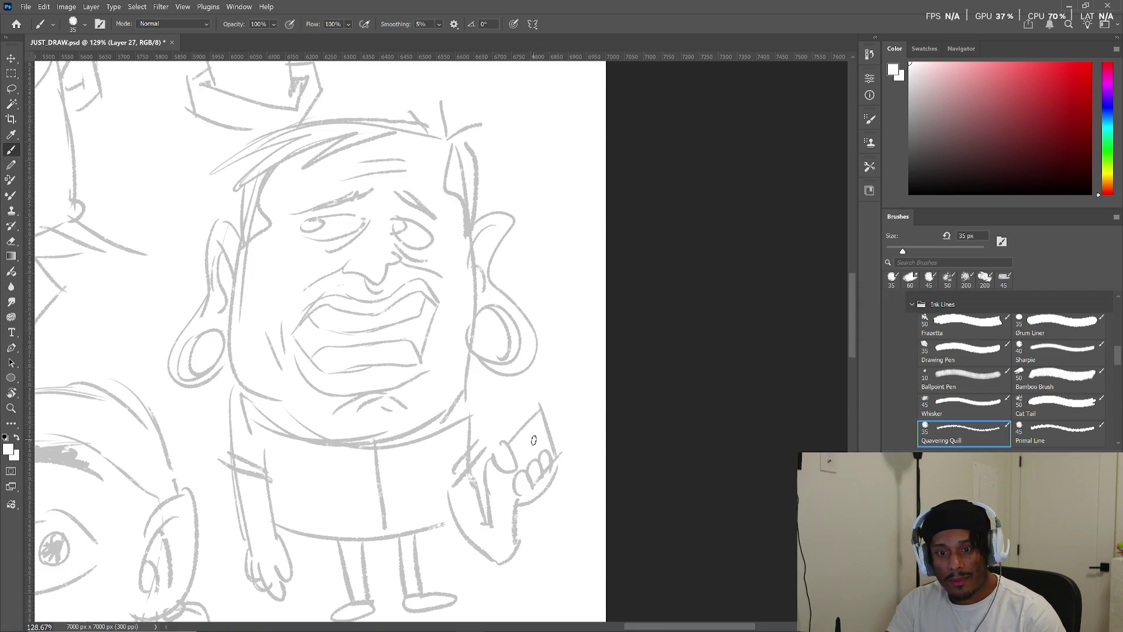
# - Reset the colour to black, then ink the thumb oval, card edges, wrapped fingers and arm lines
pyautogui.press('d')
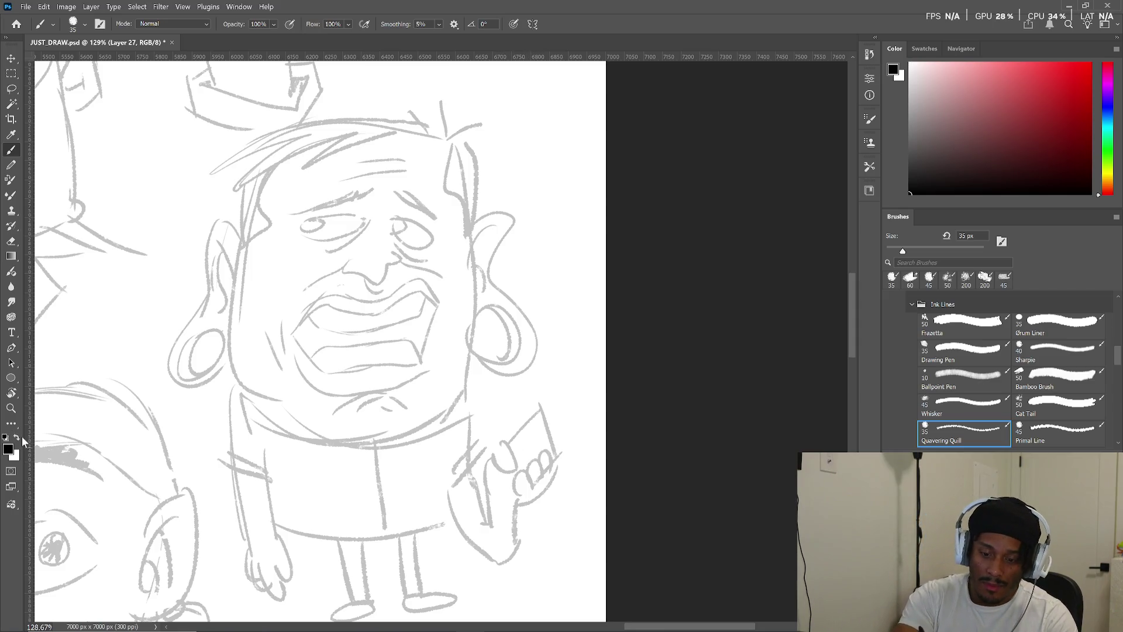
pyautogui.moveTo(486, 449); pyautogui.dragTo(491, 462)
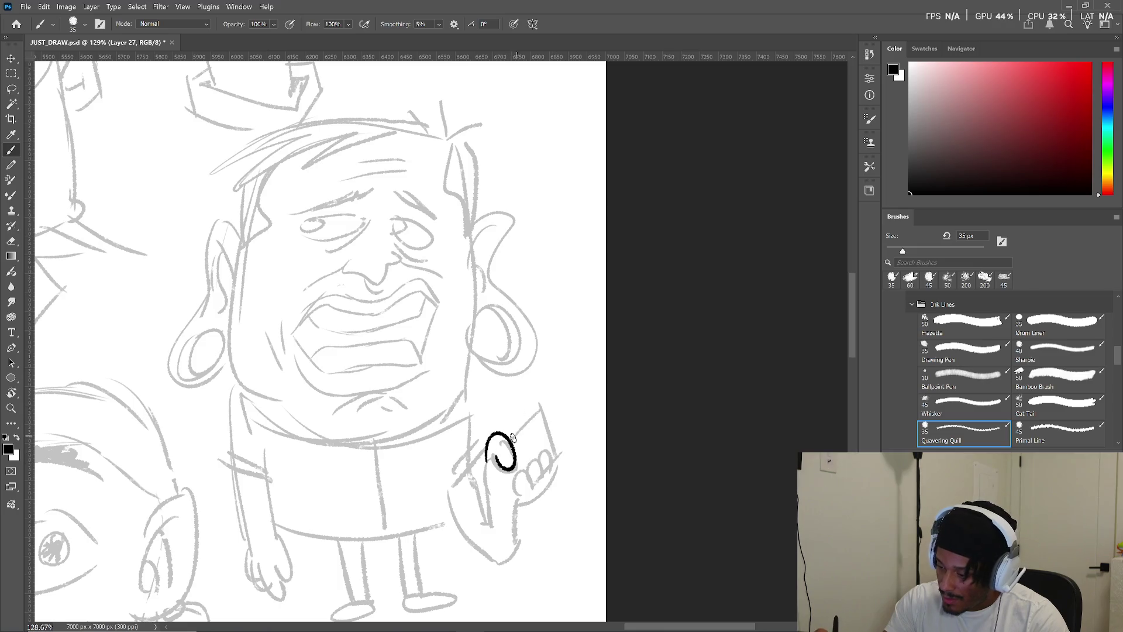
pyautogui.hotkey('ctrl', 'z')
pyautogui.moveTo(486, 462)
pyautogui.mouseDown()
pyautogui.moveTo(498, 458)
pyautogui.moveTo(504, 499)
pyautogui.moveTo(515, 494)
pyautogui.mouseUp()
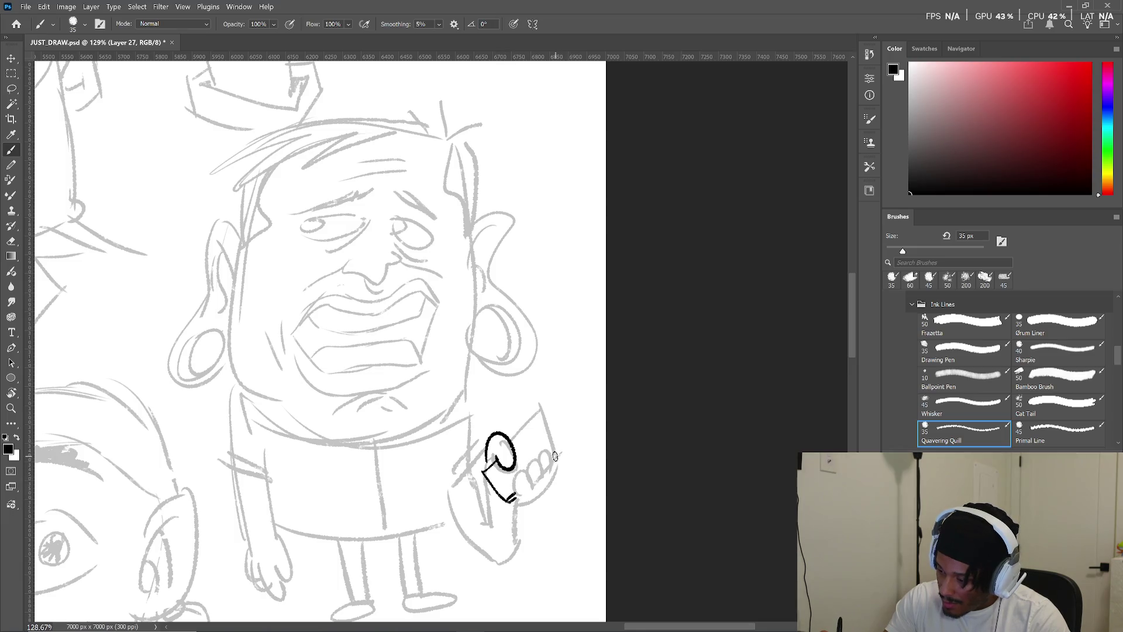
pyautogui.moveTo(513, 440)
pyautogui.mouseDown()
pyautogui.moveTo(555, 401)
pyautogui.moveTo(567, 437)
pyautogui.mouseUp()
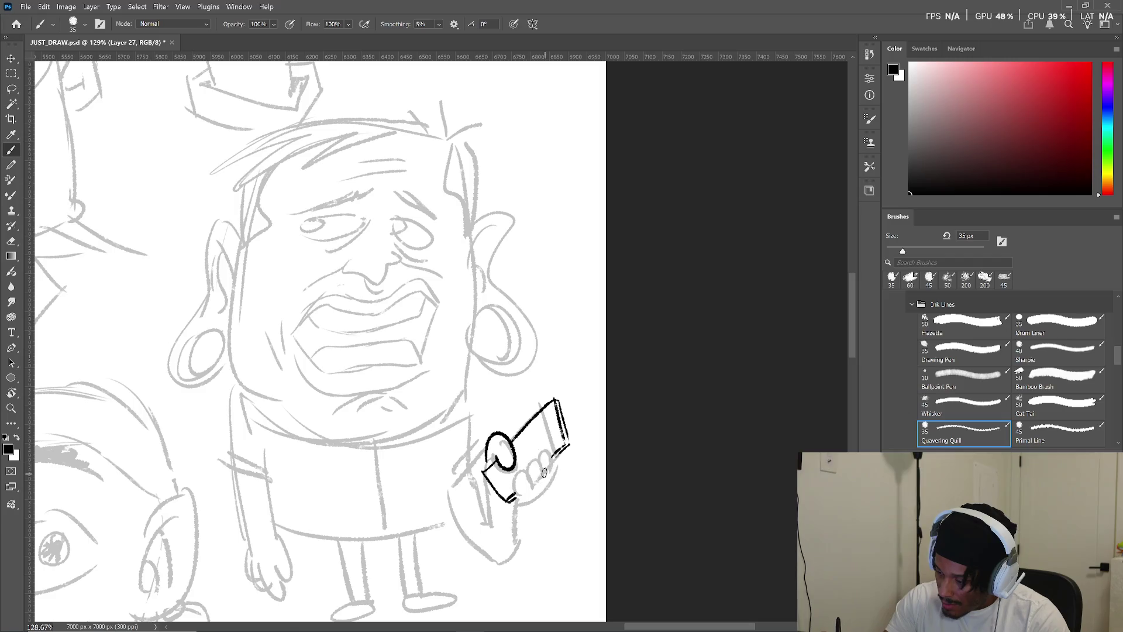
pyautogui.moveTo(523, 474)
pyautogui.mouseDown()
pyautogui.moveTo(555, 450)
pyautogui.moveTo(555, 465)
pyautogui.moveTo(492, 530)
pyautogui.moveTo(468, 472)
pyautogui.moveTo(505, 566)
pyautogui.mouseUp()
pyautogui.moveTo(514, 508)
pyautogui.mouseDown()
pyautogui.moveTo(506, 567)
pyautogui.moveTo(515, 547)
pyautogui.mouseUp()
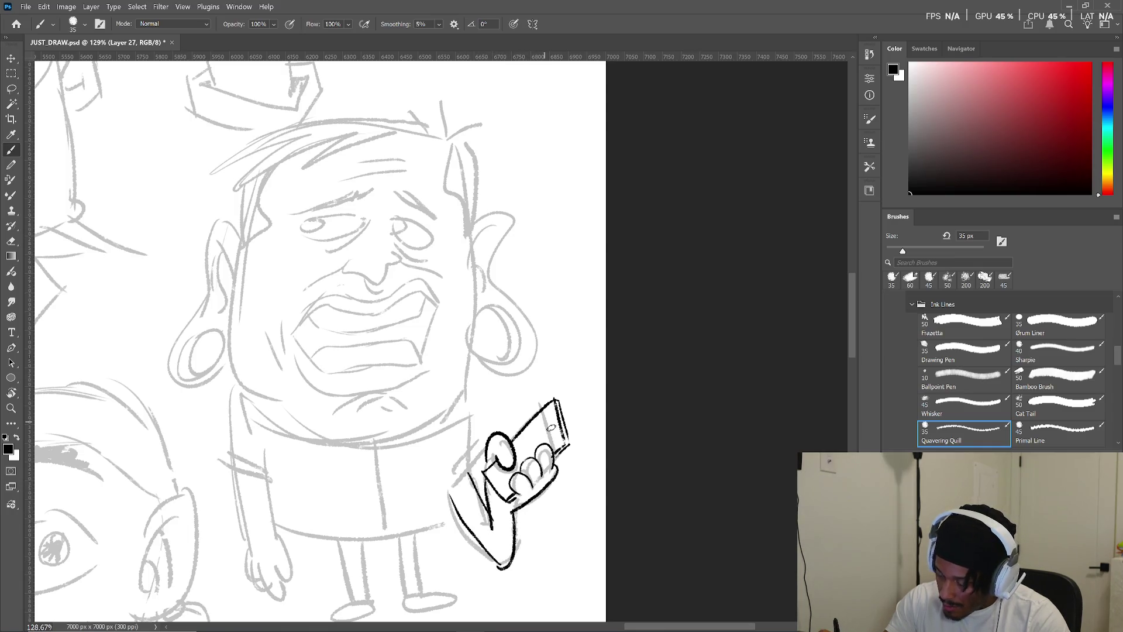
# - Lasso the inked hand and card and move them up and to the right
pyautogui.press('l')
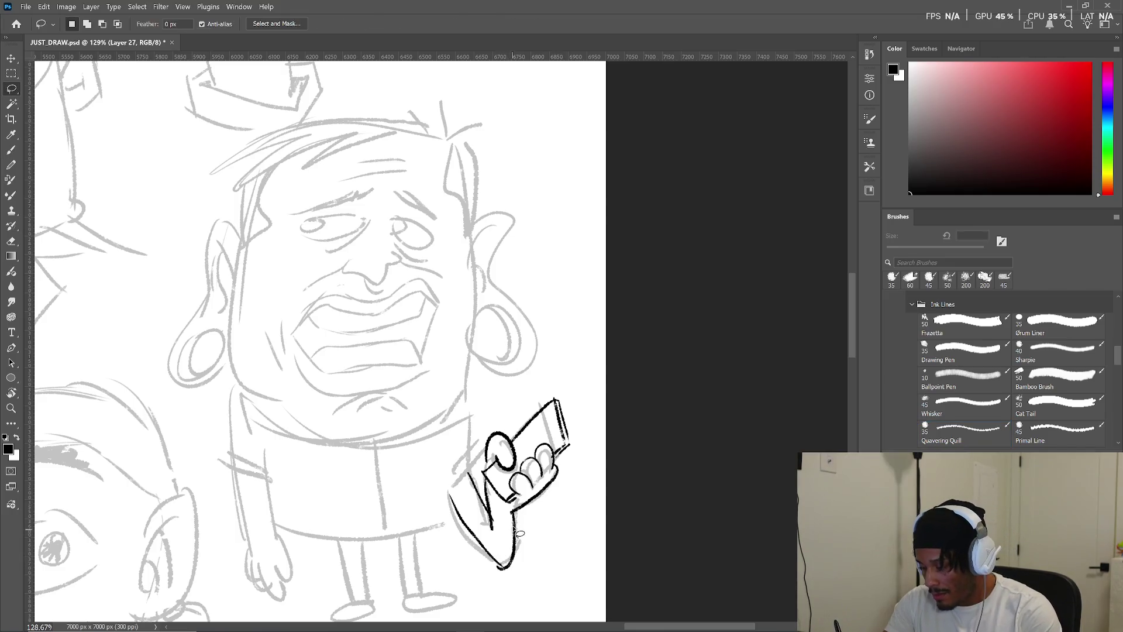
pyautogui.moveTo(534, 528)
pyautogui.mouseDown()
pyautogui.moveTo(446, 459)
pyautogui.moveTo(559, 498)
pyautogui.mouseUp()
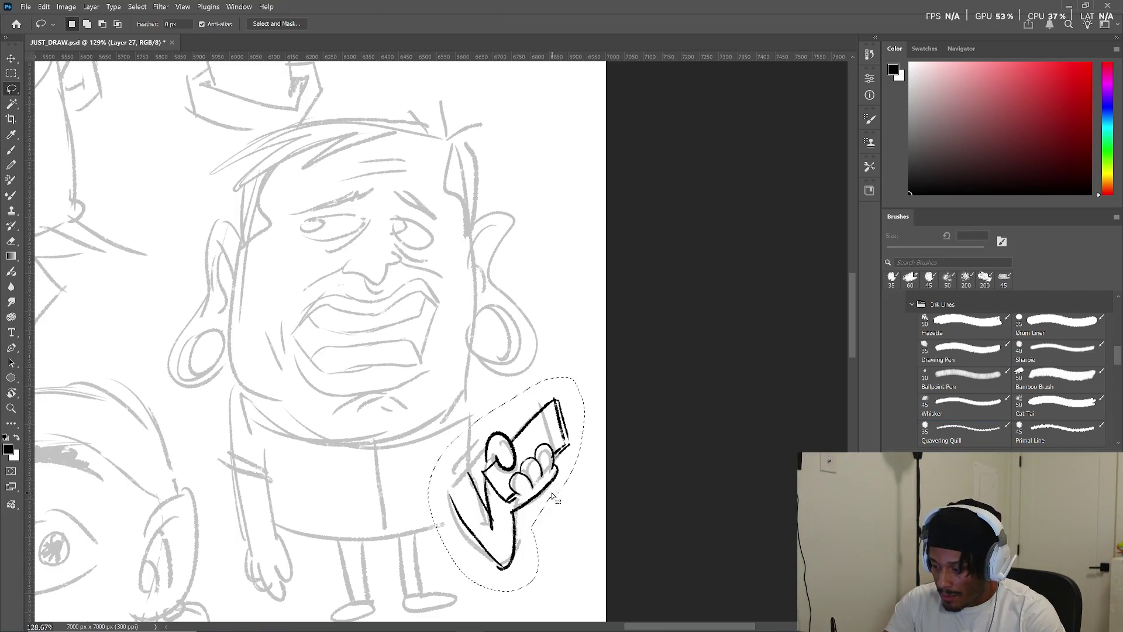
pyautogui.press('k')
pyautogui.press('v')
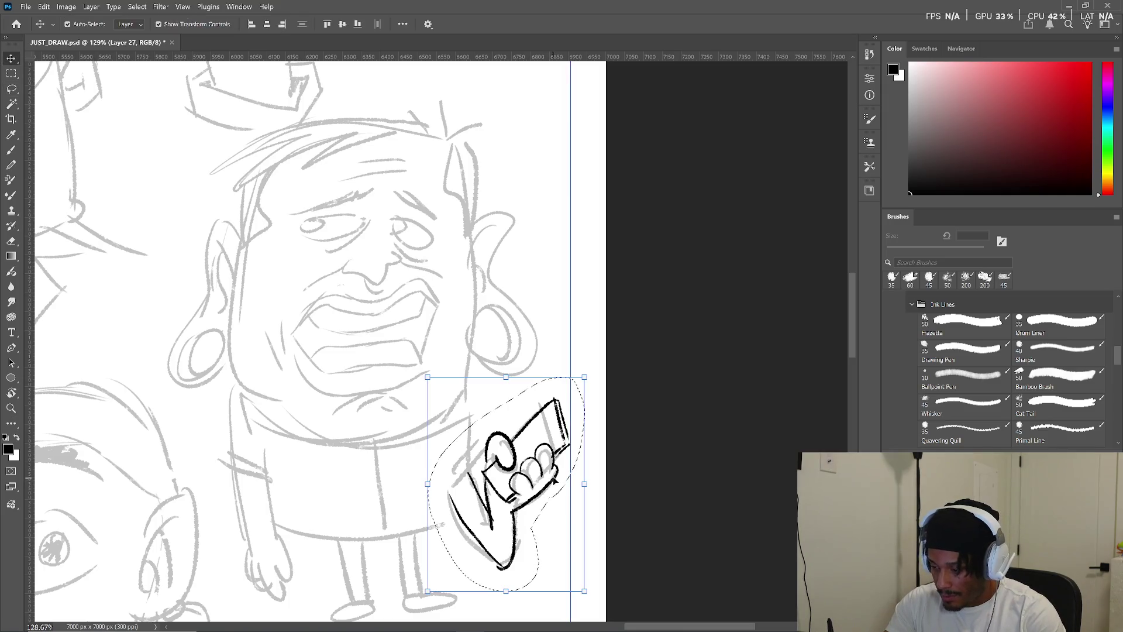
pyautogui.moveTo(553, 482)
pyautogui.mouseDown()
pyautogui.moveTo(556, 419)
pyautogui.moveTo(574, 412)
pyautogui.mouseUp()
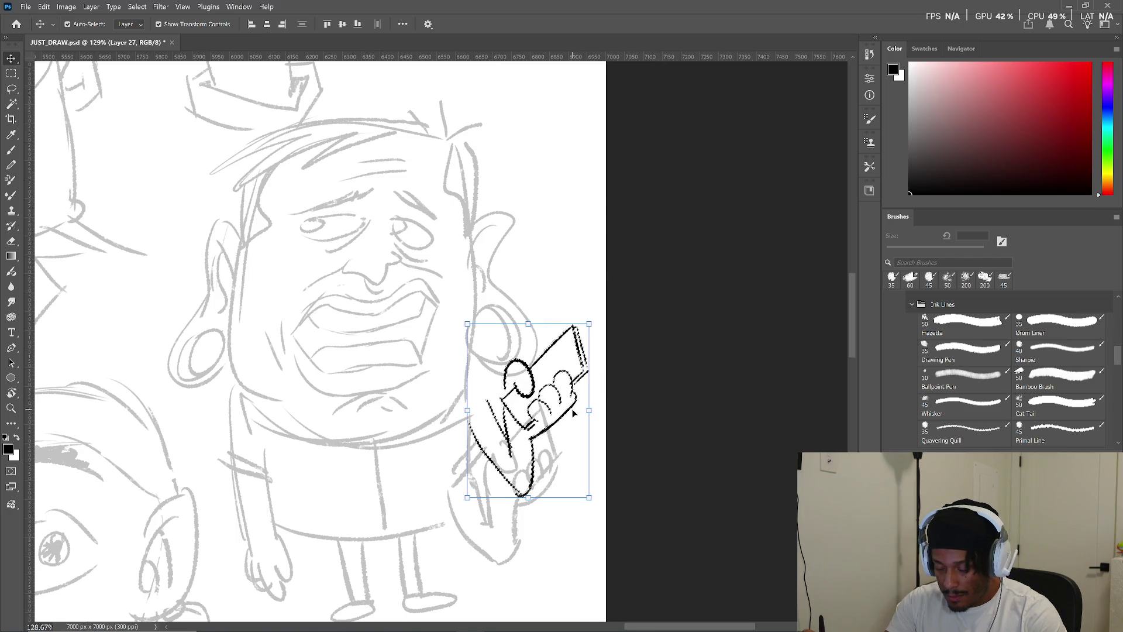
pyautogui.hotkey('ctrl', 'd')
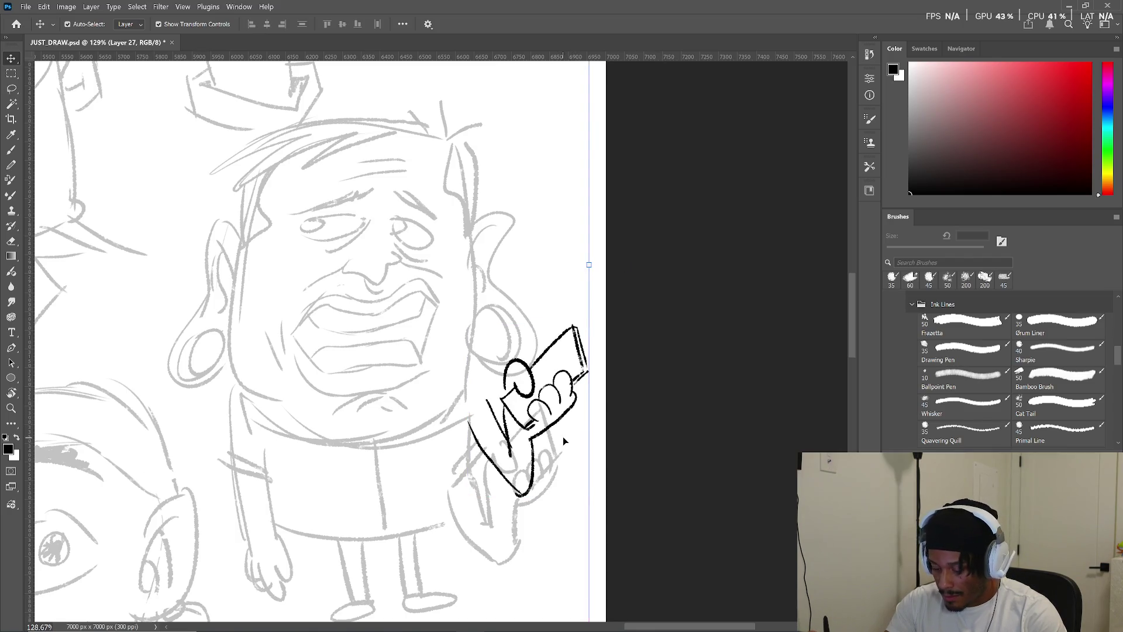
# - Connect the hand to the arm line and ink the coat's left side, sleeve and bottom edge
pyautogui.press('b')
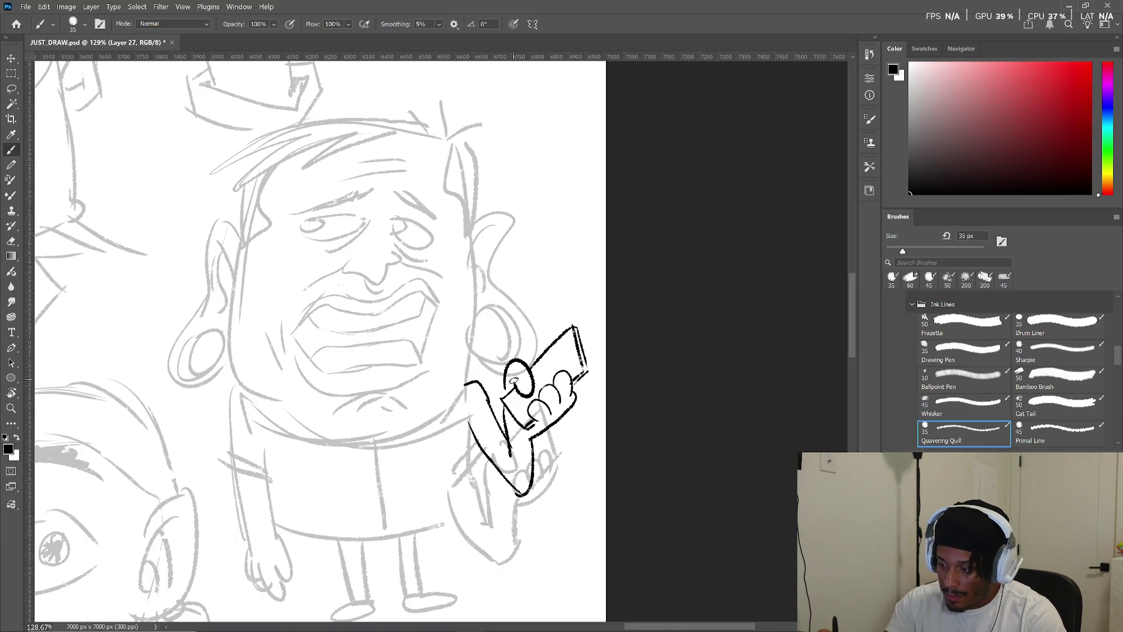
pyautogui.moveTo(464, 387)
pyautogui.mouseDown()
pyautogui.moveTo(487, 393)
pyautogui.moveTo(473, 514)
pyautogui.moveTo(358, 539)
pyautogui.moveTo(287, 529)
pyautogui.moveTo(320, 539)
pyautogui.mouseUp()
pyautogui.moveTo(263, 440); pyautogui.dragTo(271, 498)
pyautogui.moveTo(227, 463)
pyautogui.mouseDown()
pyautogui.moveTo(268, 481)
pyautogui.moveTo(223, 464)
pyautogui.moveTo(230, 390)
pyautogui.mouseUp()
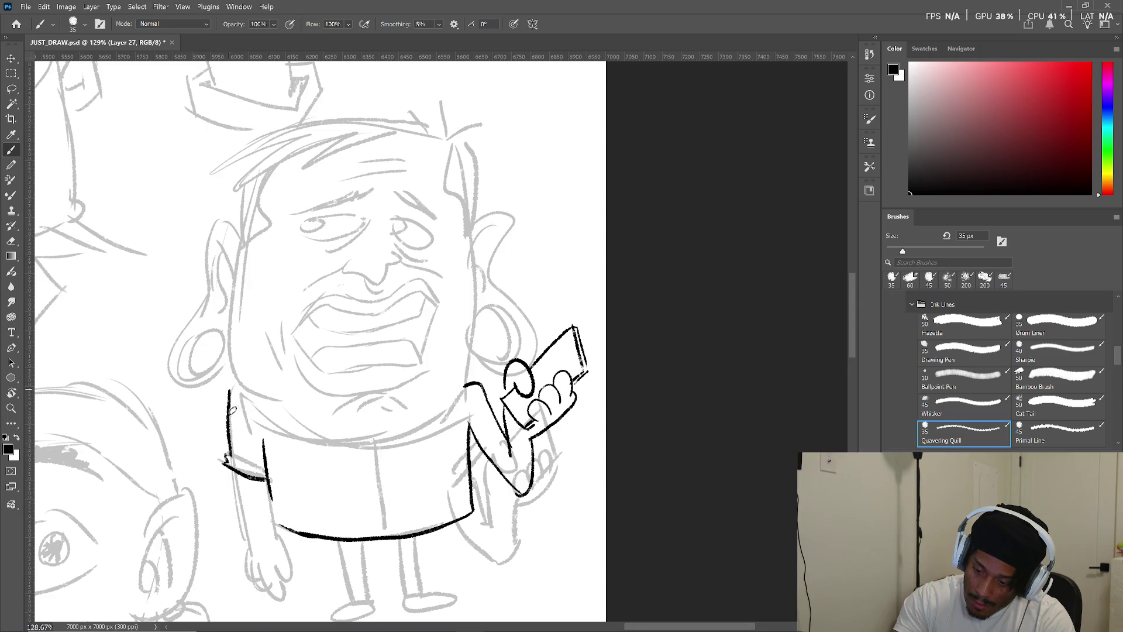